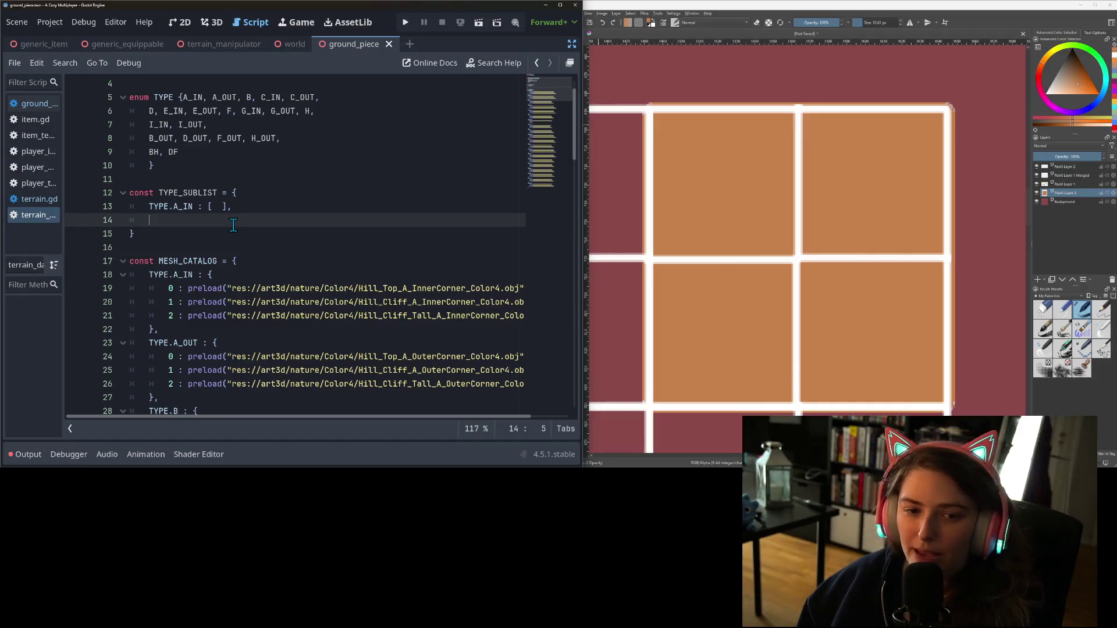
Paste copies of the TYPE.A_IN : [ ] entry and rename the second key to A_OUT
key(ctrl+v)
key(ctrl+v)
key(ctrl+v)
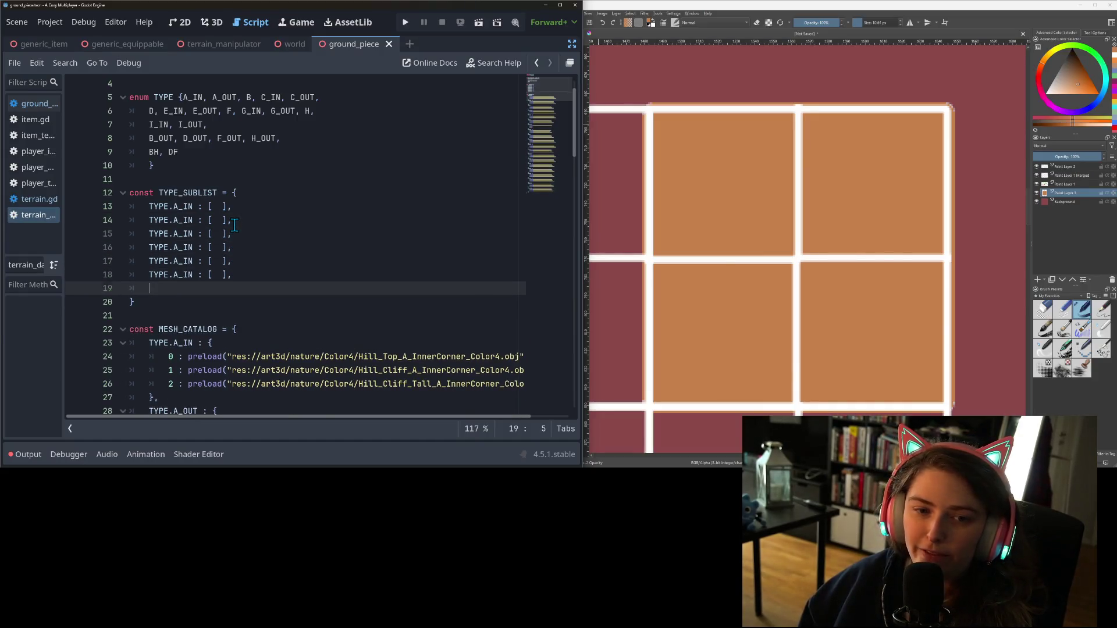
double_click(182, 221)
text(A_OUT)
click(249, 98)
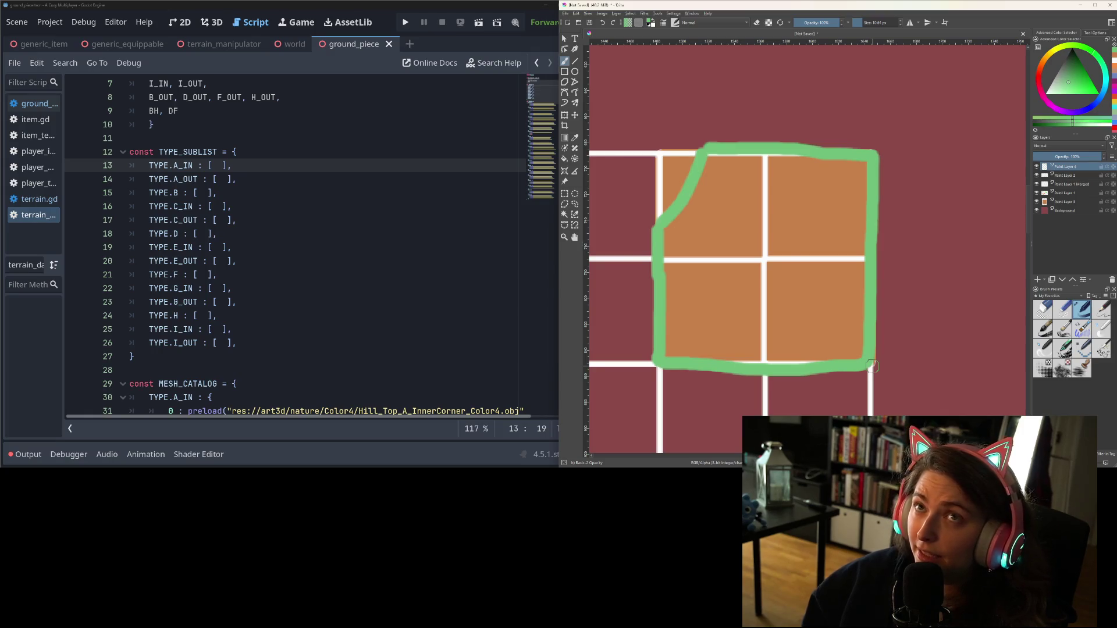
click(218, 169)
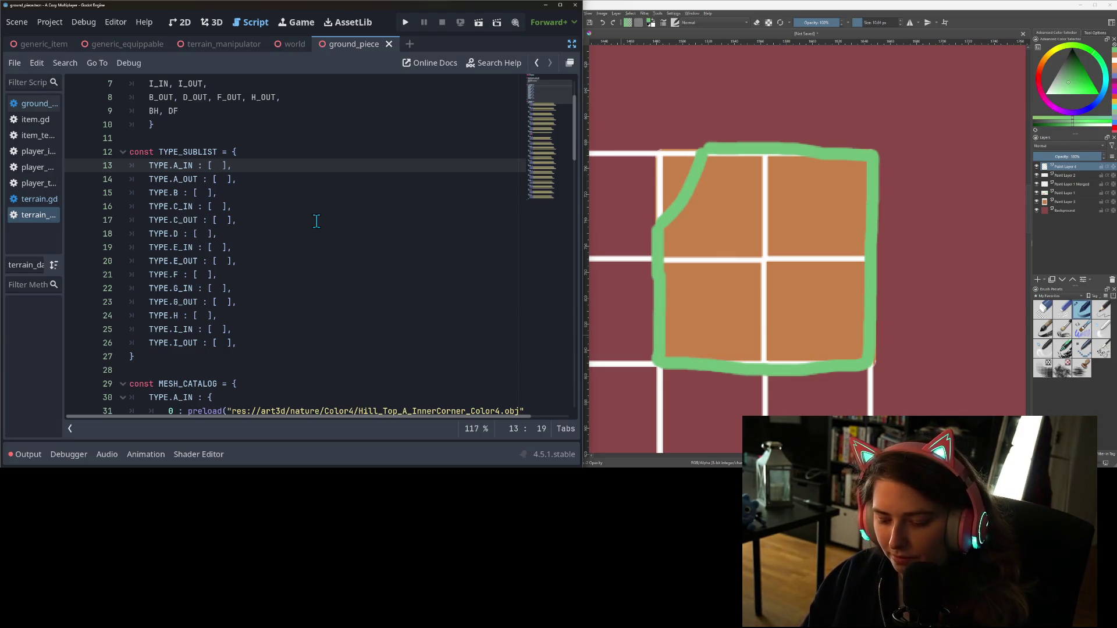
text(a)
Fill TYPE.A_IN's list with TYPE.A_IN and three TYPE.E_IN entries using autocomplete
key(BackSpace)
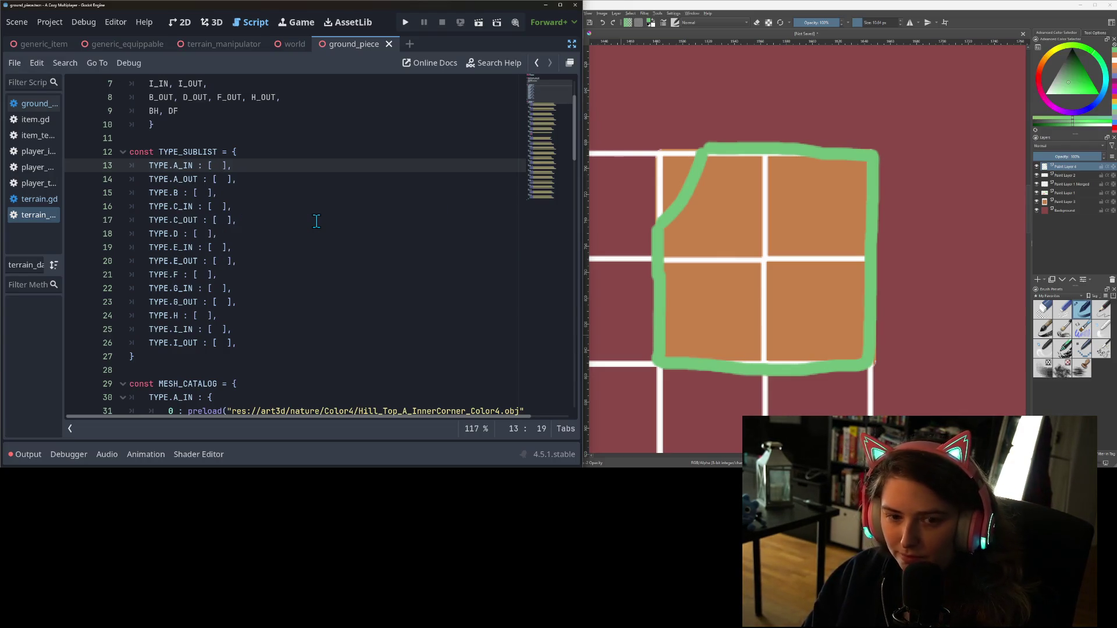
text(TYPE.A)
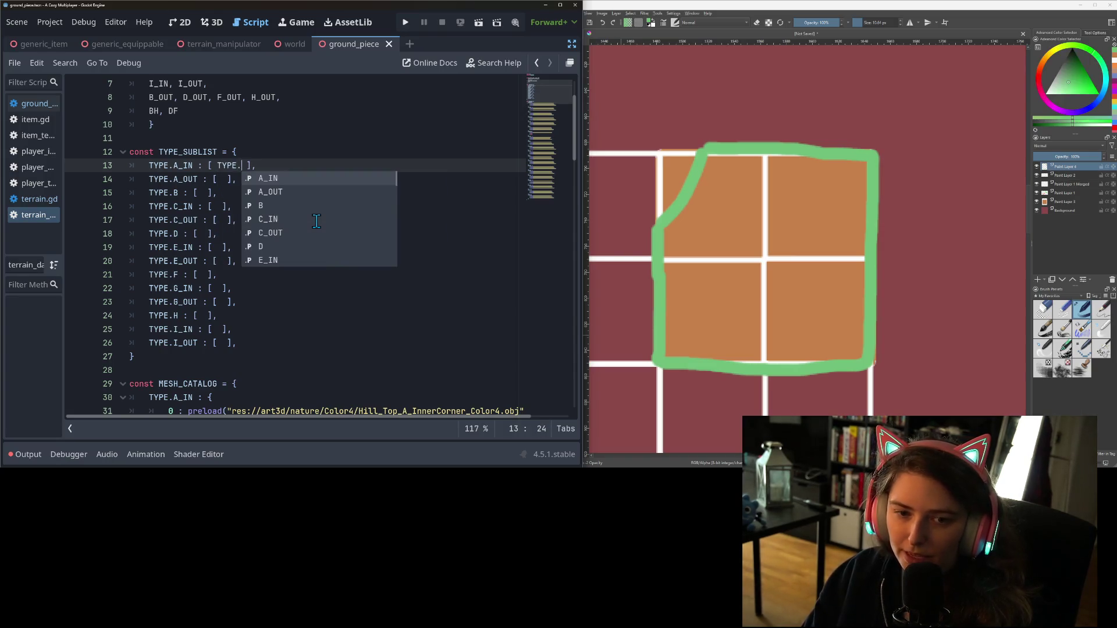
key(Return)
text(TYPE.E)
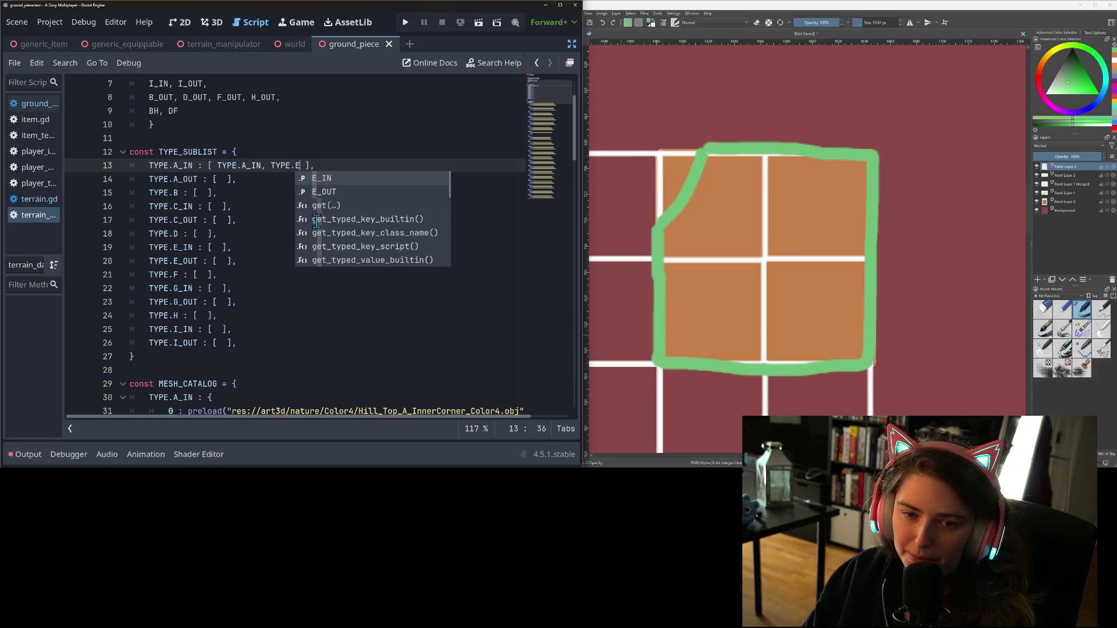
key(Return)
text(, TY)
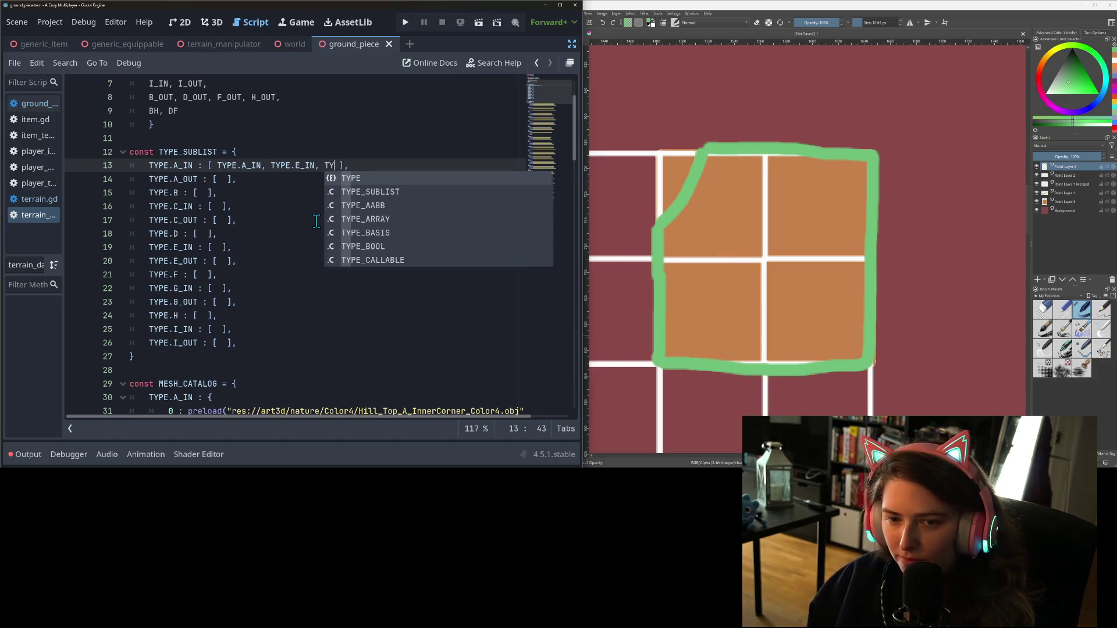
text(PE_)
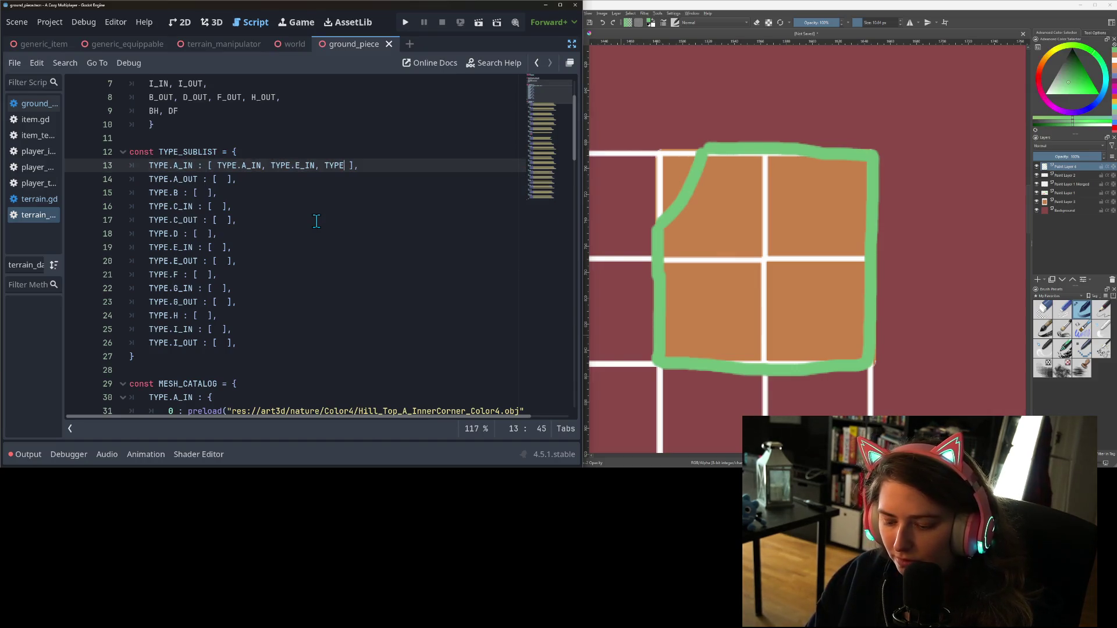
key(BackSpace)
text(.E_IN, TY)
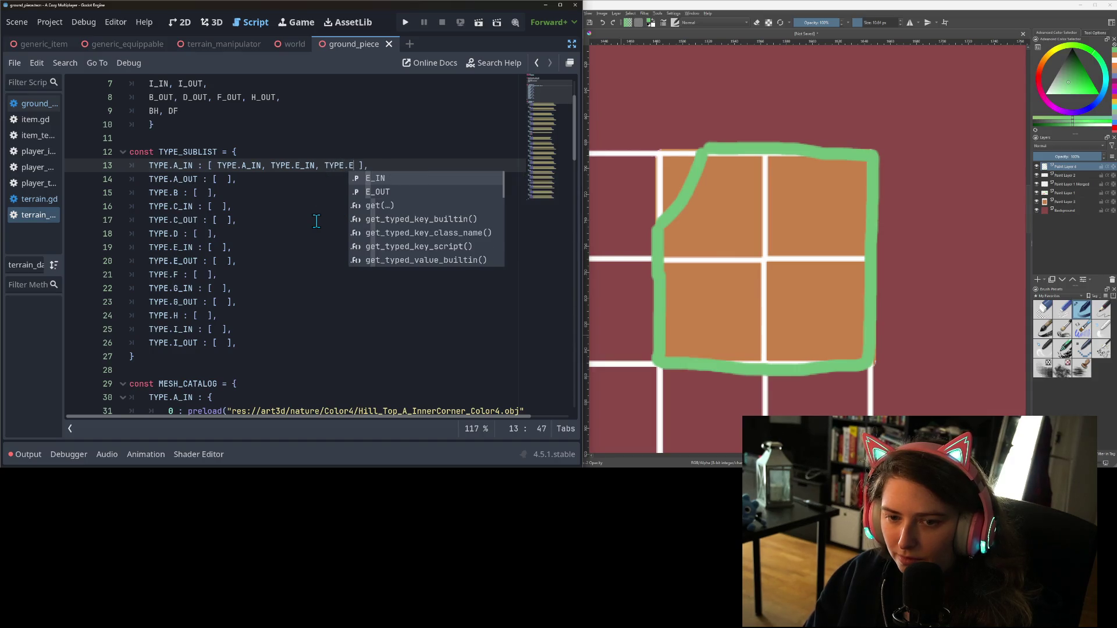
key(Return)
text(Y)
key(Return)
text(.E)
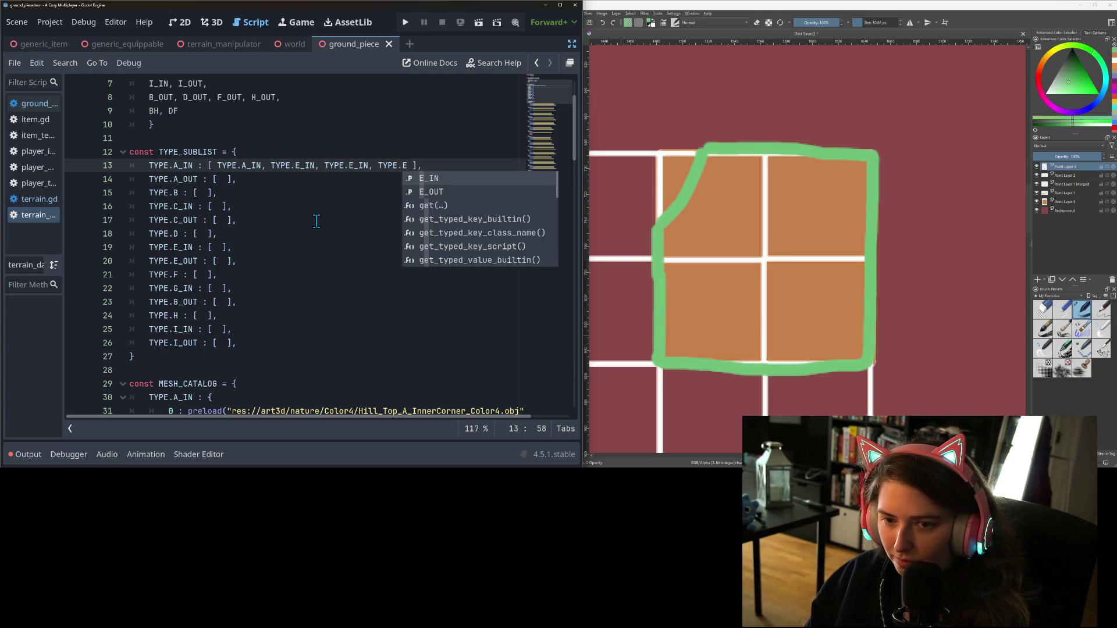
key(Return)
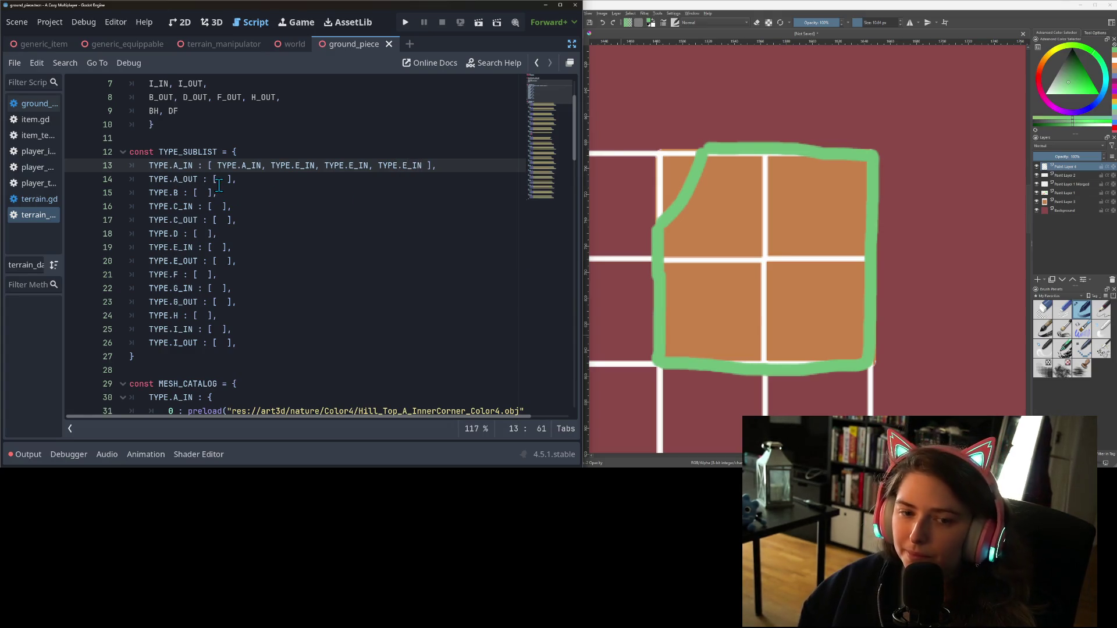
Copy that list into TYPE.A_OUT's brackets and change its first item to A_OUT
mouse_move(216, 166)
mouse_down()
mouse_move(445, 167)
mouse_move(422, 170)
mouse_up()
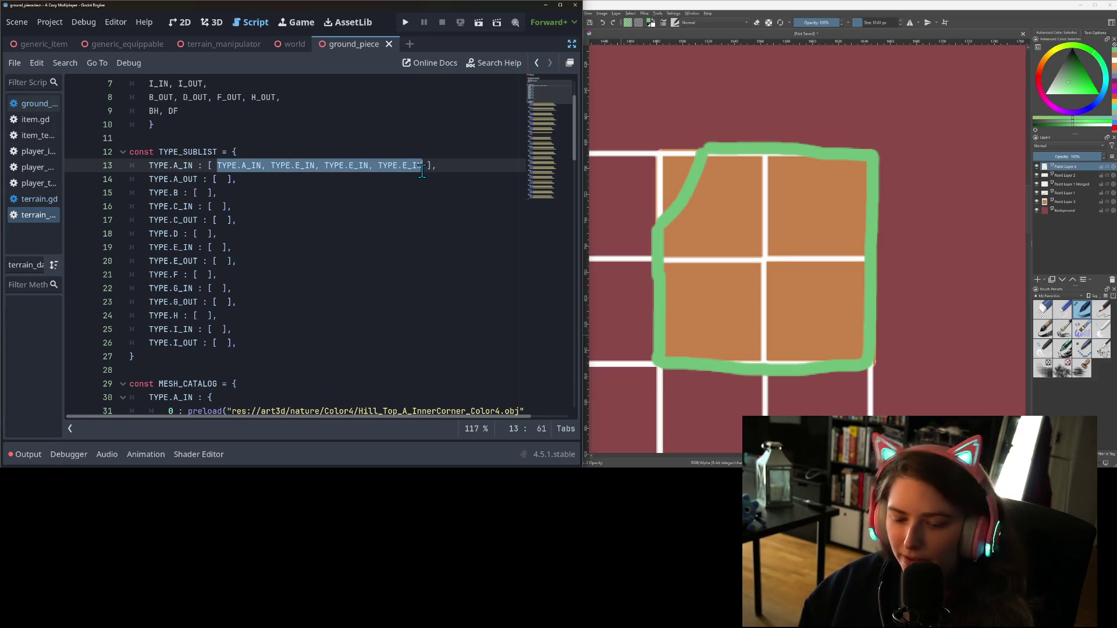
key(ctrl+c)
click(221, 181)
key(ctrl+v)
double_click(250, 181)
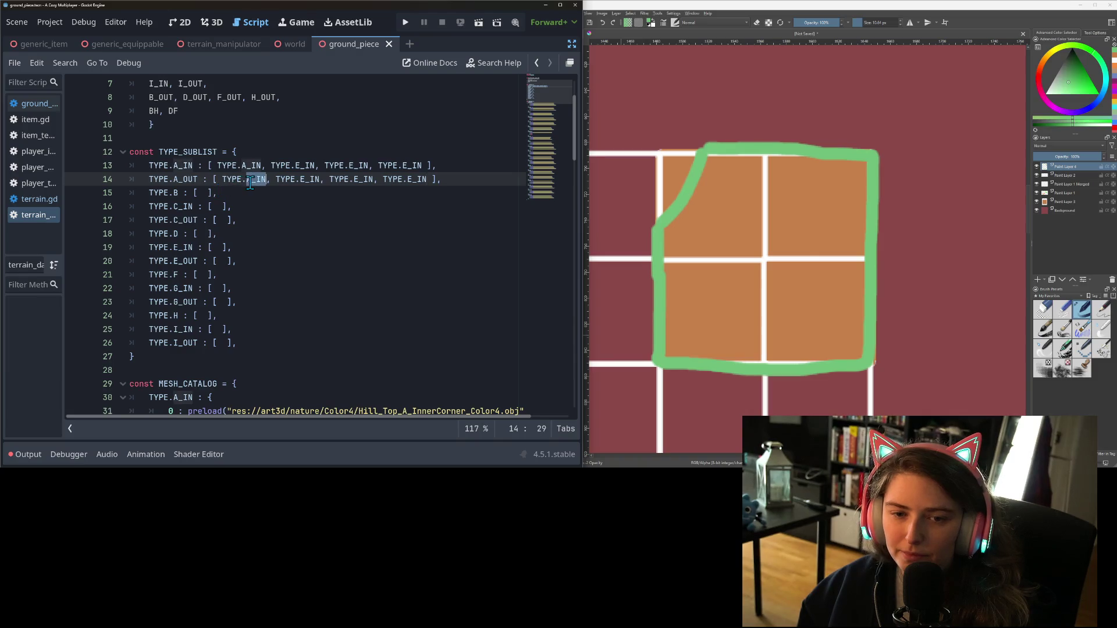
drag(267, 182, 259, 182)
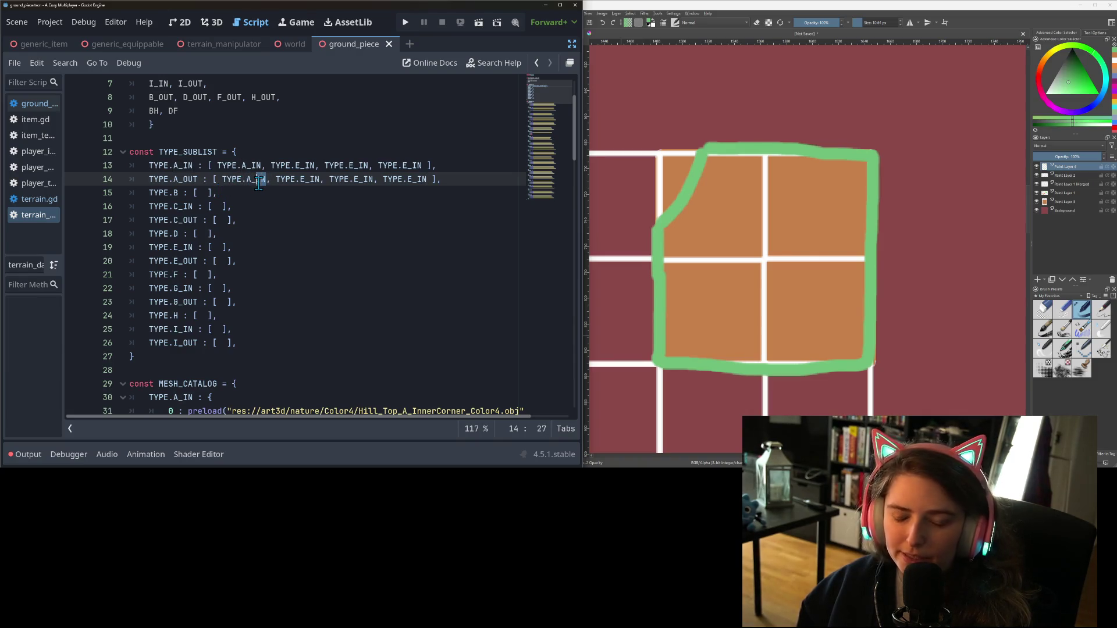
text(OUT)
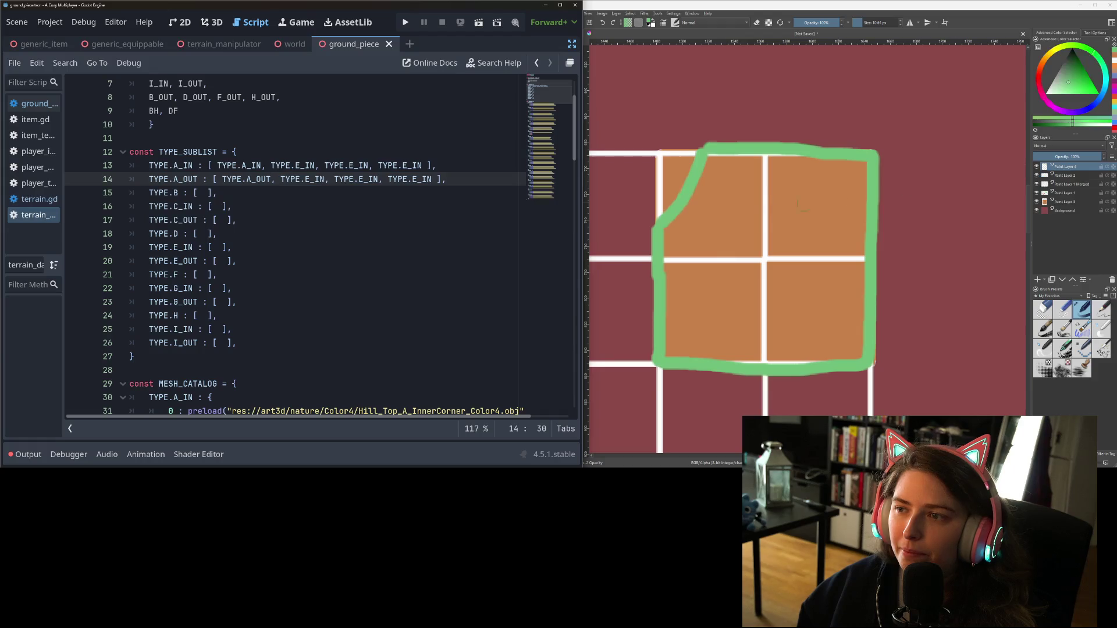
scroll(714, 256, down, 1)
scroll(714, 256, up, 1)
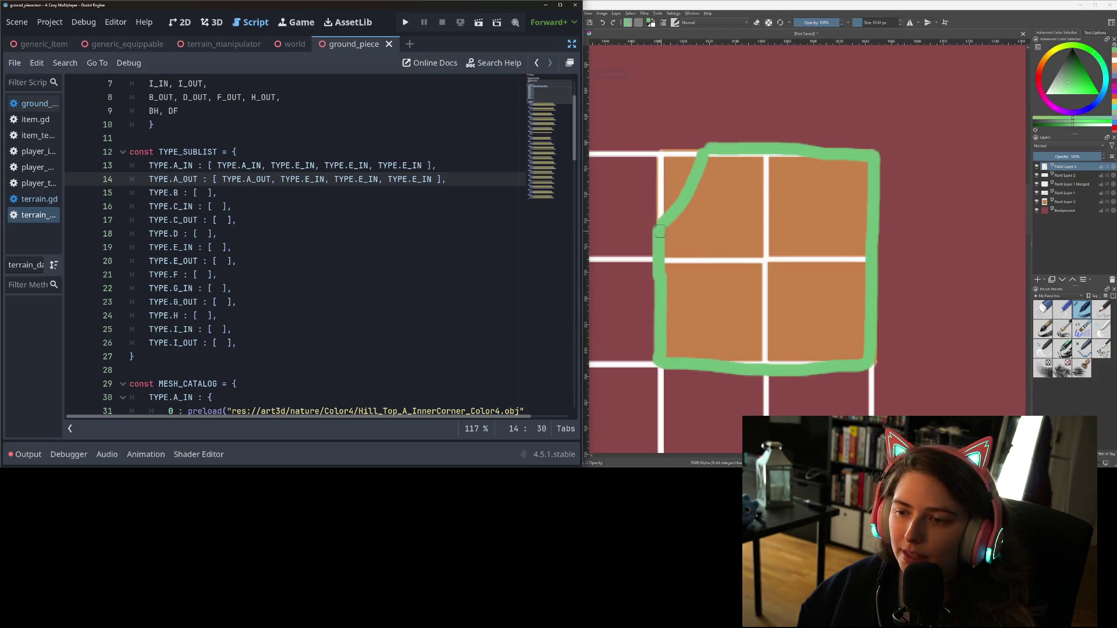
Erase the diagonal top-left corner of Krita's green outline and repaint it as a rounded curve
mouse_move(659, 231)
mouse_down()
mouse_move(656, 210)
mouse_move(703, 154)
mouse_move(666, 225)
mouse_move(705, 158)
mouse_move(683, 203)
mouse_up()
key(e)
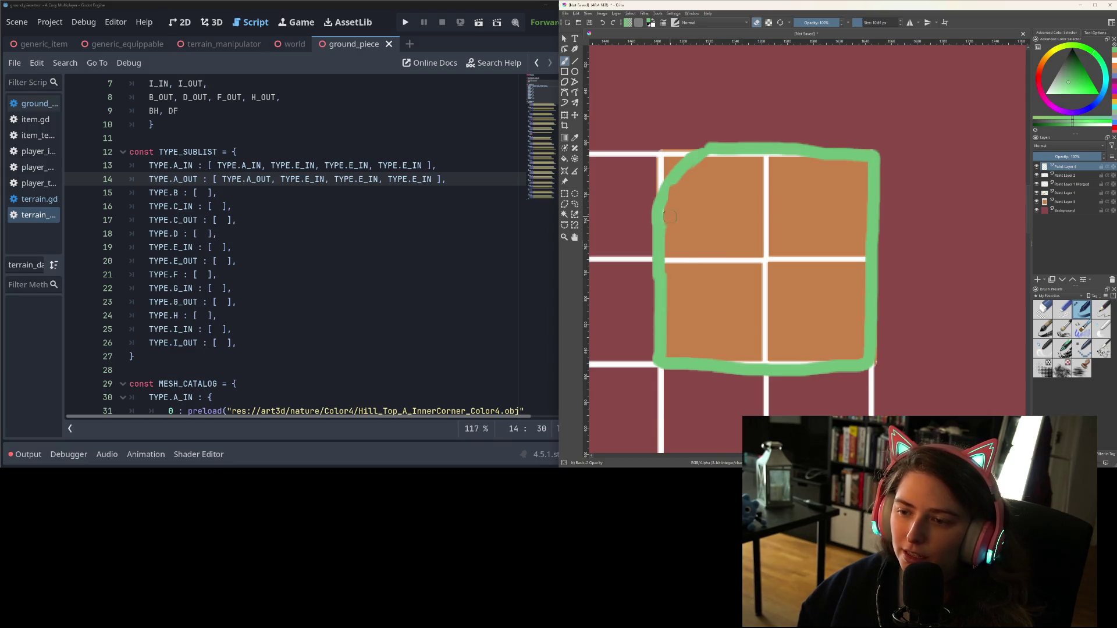
drag(659, 245, 697, 156)
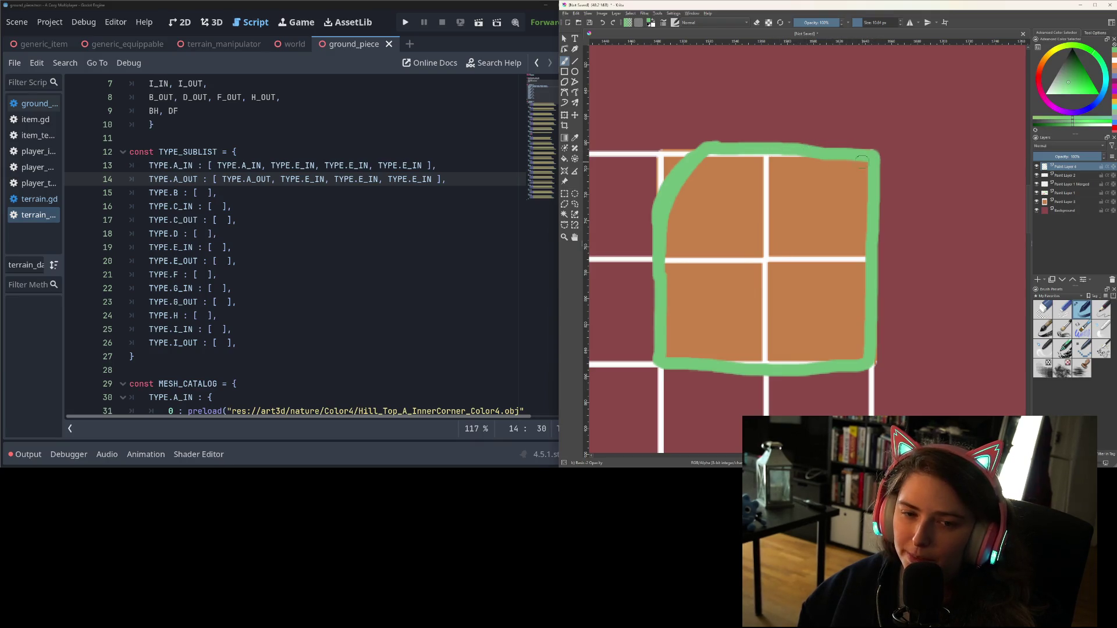
Change TYPE.A_OUT's second and third items to B and D, giving [A_OUT, B, D, E_IN]
double_click(296, 181)
click(316, 184)
double_click(315, 180)
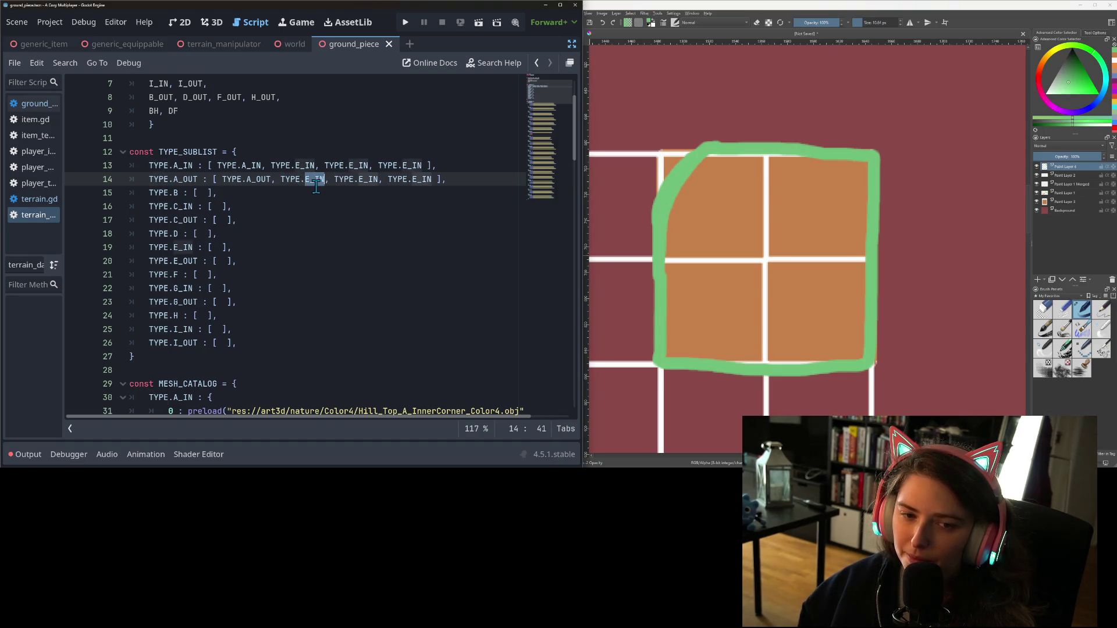
text(B)
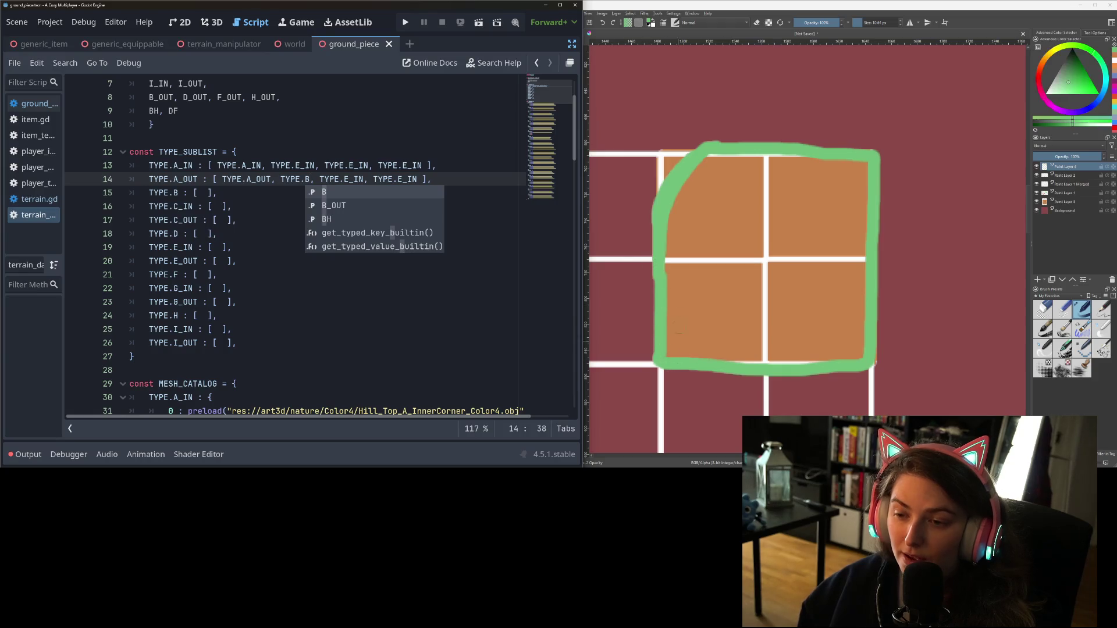
double_click(354, 179)
text(D)
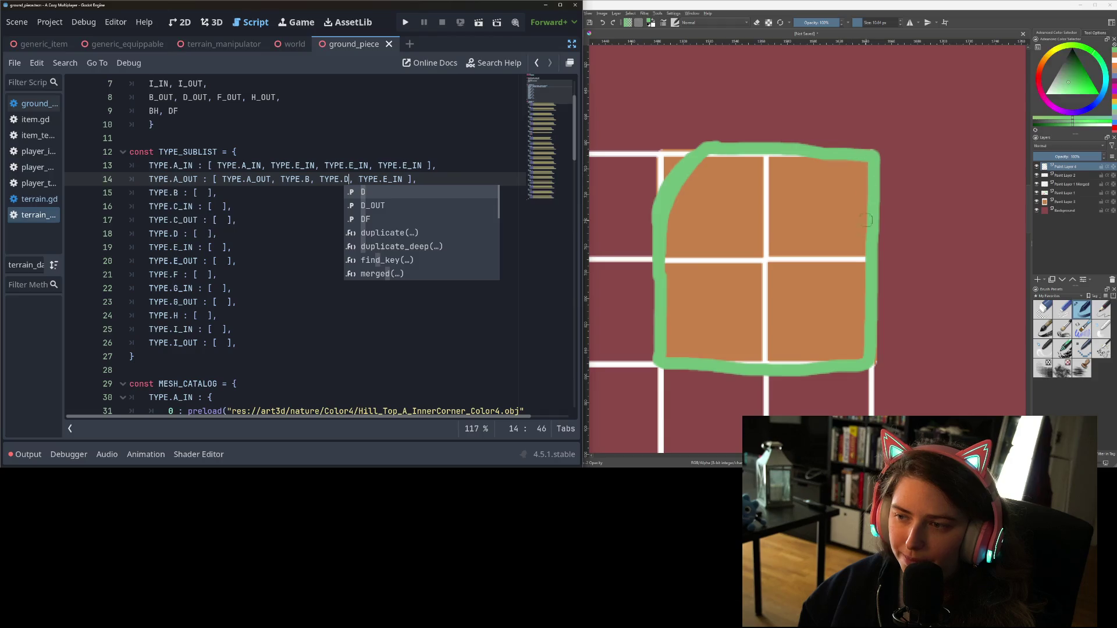
click(262, 204)
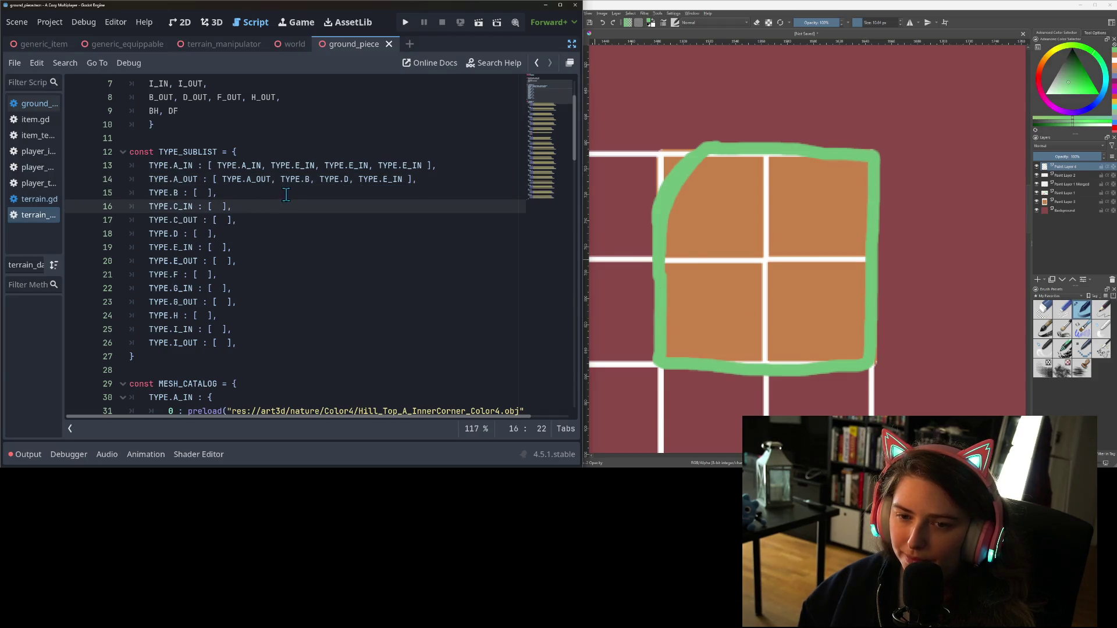
click(286, 194)
click(200, 192)
click(204, 194)
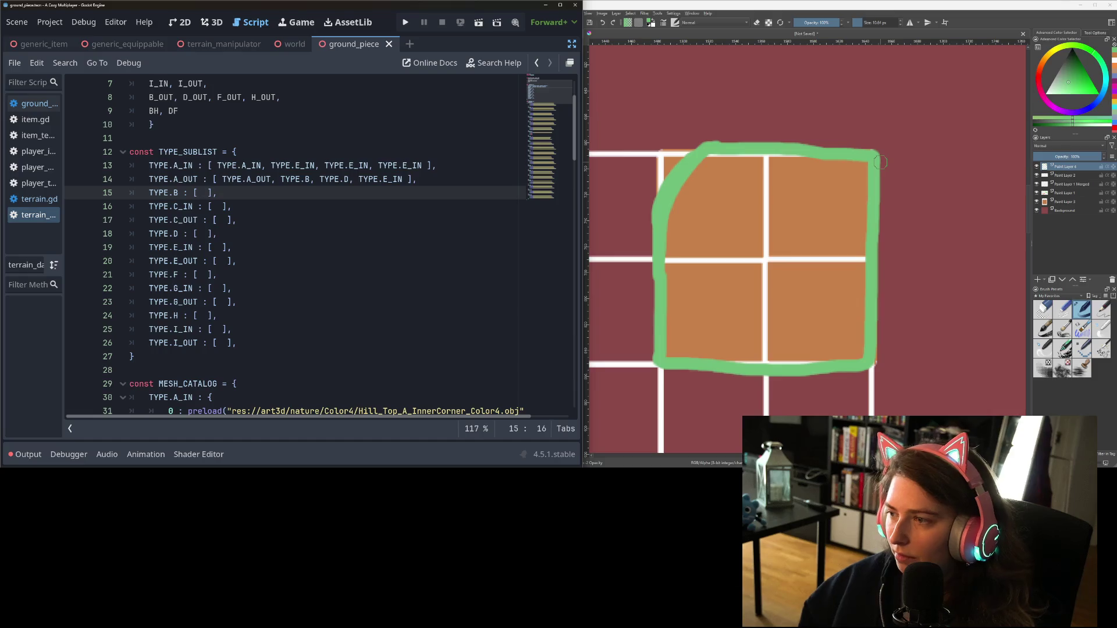
click(960, 178)
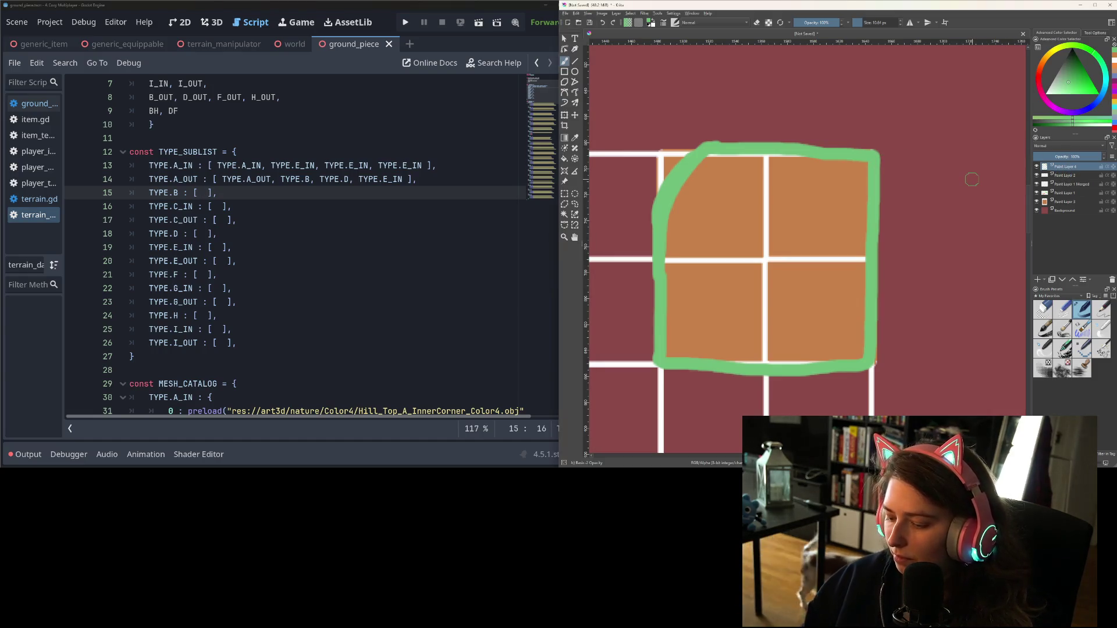
Undo Krita's green outline and paint a green line along just the tile block's top edge
key(ctrl+z)
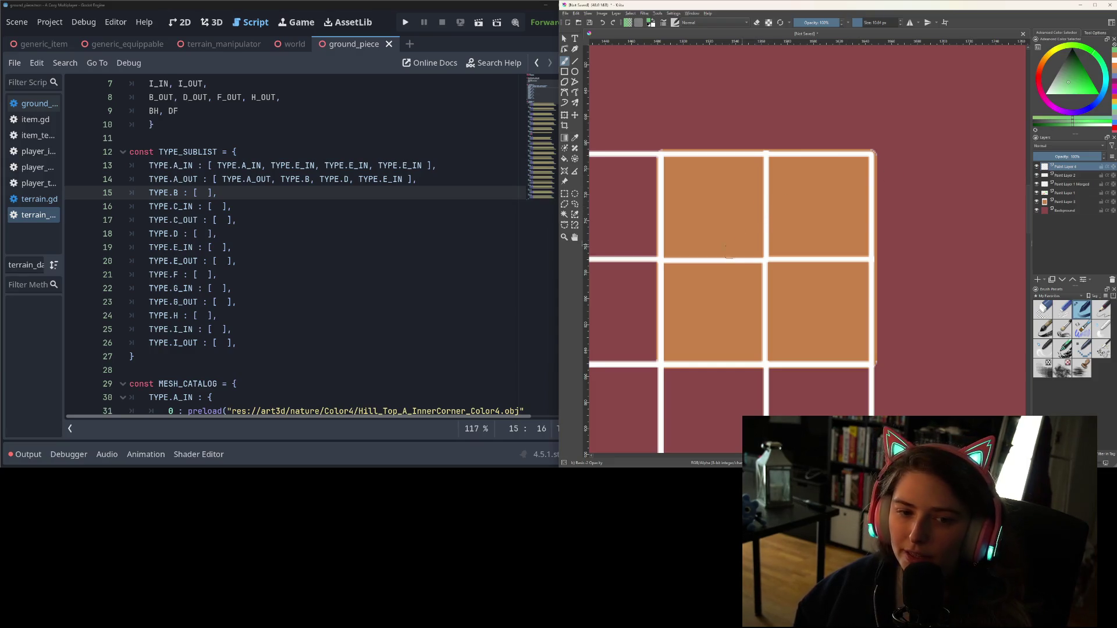
drag(661, 154, 872, 156)
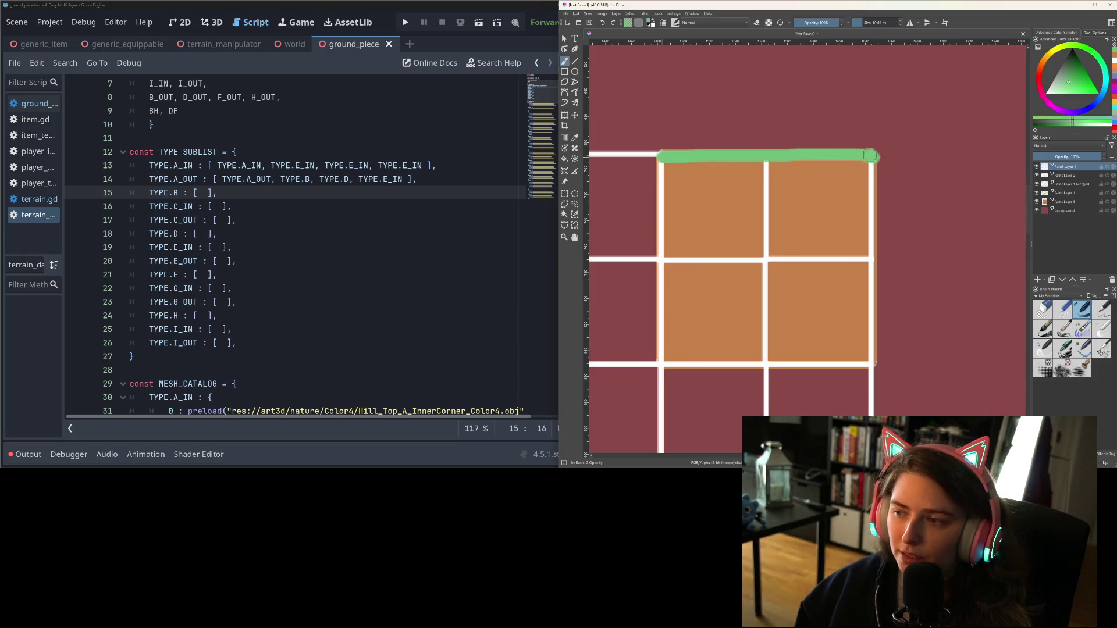
drag(659, 167, 663, 152)
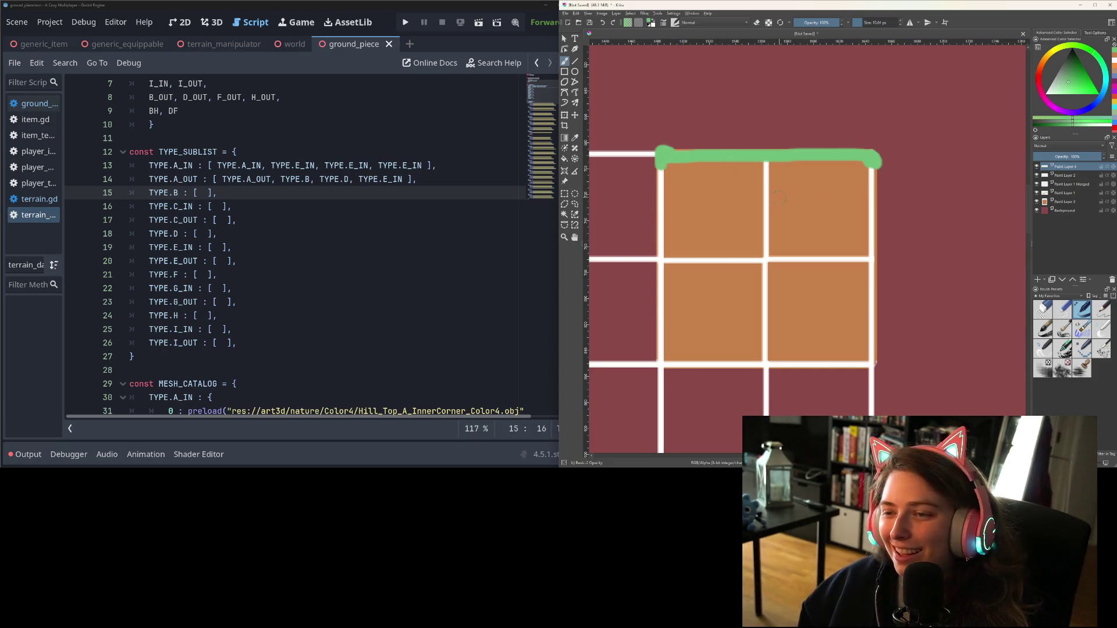
click(205, 195)
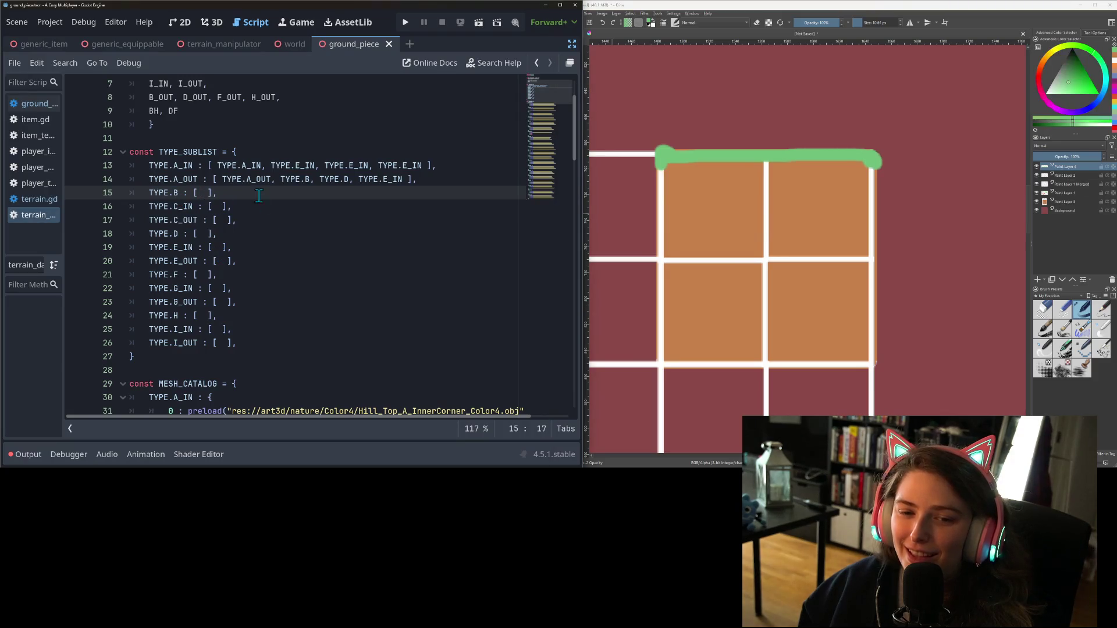
Fill TYPE.B's list with [B, B, E_IN, E_IN] by copy-pasting, and save the script
key(Left)
drag(281, 179, 314, 179)
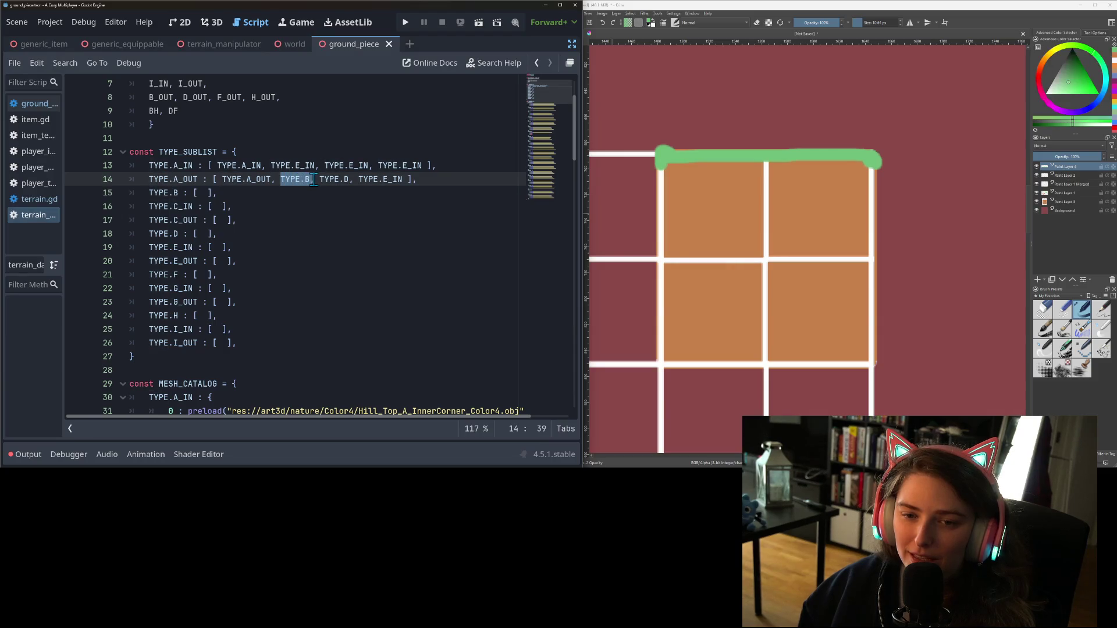
click(203, 193)
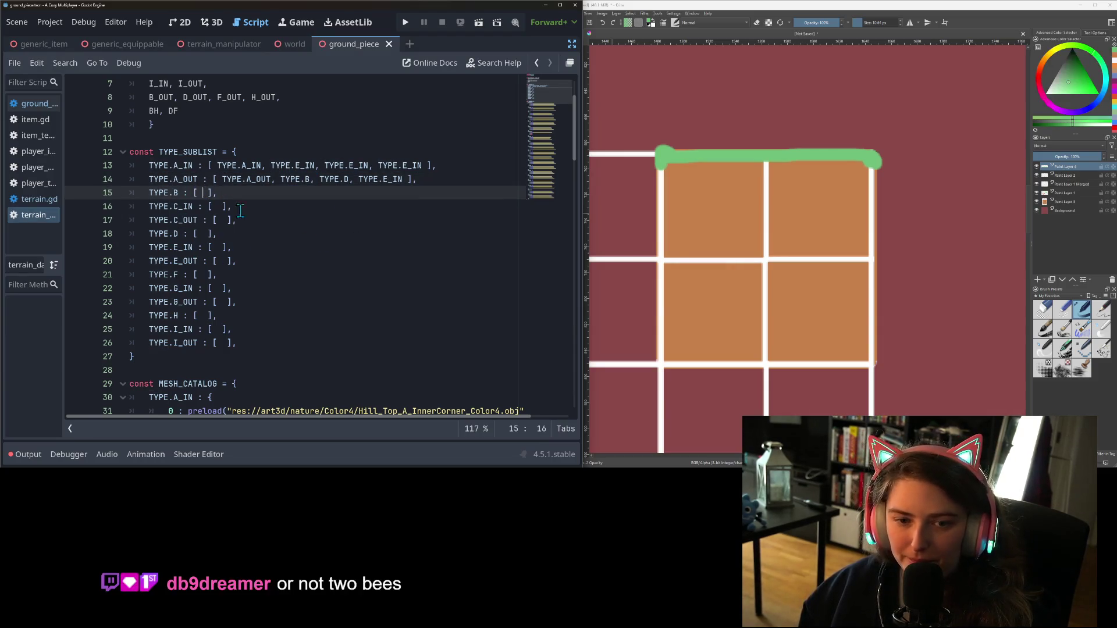
text(TYPE.B,)
text(TYPE.B,)
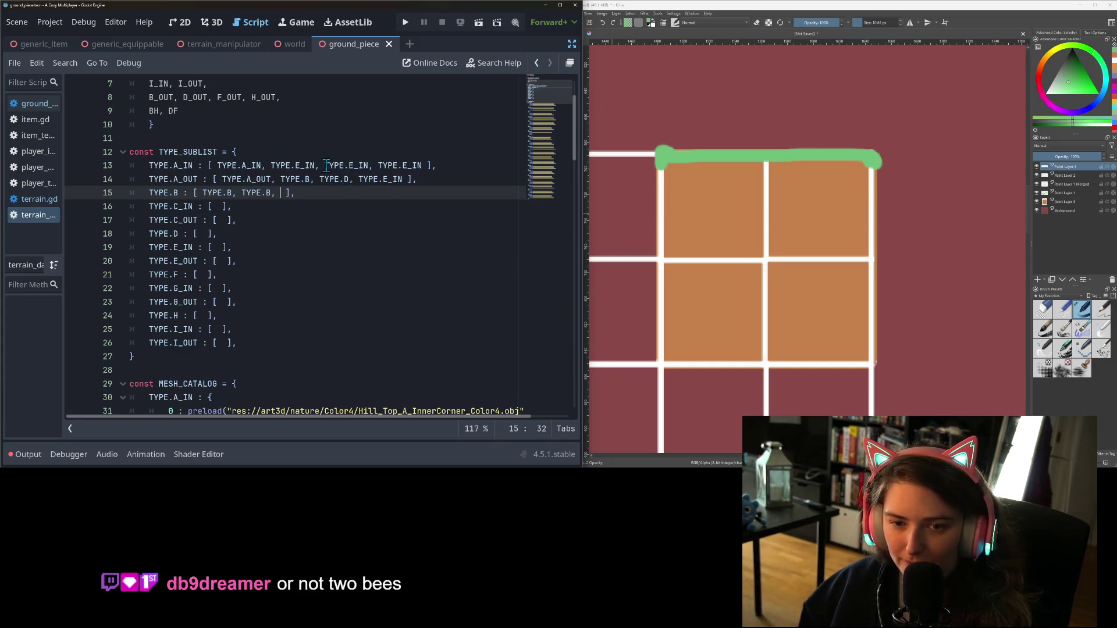
drag(325, 165, 370, 165)
key(ctrl+c)
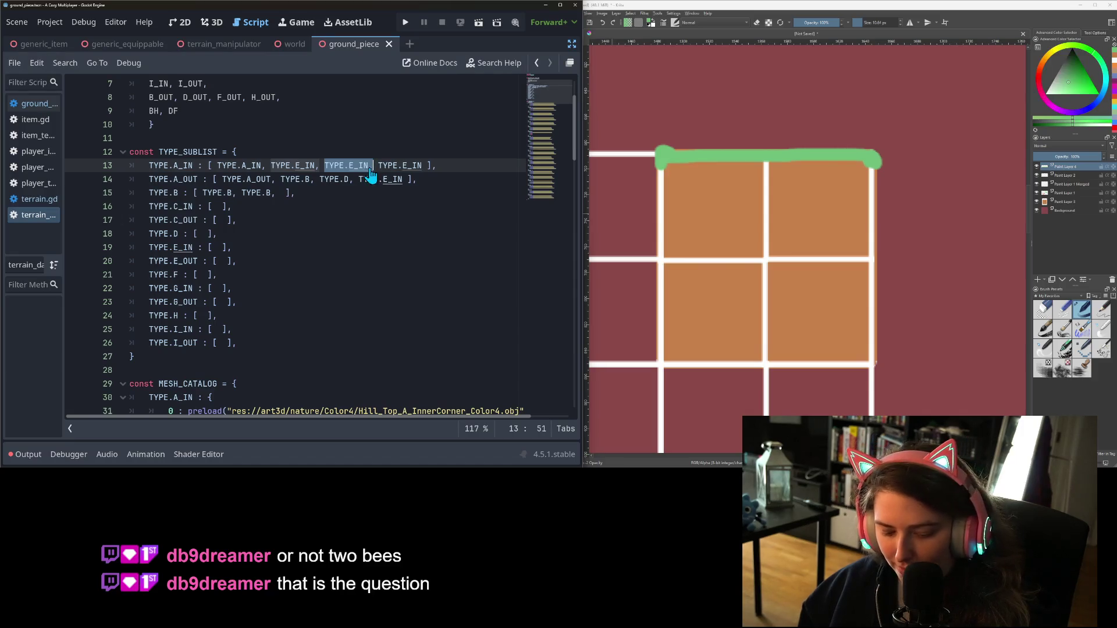
click(281, 192)
key(ctrl+v)
text(,)
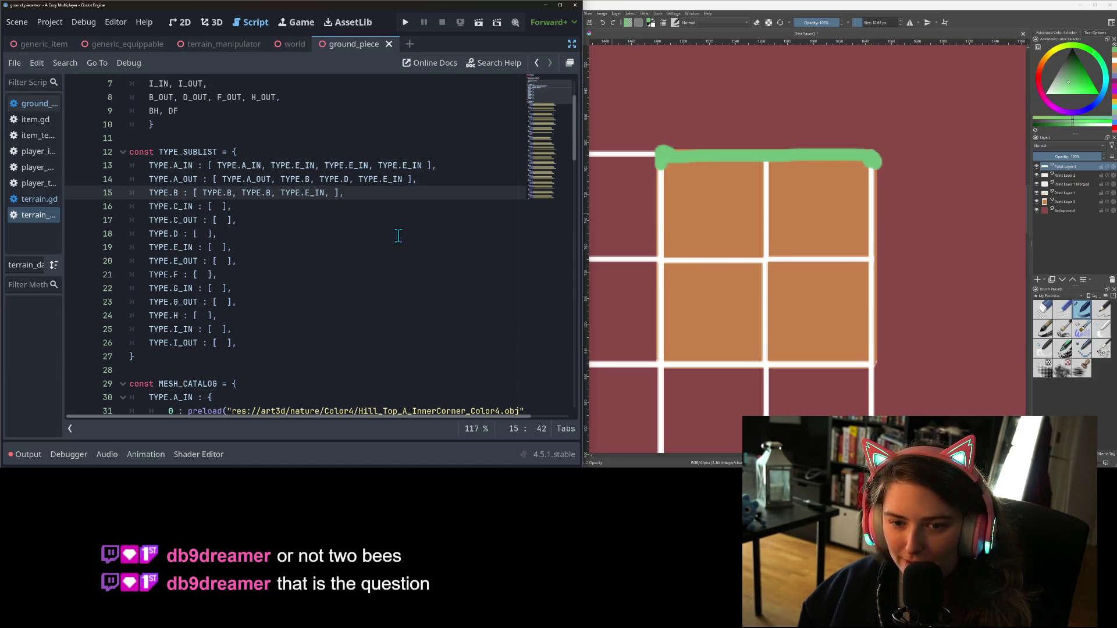
key(ctrl+v)
key(ctrl+s)
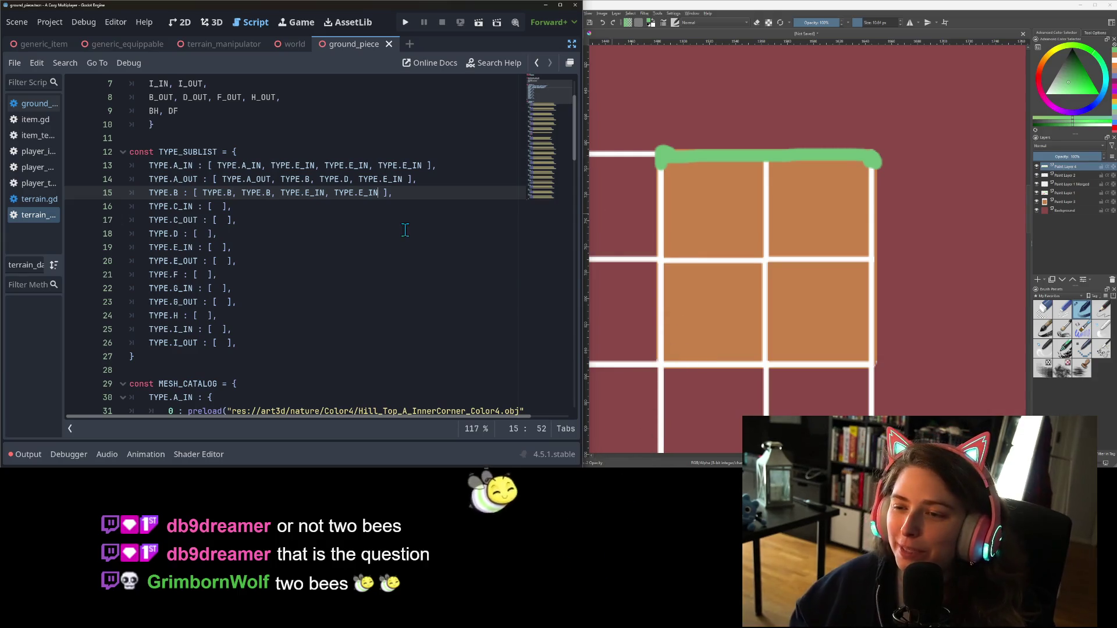
Paint a wavy green line in Krita, then undo it and the top-edge stroke
drag(688, 106, 923, 92)
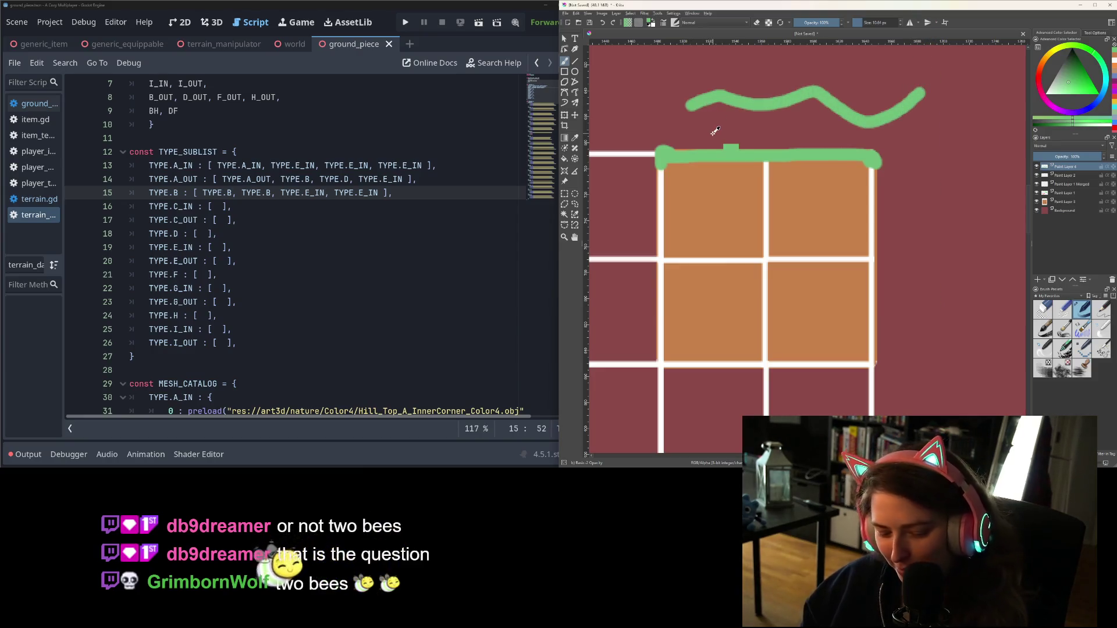
key(ctrl+z)
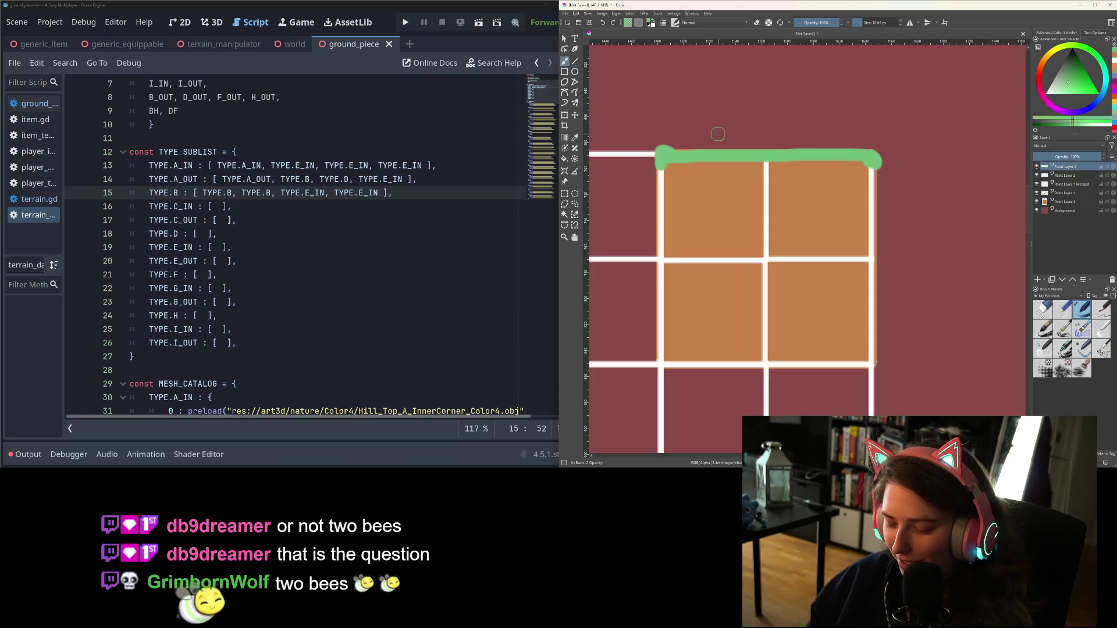
key(ctrl+z)
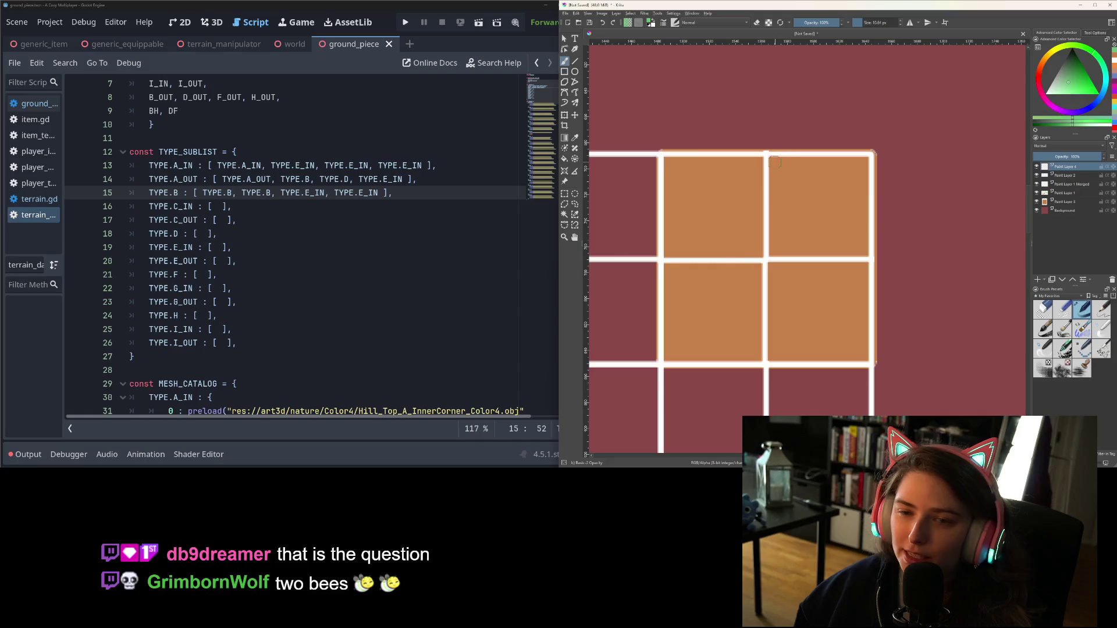
Copy line 13's list into TYPE.C_IN and TYPE.A_OUT's list into TYPE.C_OUT
click(252, 165)
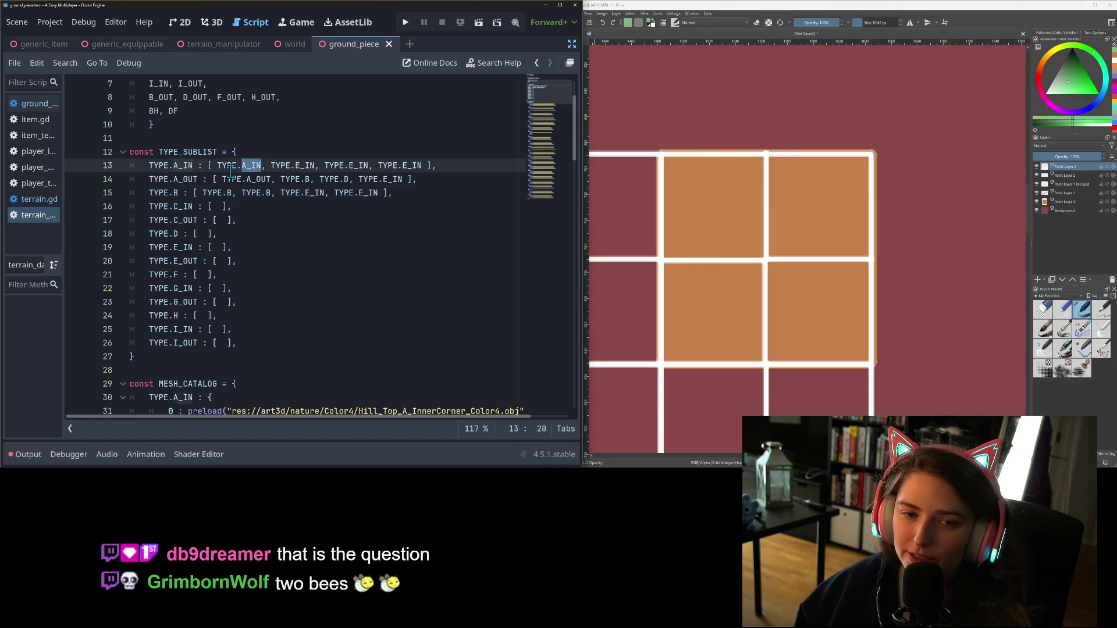
drag(217, 165, 421, 168)
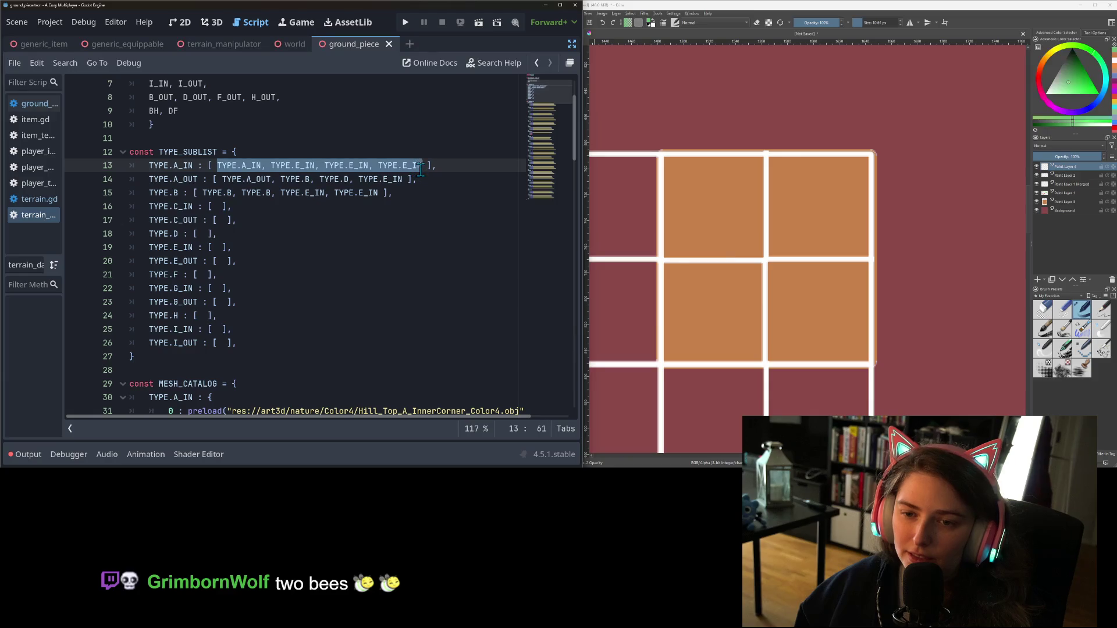
click(218, 208)
key(ctrl+v)
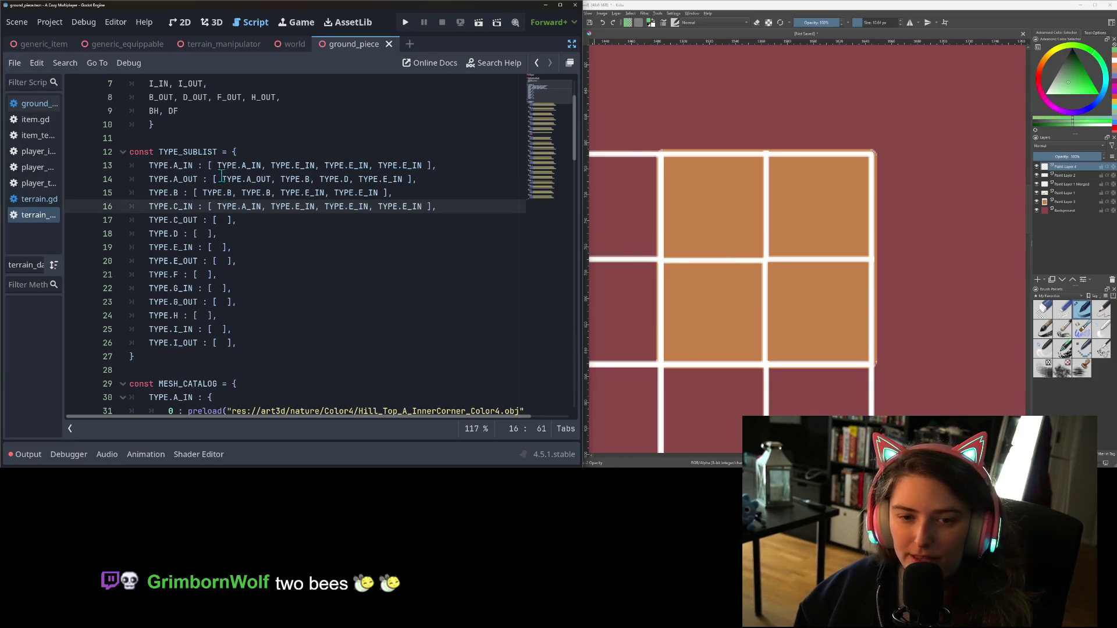
drag(223, 179, 402, 180)
click(215, 220)
key(ctrl+v)
double_click(259, 220)
click(306, 220)
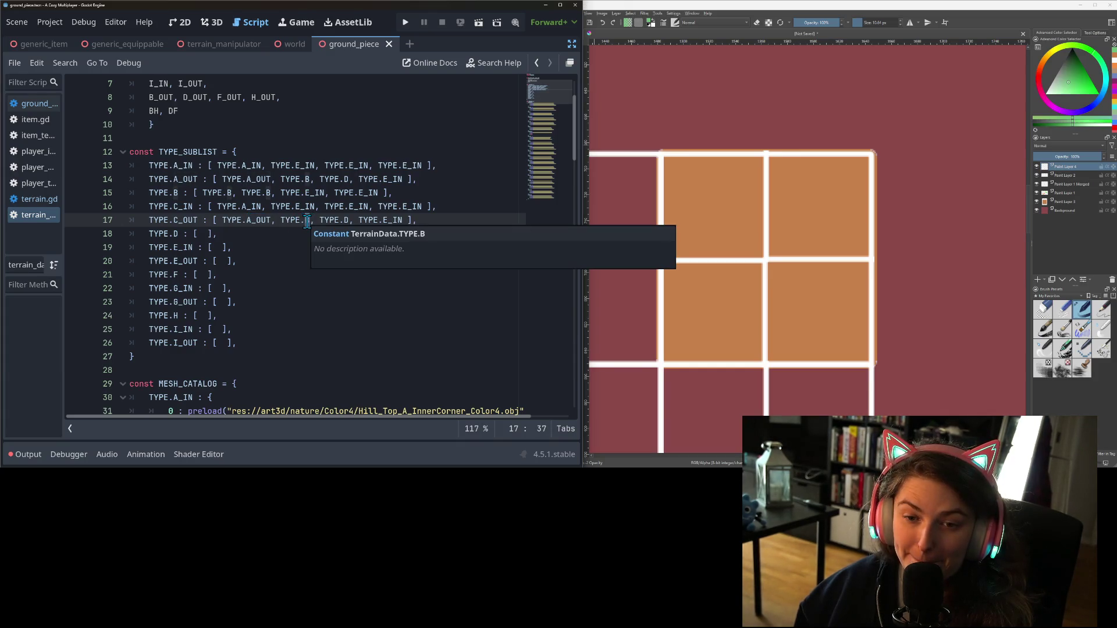
Paint a green curve marking the top-right tile in Krita's sketch
double_click(251, 207)
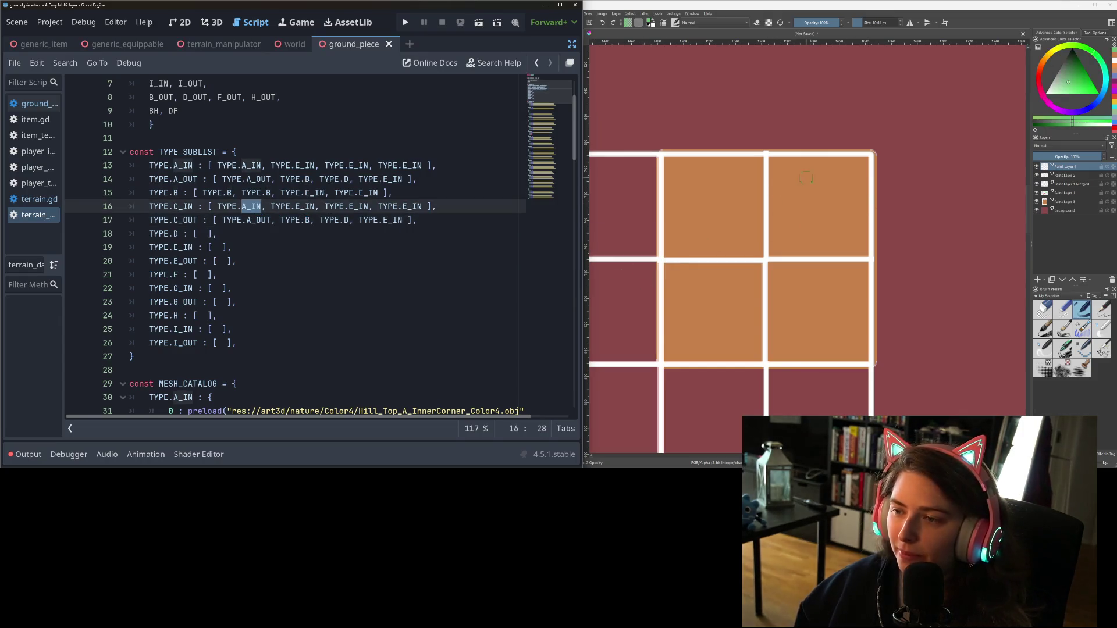
drag(804, 157, 874, 198)
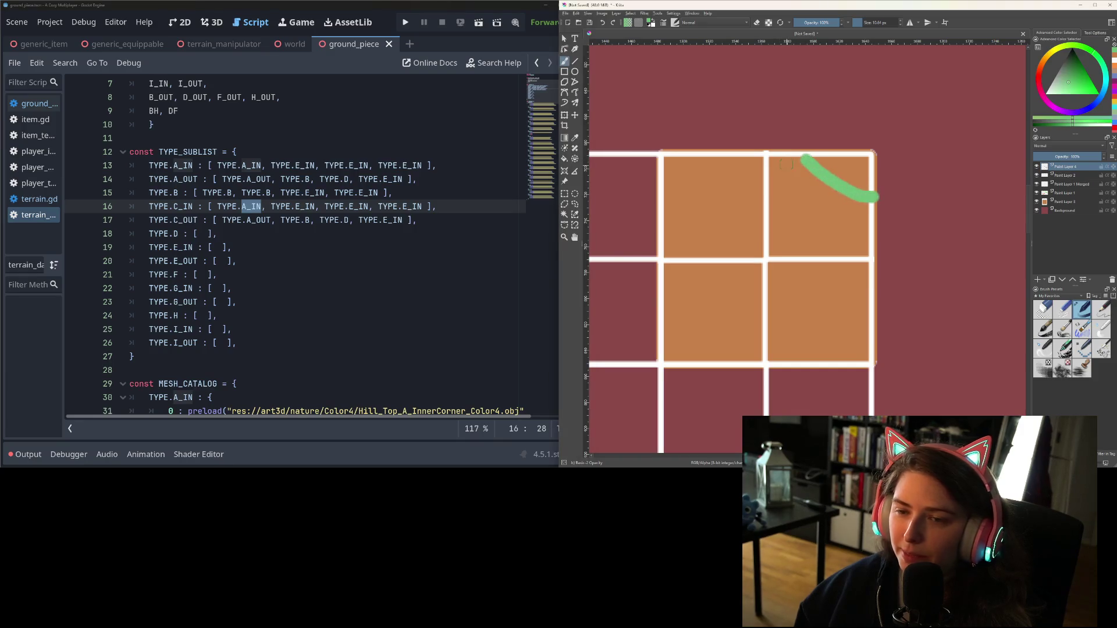
click(260, 204)
Change TYPE.C_IN's list to [E_IN, C_IN, E_IN, E_IN] and save the script
double_click(304, 206)
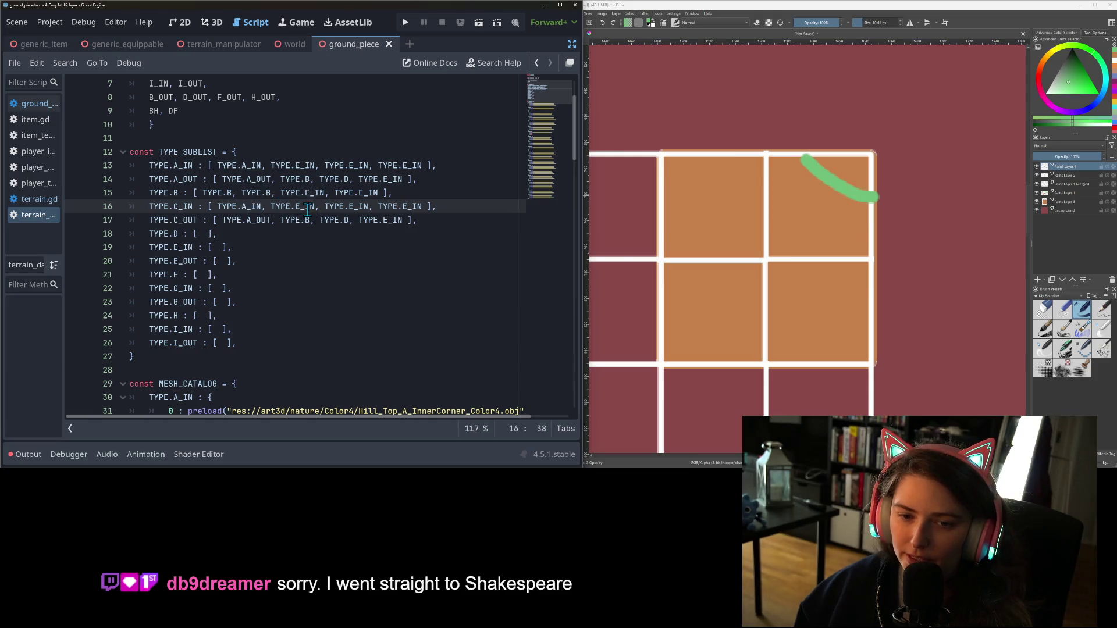
drag(243, 210, 264, 207)
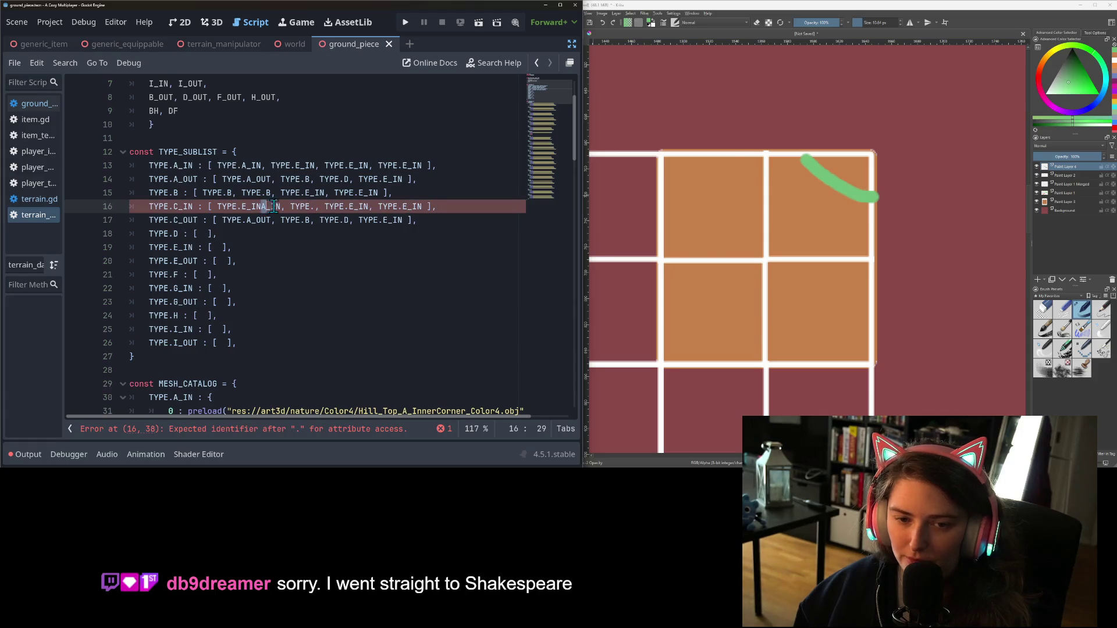
key(Delete)
key(Delete)
key(Delete)
click(292, 207)
key(Delete)
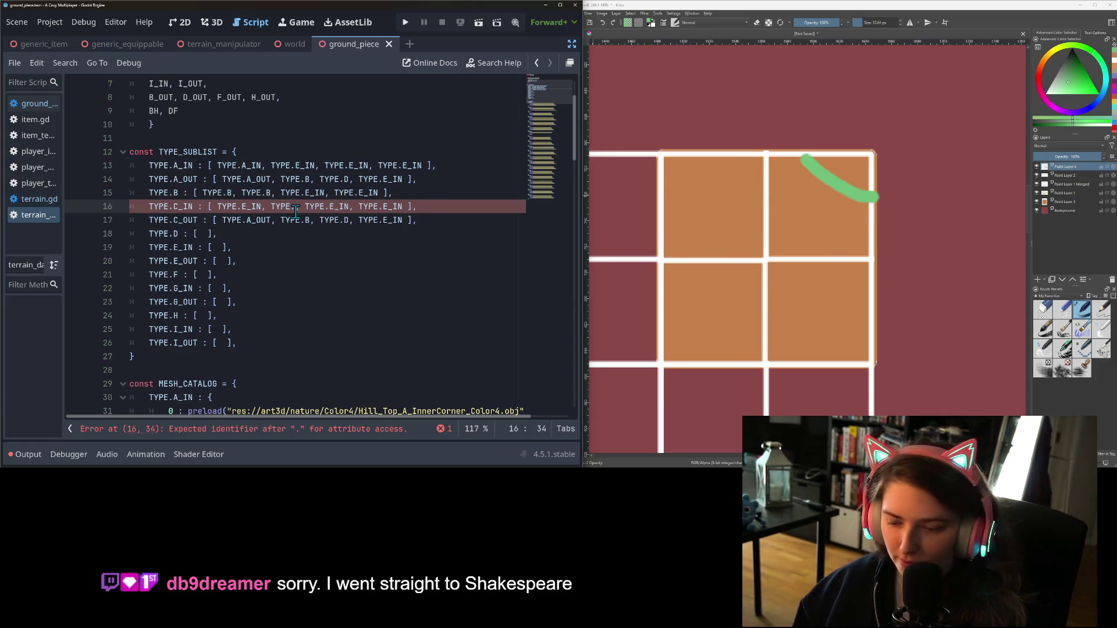
text(.C)
key(Return)
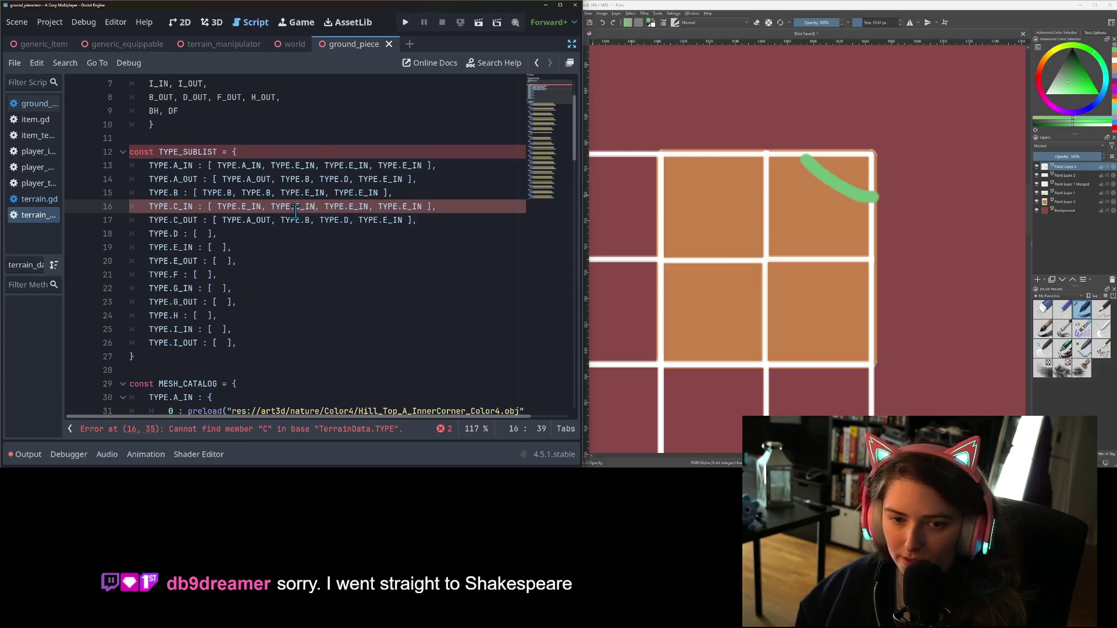
key(ctrl+s)
click(379, 220)
double_click(264, 220)
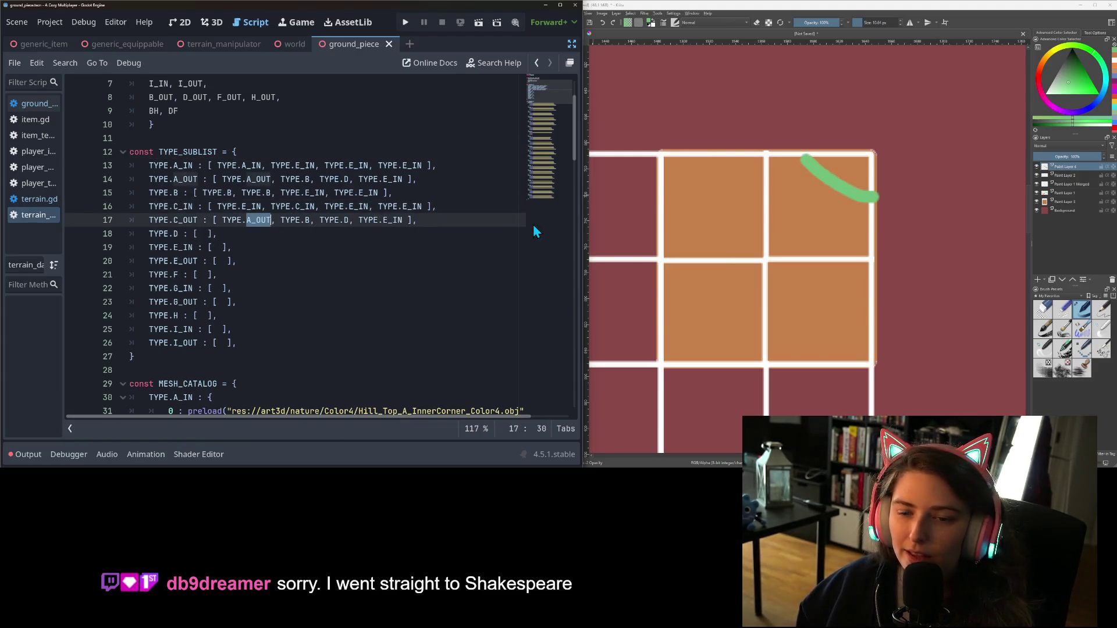
click(1046, 270)
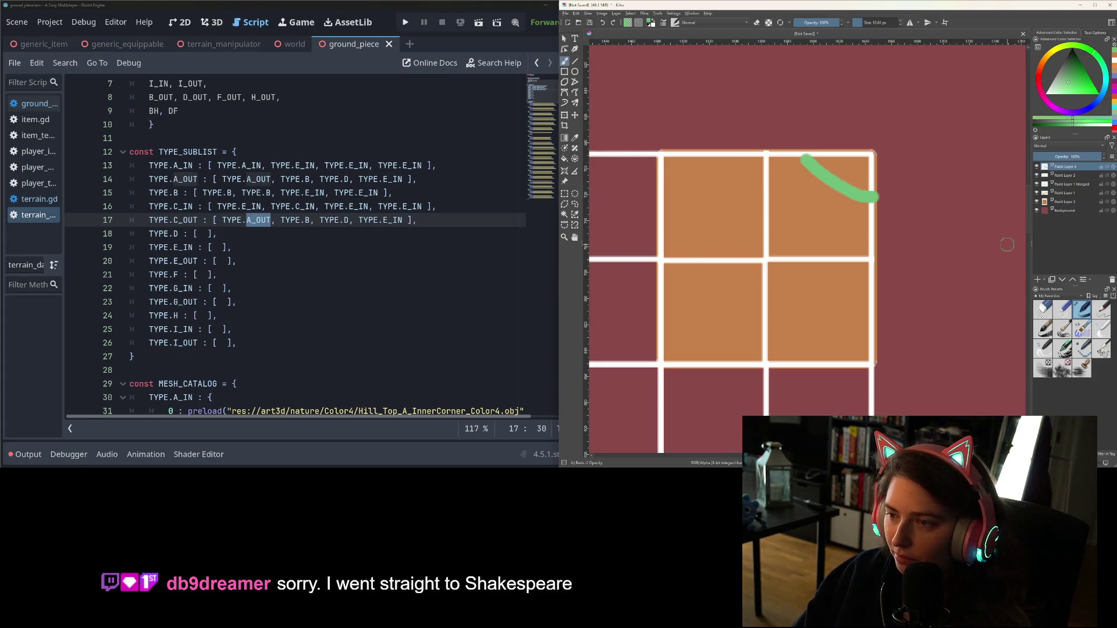
Repaint Krita's green strokes: a rounded top-right corner, the top edge and the right edge
key(ctrl+z)
drag(789, 156, 847, 185)
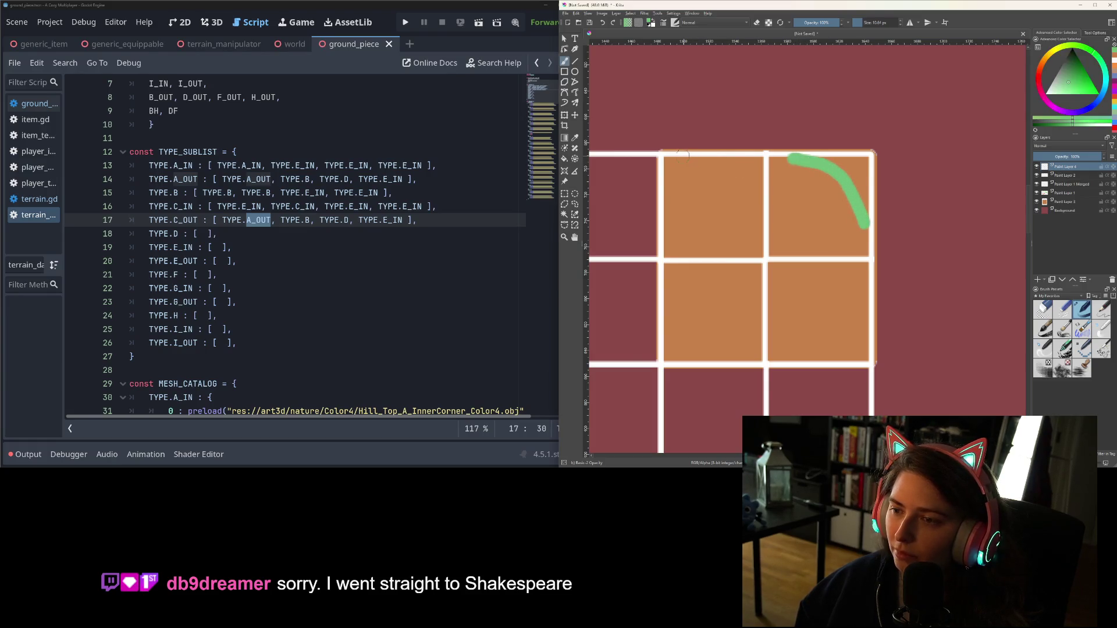
drag(679, 156, 776, 157)
drag(868, 260, 874, 358)
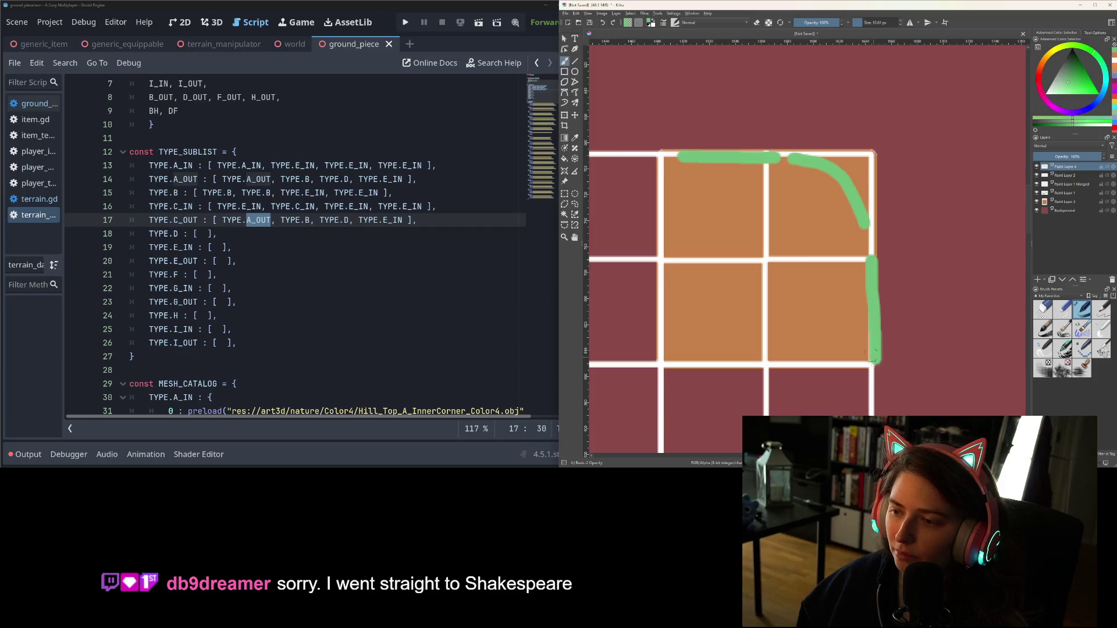
Rewrite TYPE.C_OUT's list as [B, C_OUT, E_IN, F] and save the script
double_click(249, 219)
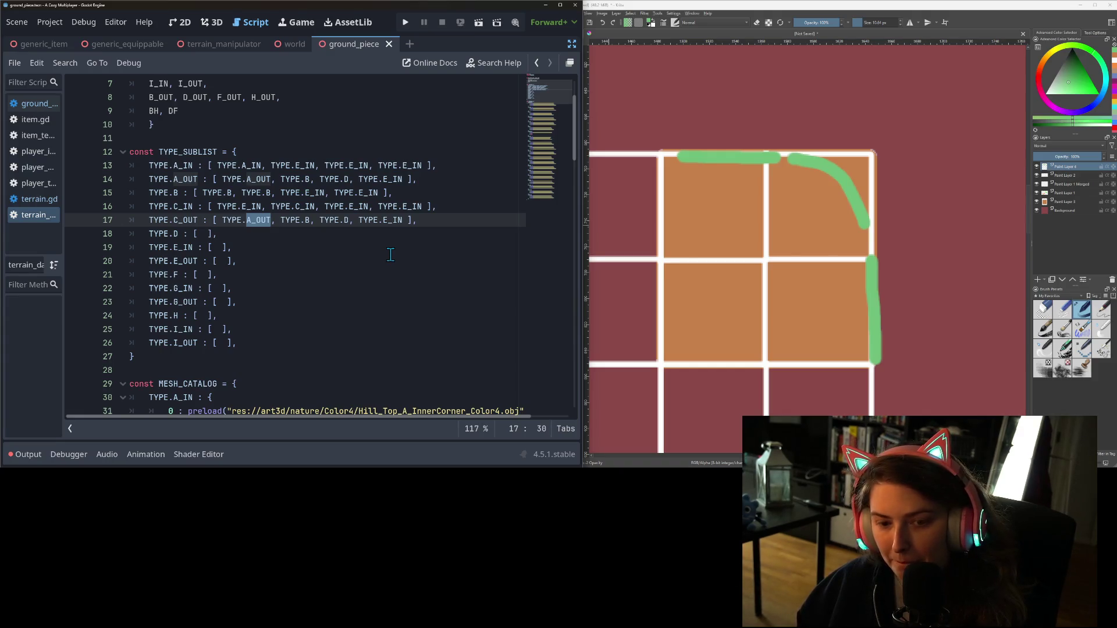
text(B)
double_click(289, 222)
text(C_OUT)
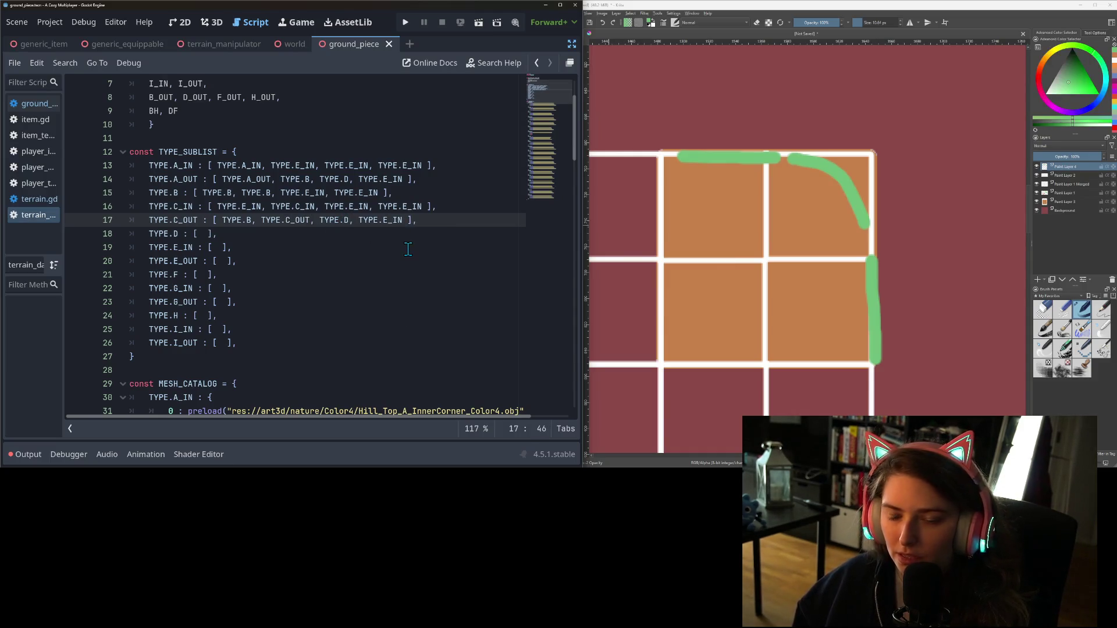
key(BackSpace)
text(E_IN)
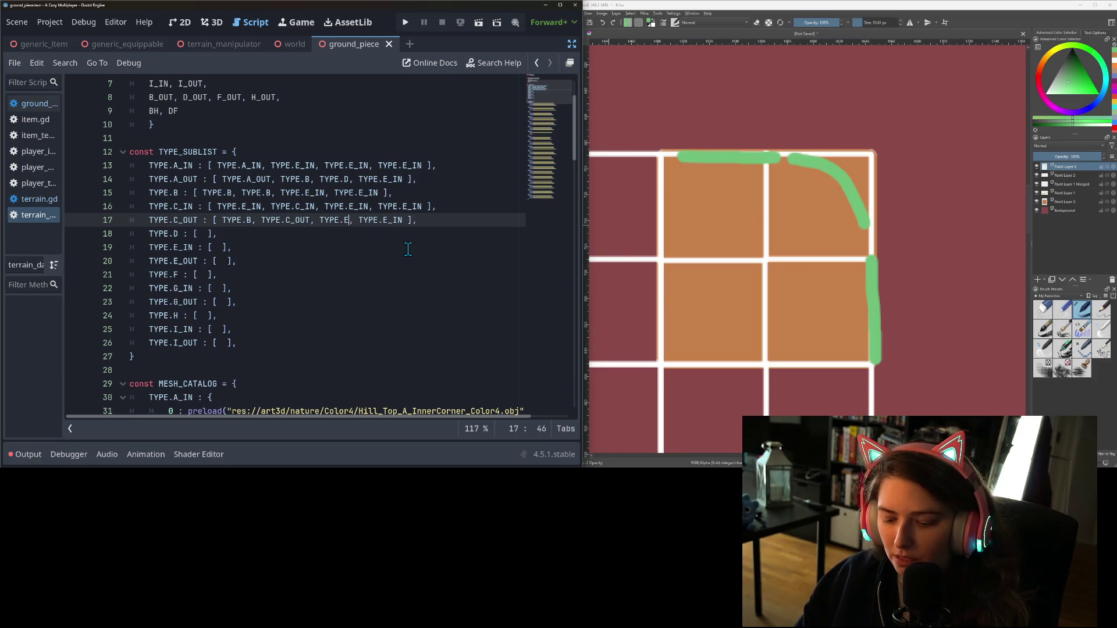
double_click(401, 222)
text(D)
key(ctrl+s)
key(Down)
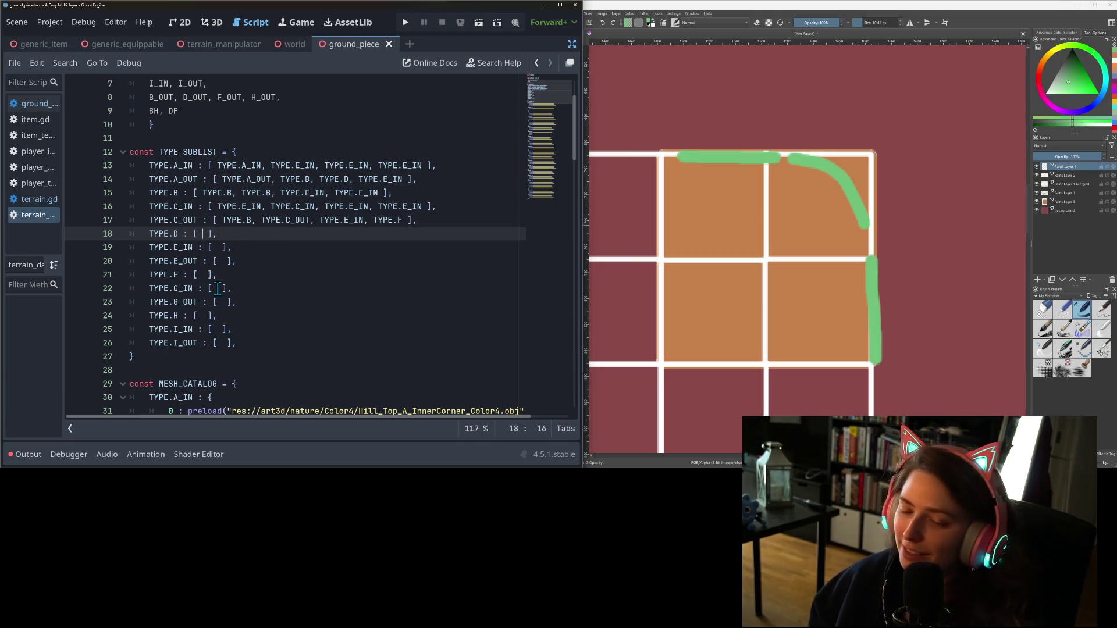
Bring the Krita tile sketch forward and clear its green strokes
mouse_move(191, 287)
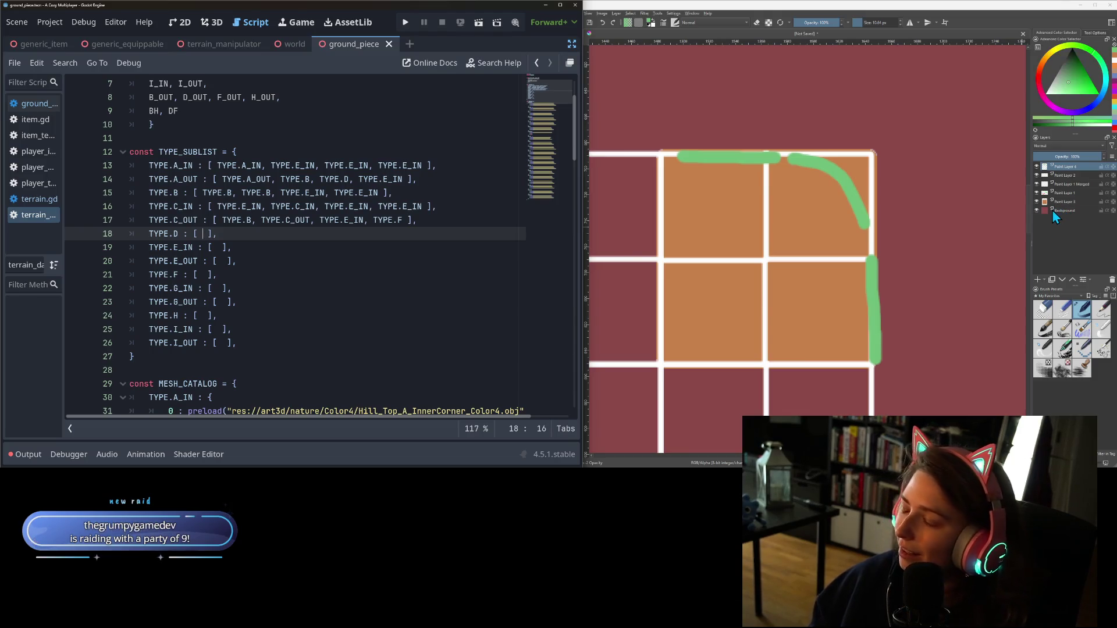
click(1073, 244)
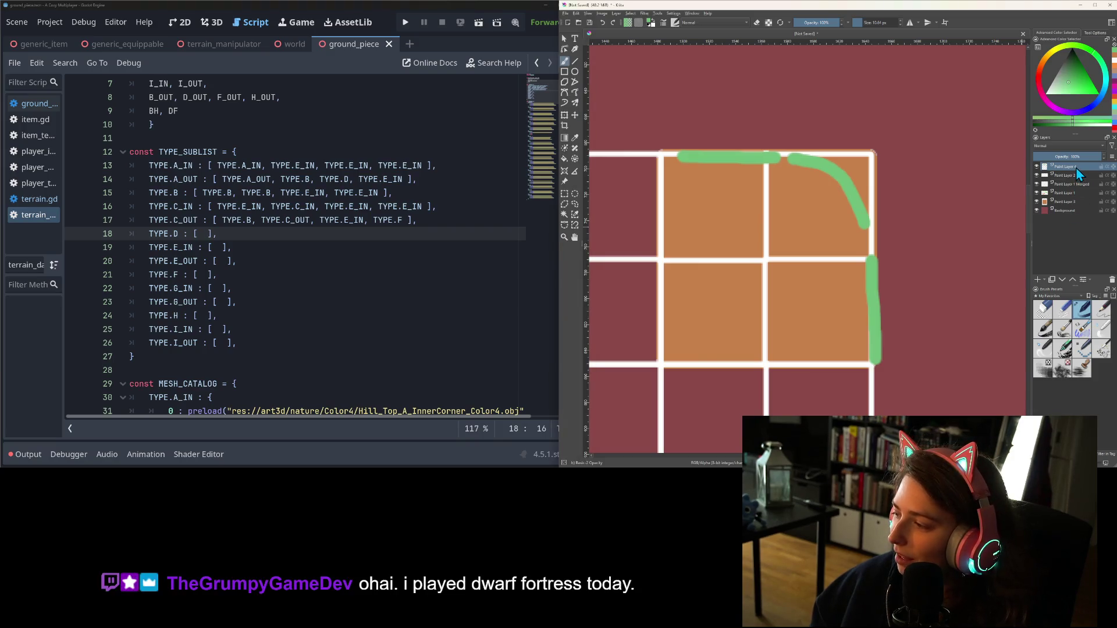
key(Delete)
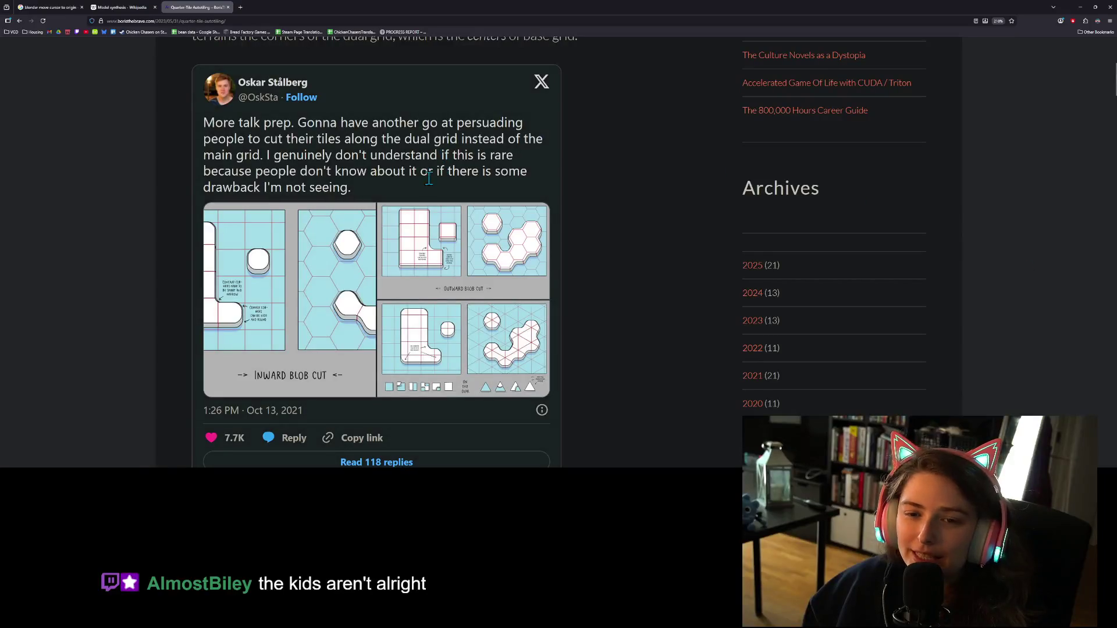
scroll(525, 285, down, 6)
scroll(525, 284, down, 15)
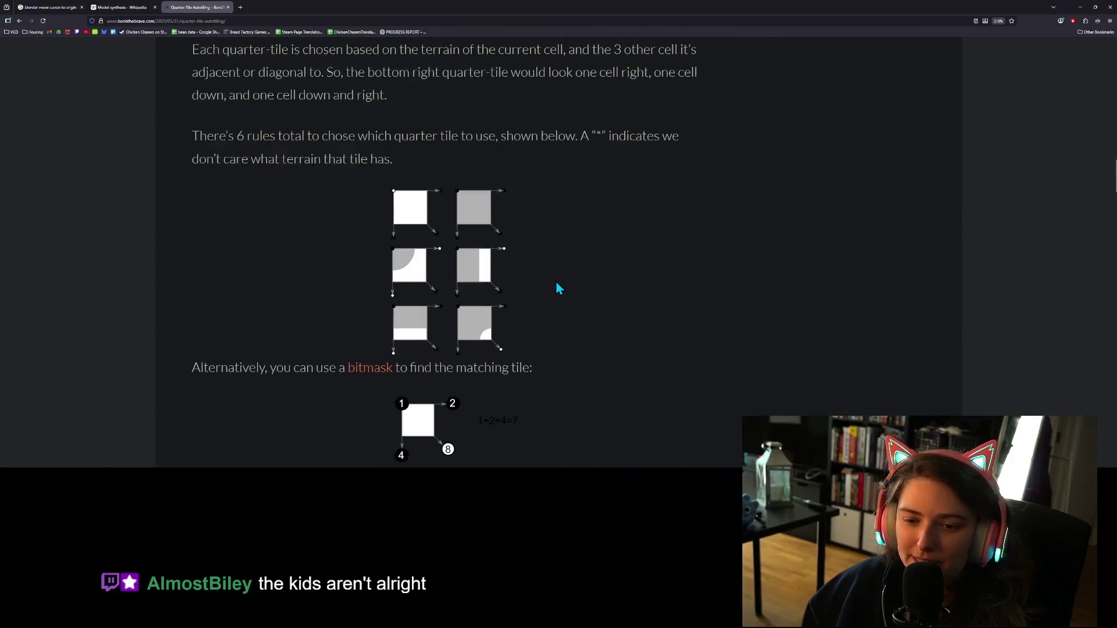
scroll(557, 288, down, 20)
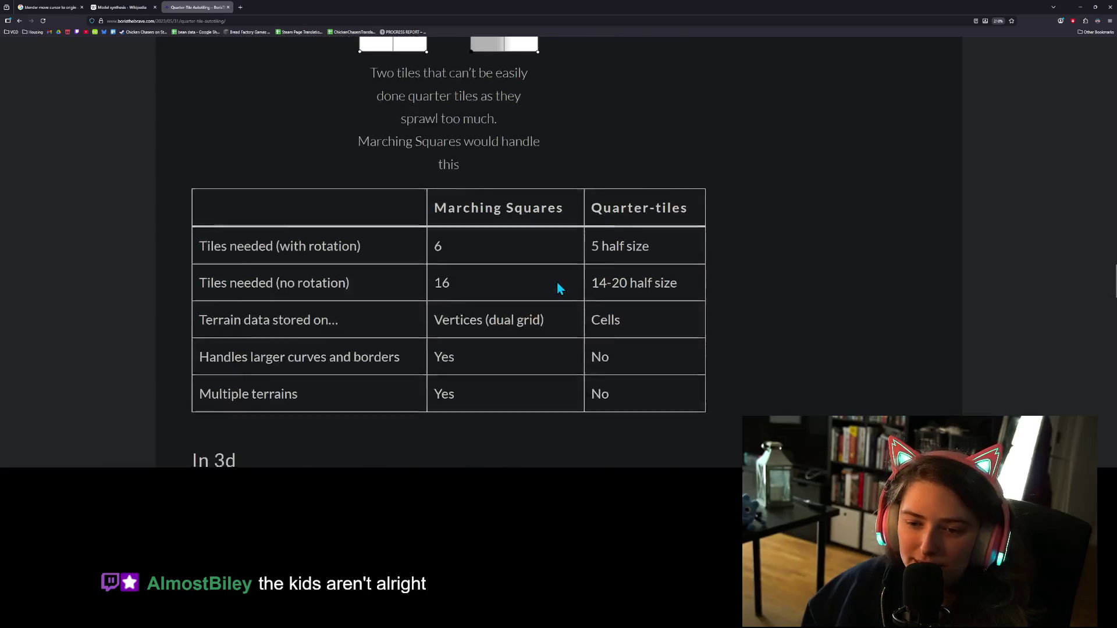
scroll(559, 290, down, 6)
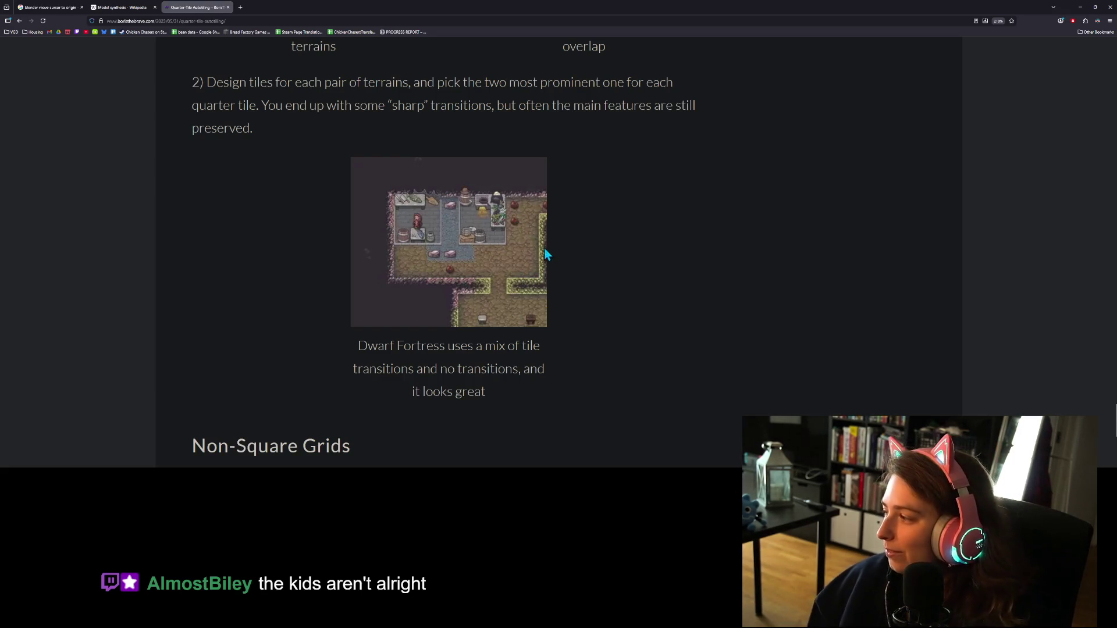
ctrl+scroll(525, 290, up, 1)
ctrl+scroll(532, 294, up, 1)
scroll(582, 296, down, 4)
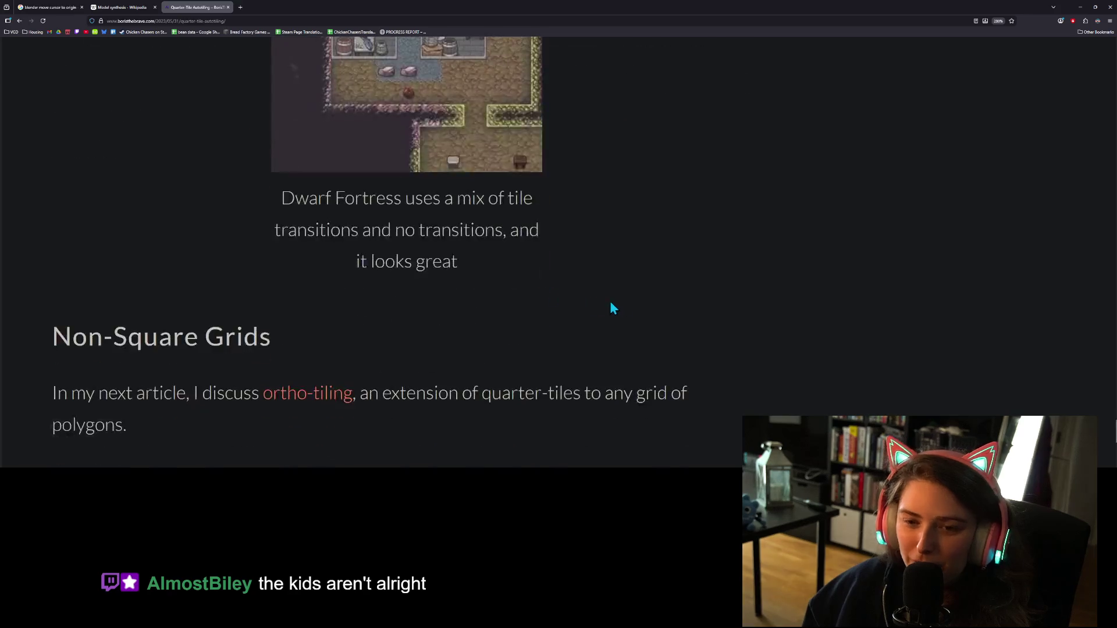
scroll(617, 302, up, 2)
ctrl+scroll(622, 310, down, 1)
ctrl+scroll(618, 315, down, 1)
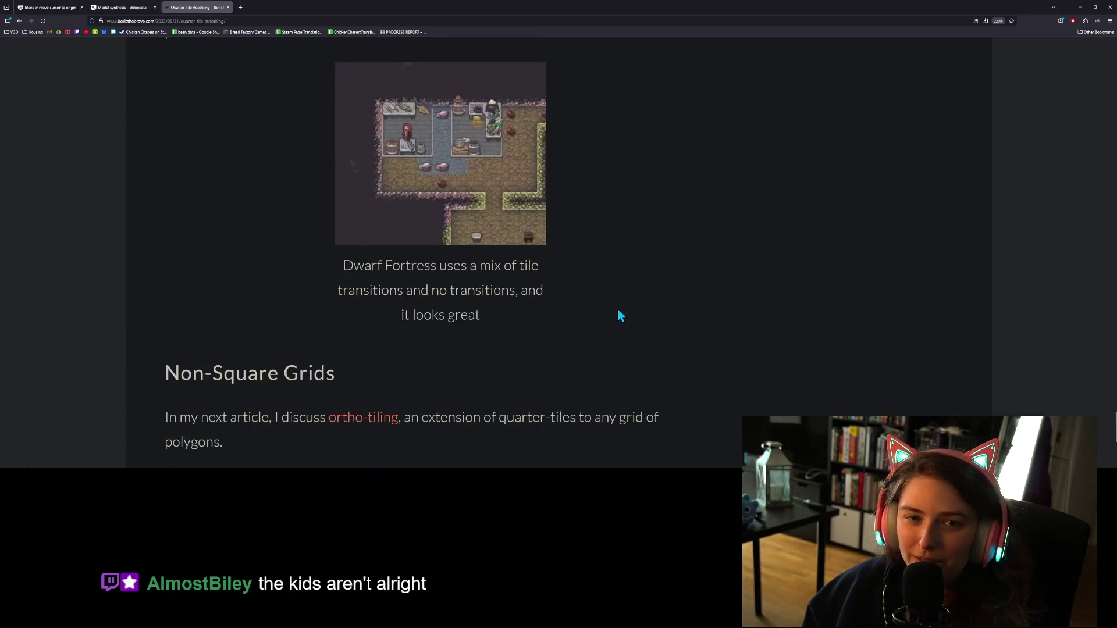
ctrl+scroll(898, 403, up, 3)
scroll(896, 406, up, 3)
scroll(890, 398, up, 15)
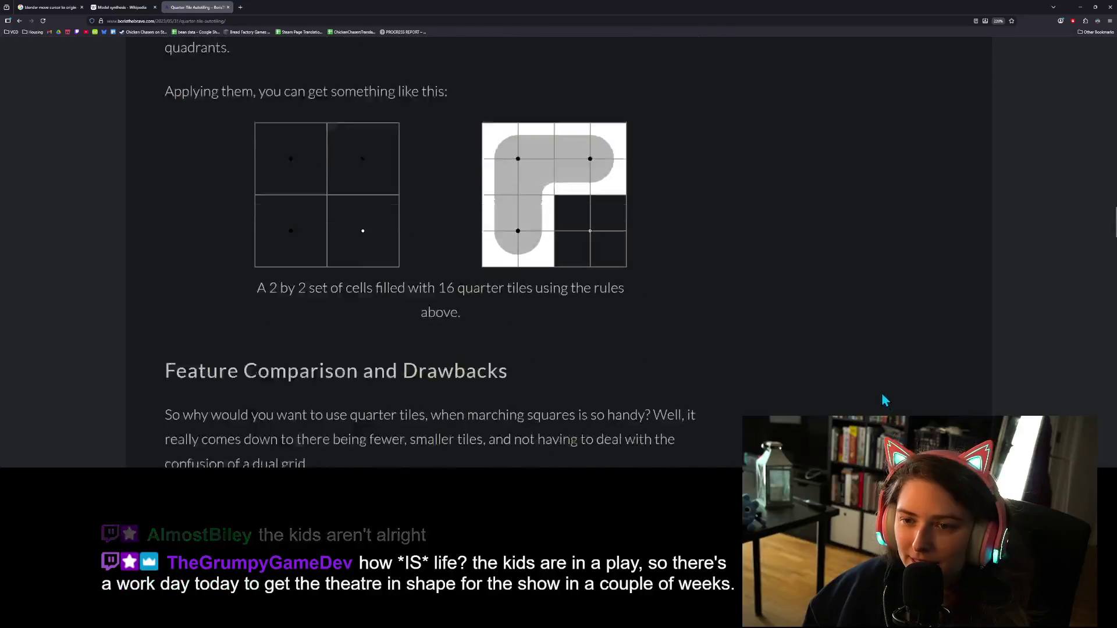
scroll(882, 393, up, 8)
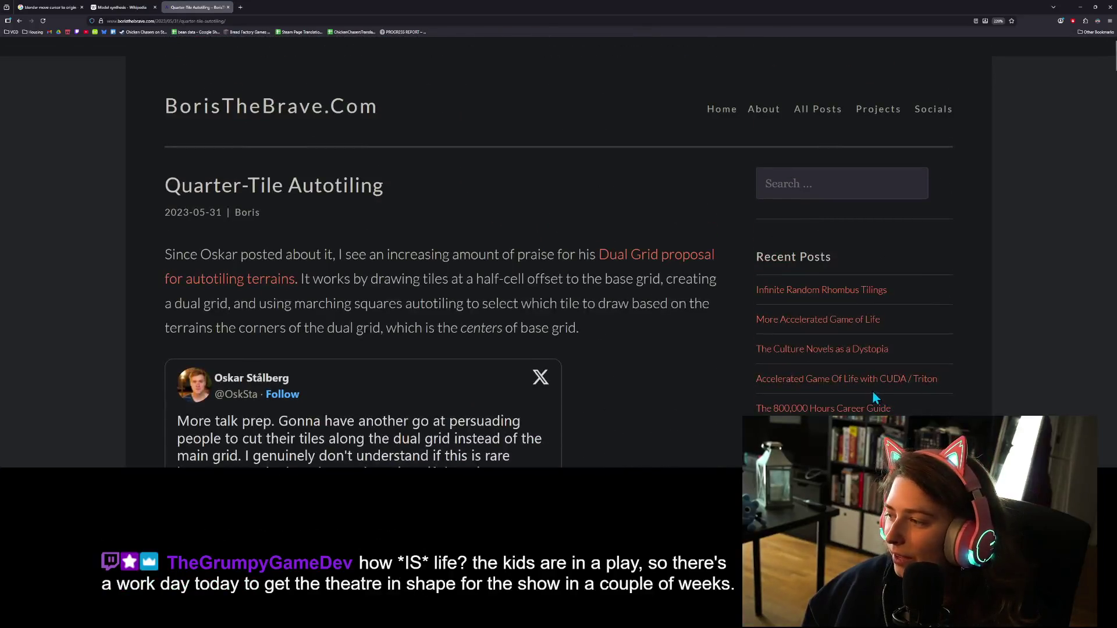
scroll(757, 361, down, 4)
scroll(755, 361, down, 5)
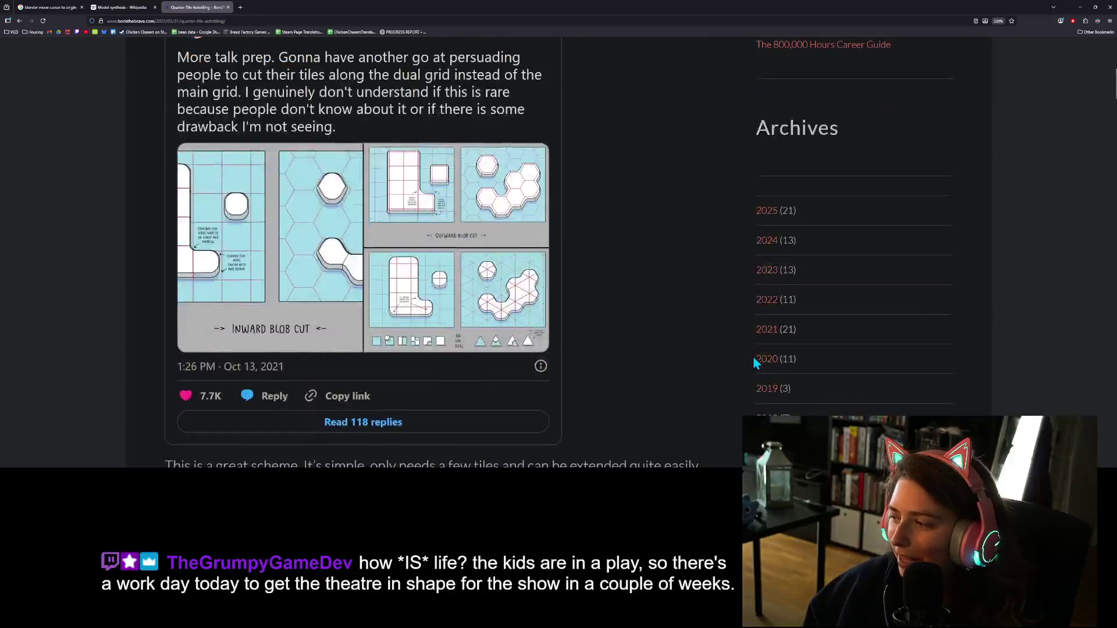
scroll(753, 358, up, 2)
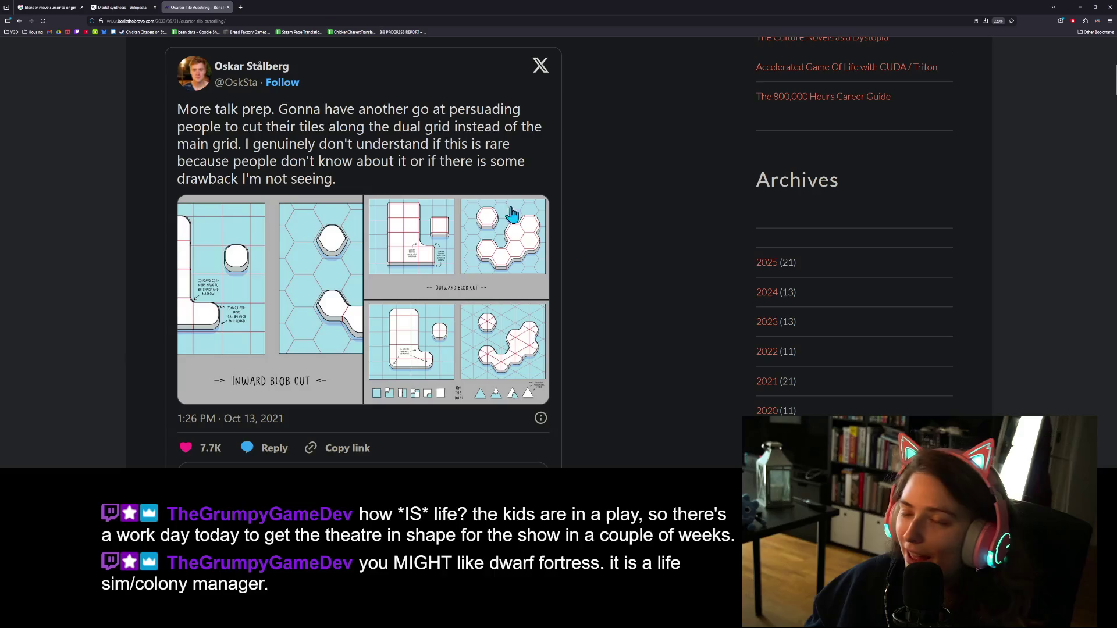
Search Google for 'DWARF FORTRESS' in a new tab and scroll the results
key(ctrl+t)
text(dWAF)
key(BackSpace)
text(RF FO)
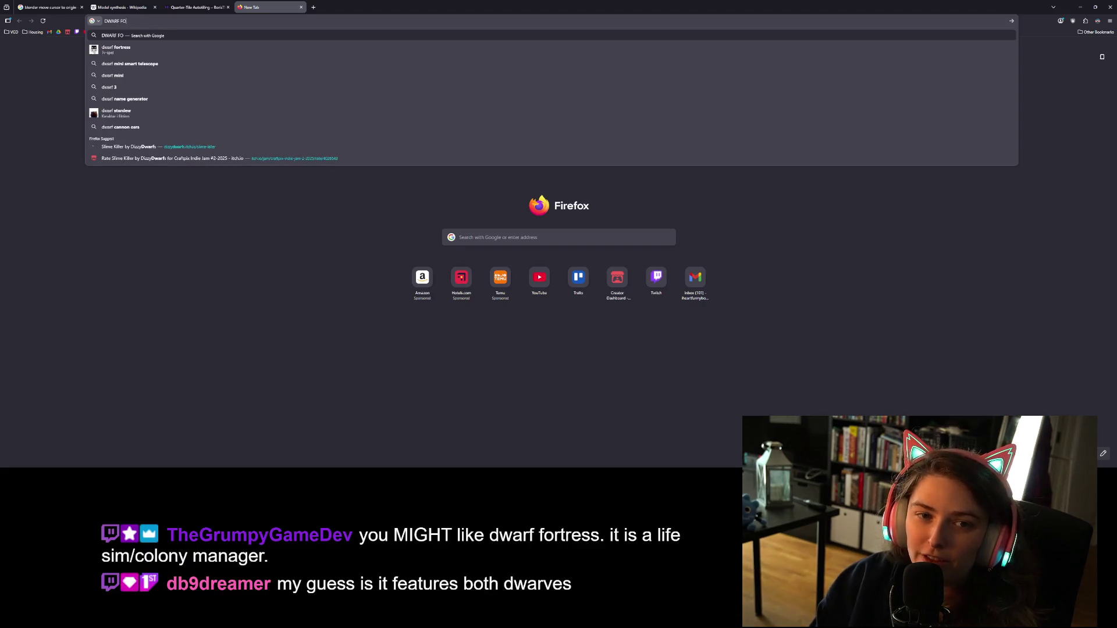
text(RTRESS)
key(Return)
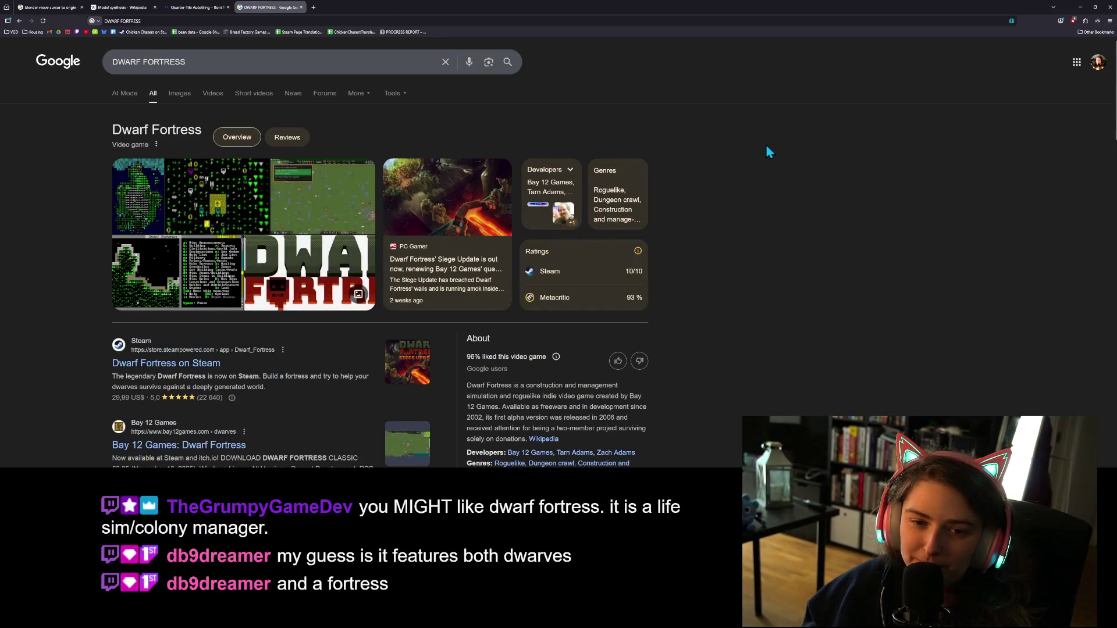
scroll(302, 259, down, 2)
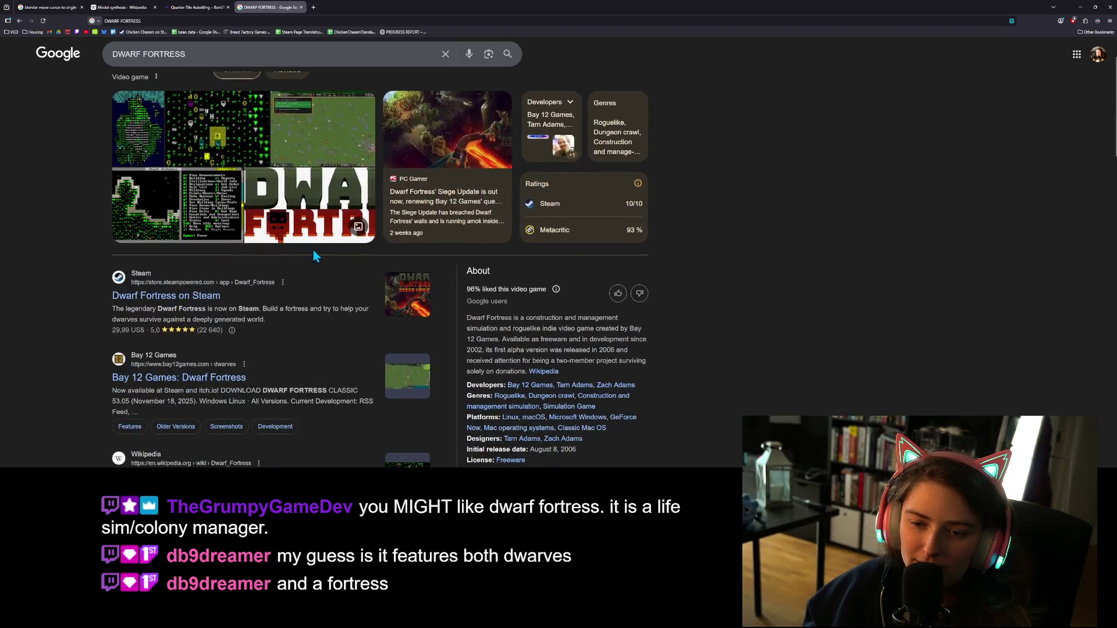
Search Twitch for 'grumpygamedev' and open the channel's most recent past broadcast
click(77, 32)
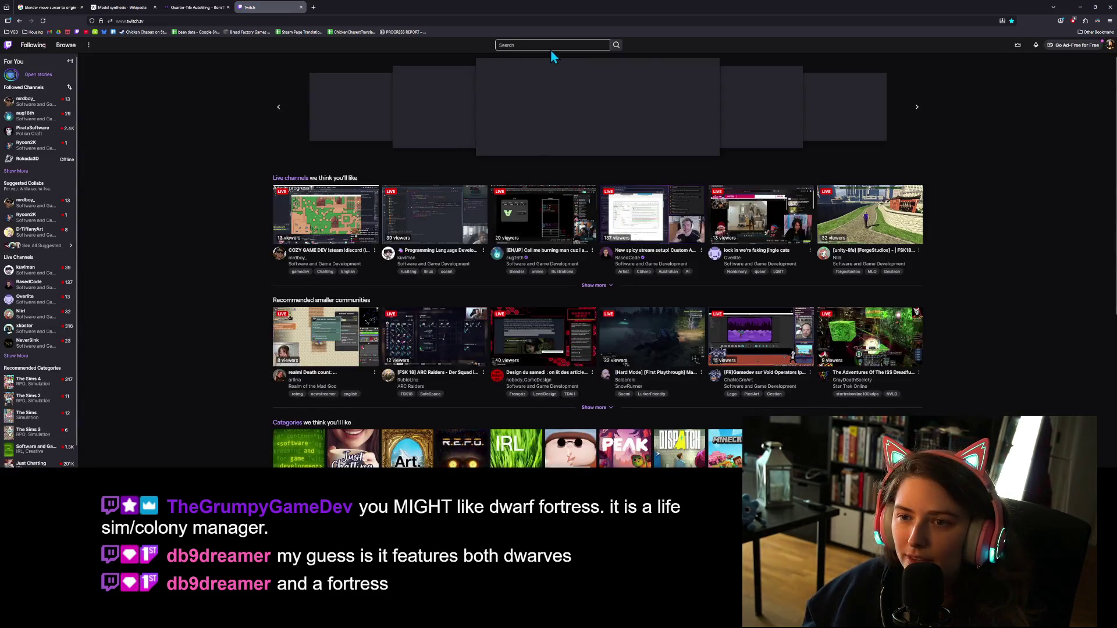
click(550, 46)
text(grumpyga)
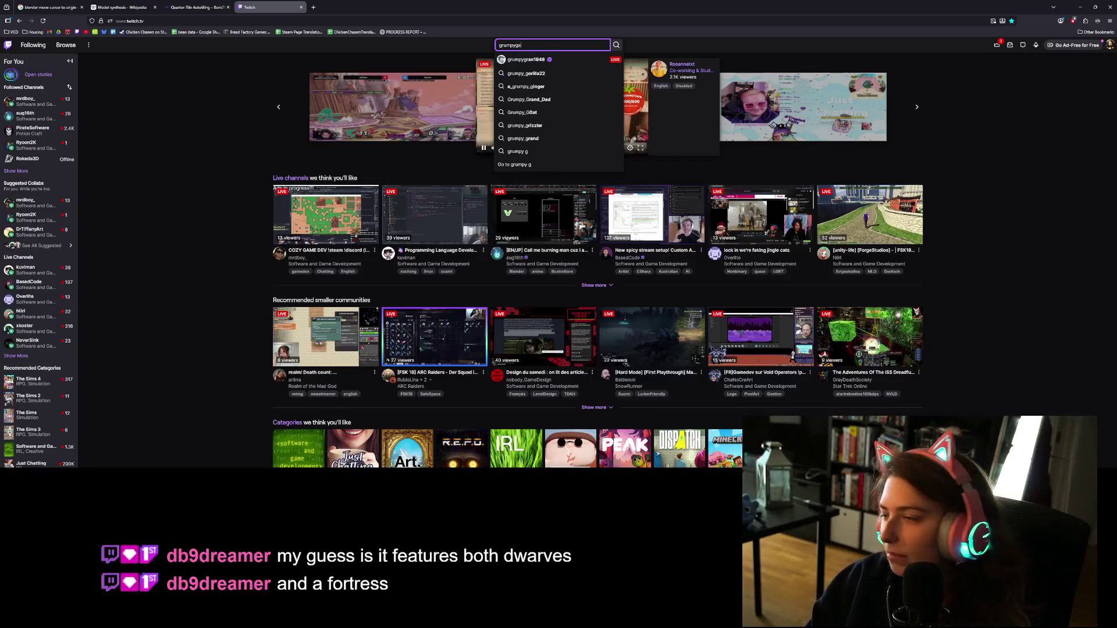
text(medev)
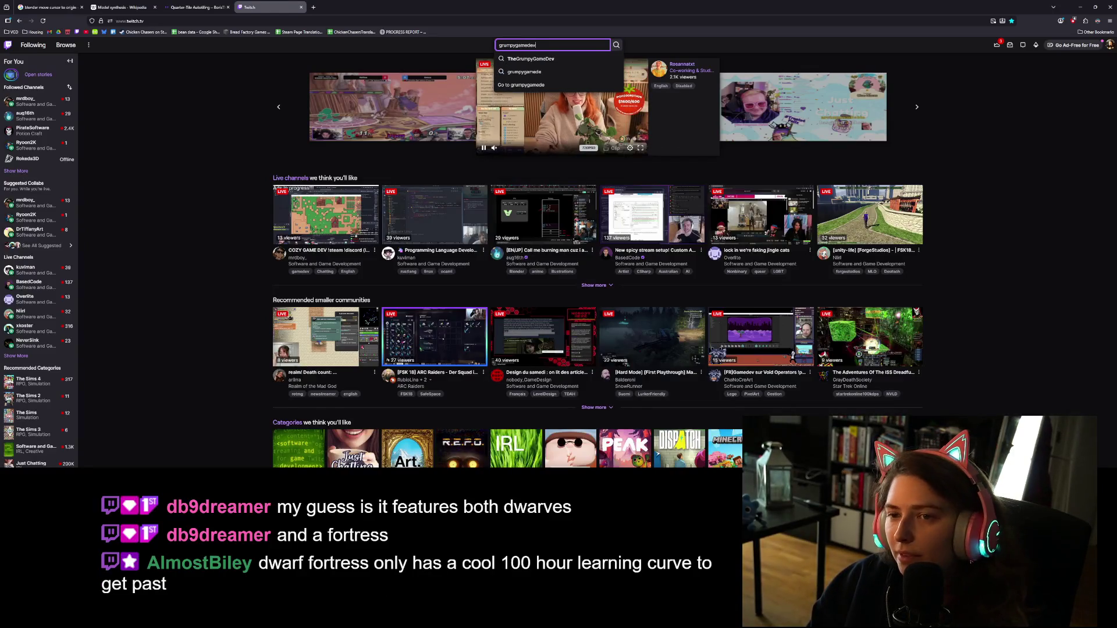
click(530, 59)
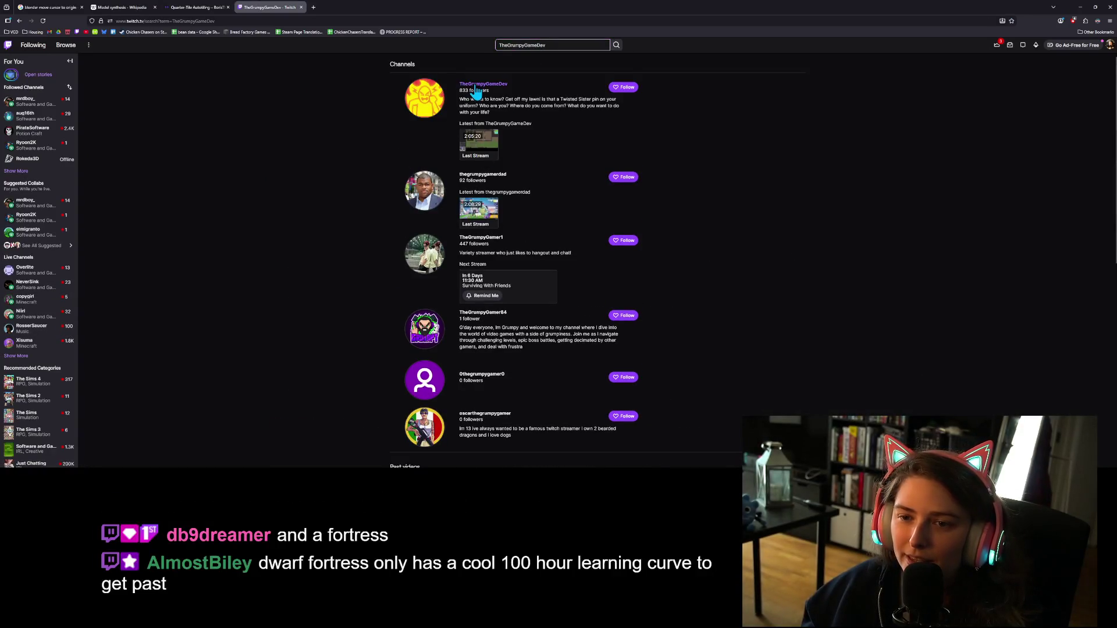
click(475, 86)
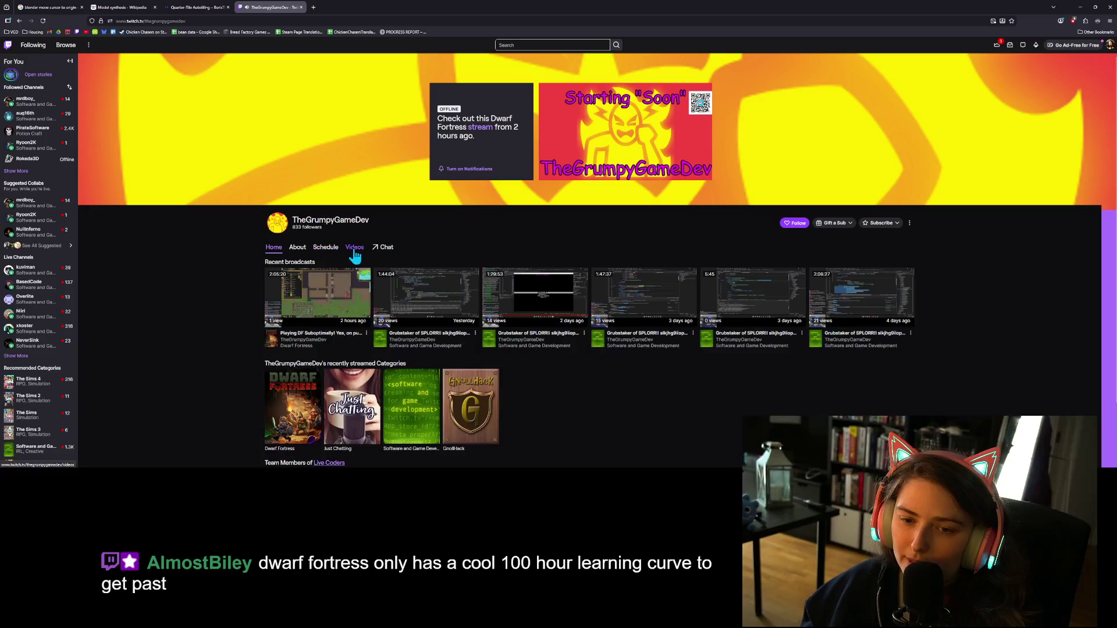
click(317, 294)
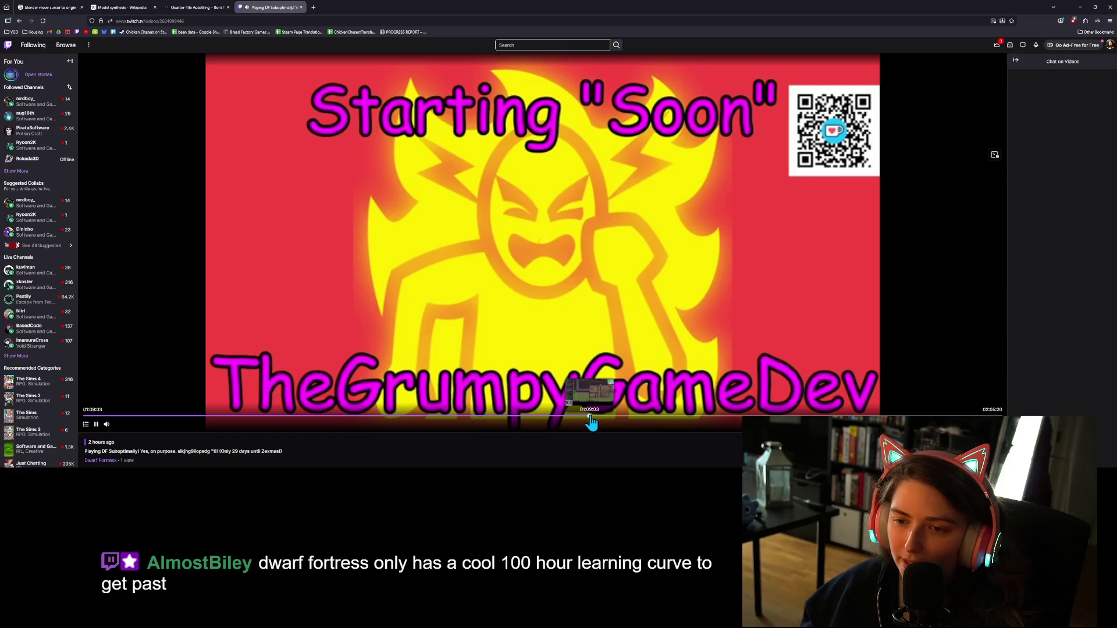
Seek into the Dwarf Fortress gameplay, pause, and skip ahead to 01:28:01
click(589, 416)
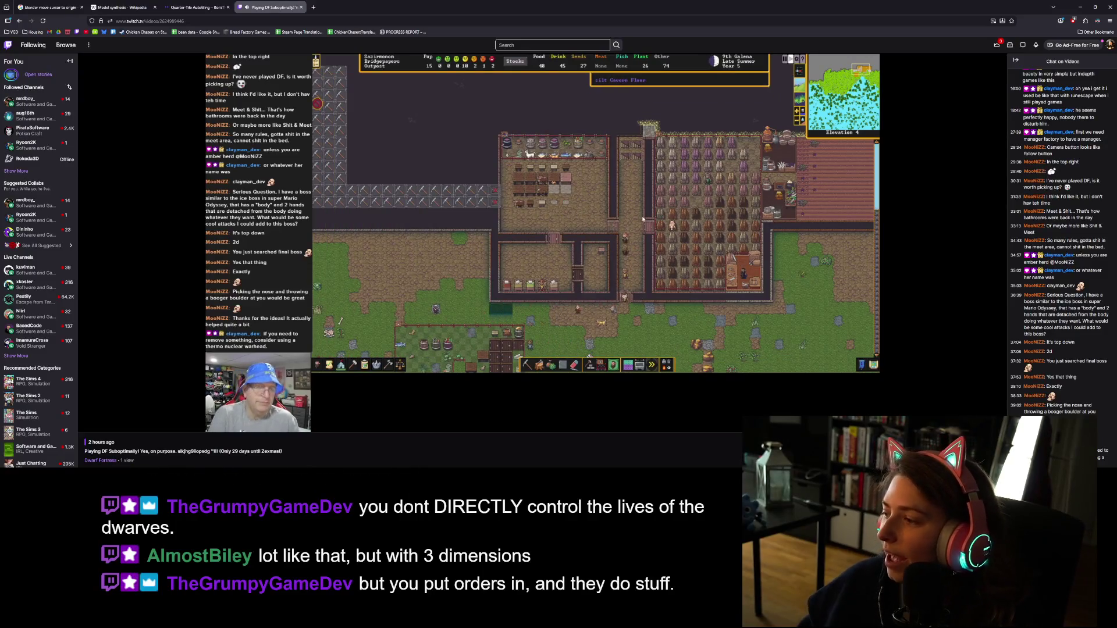
mouse_move(754, 311)
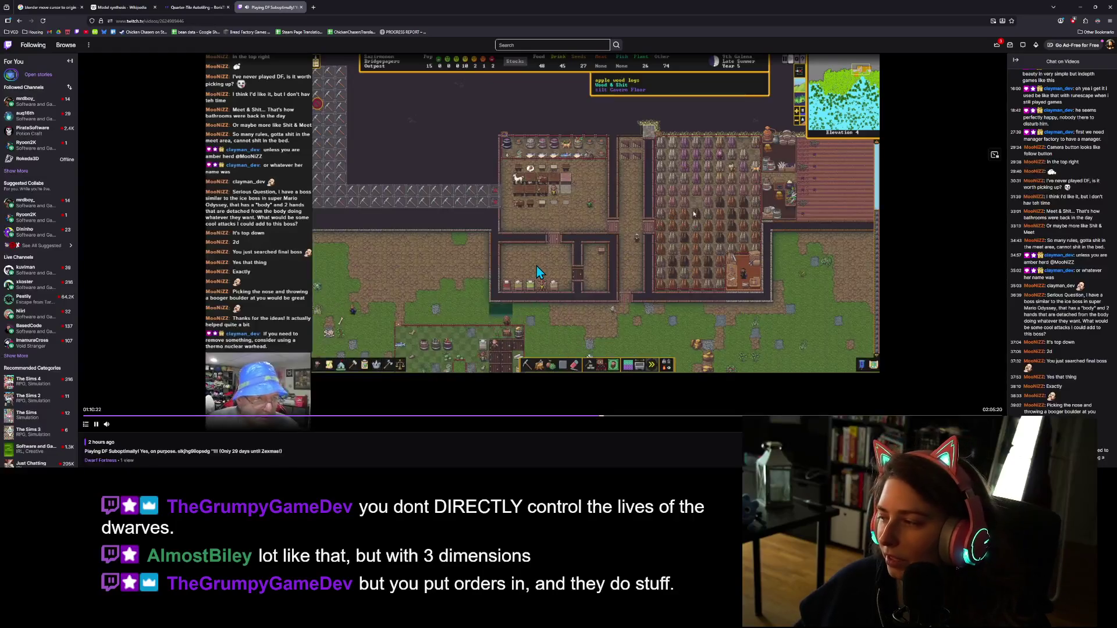
click(96, 424)
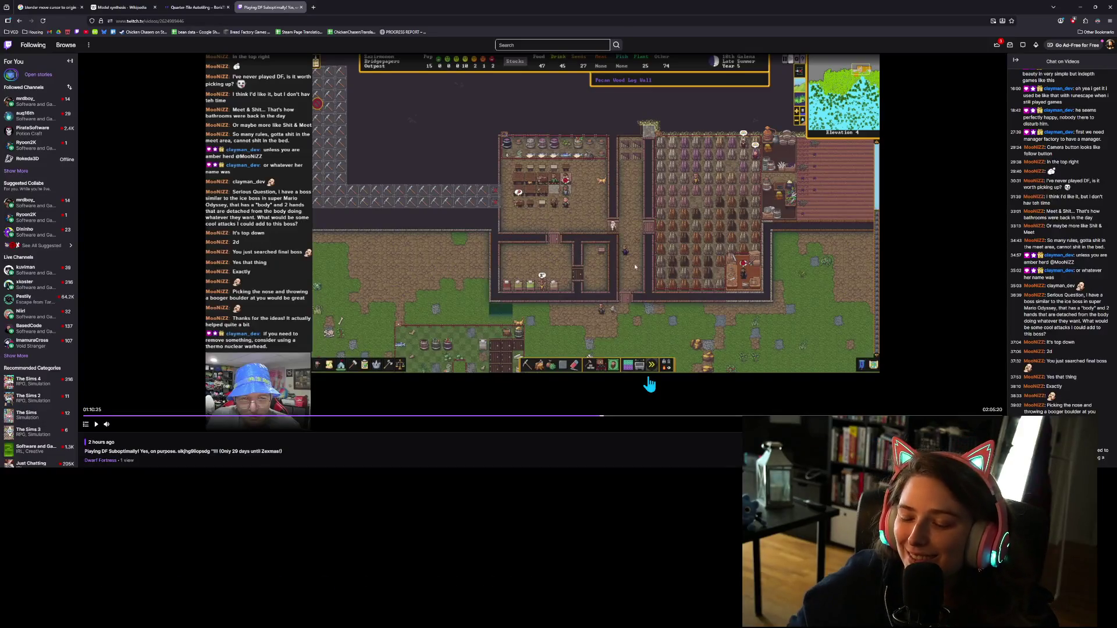
click(727, 417)
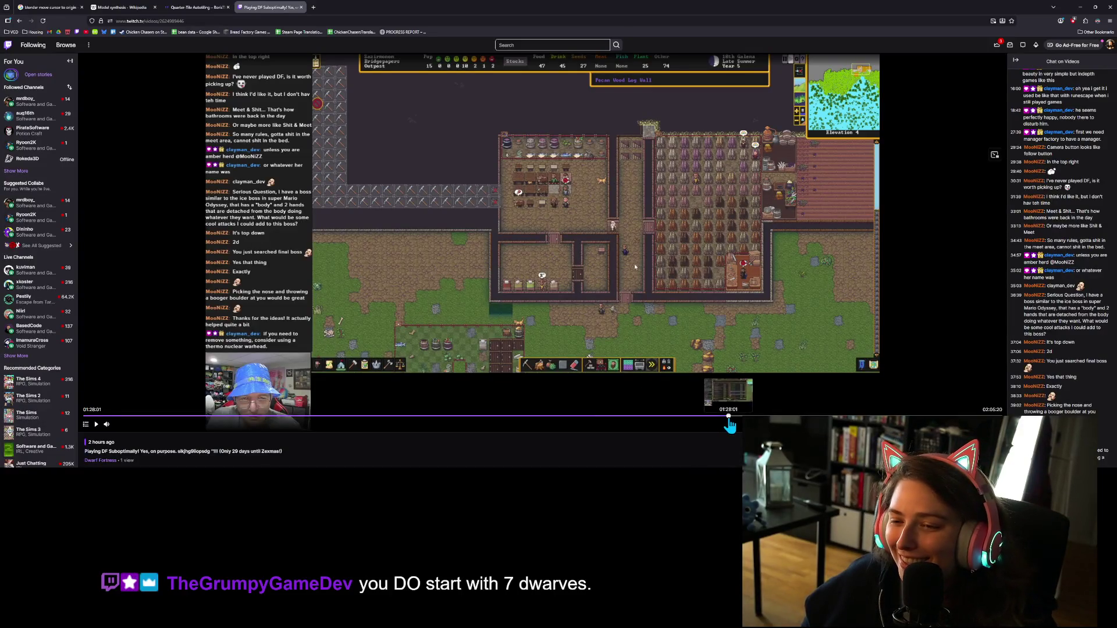
Skip the replay ahead through 01:45:42 and 01:52:13 to 01:56:07
click(825, 417)
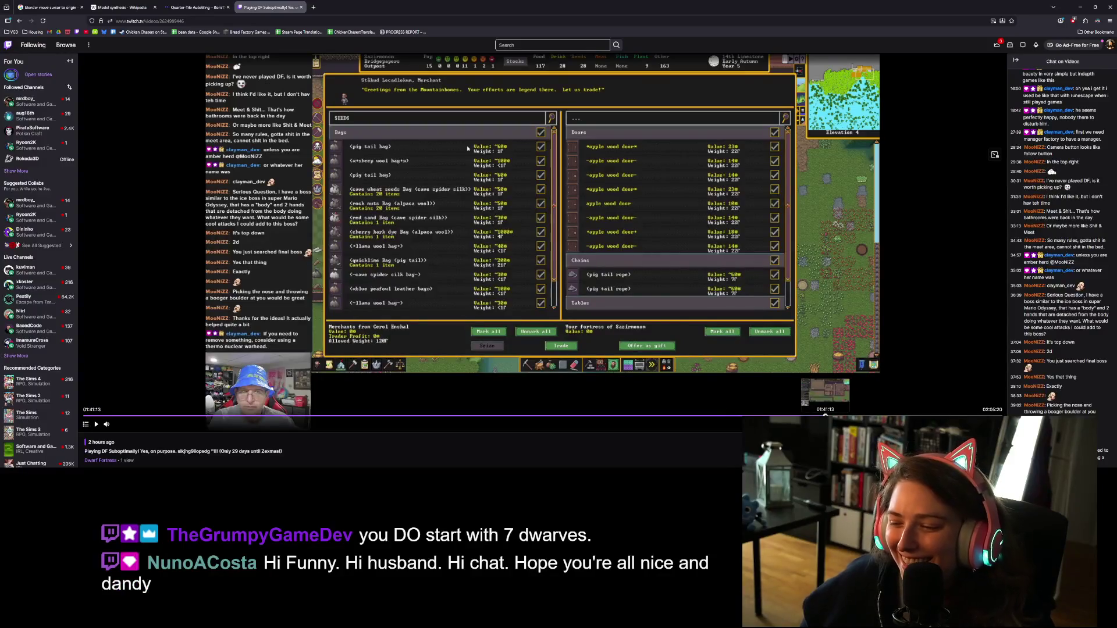
click(858, 417)
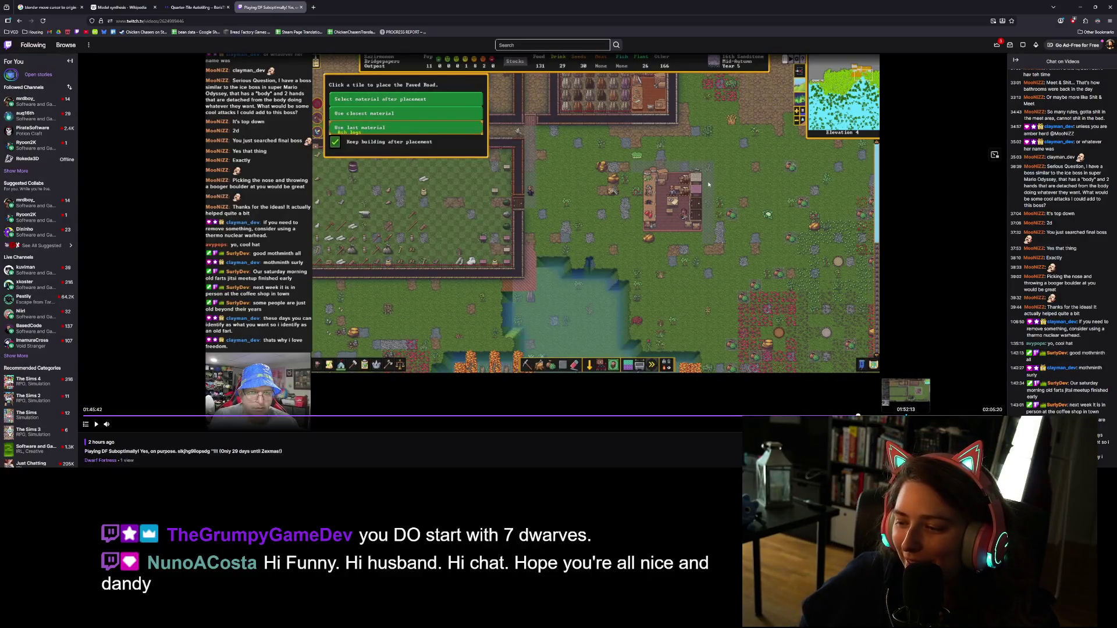
click(906, 414)
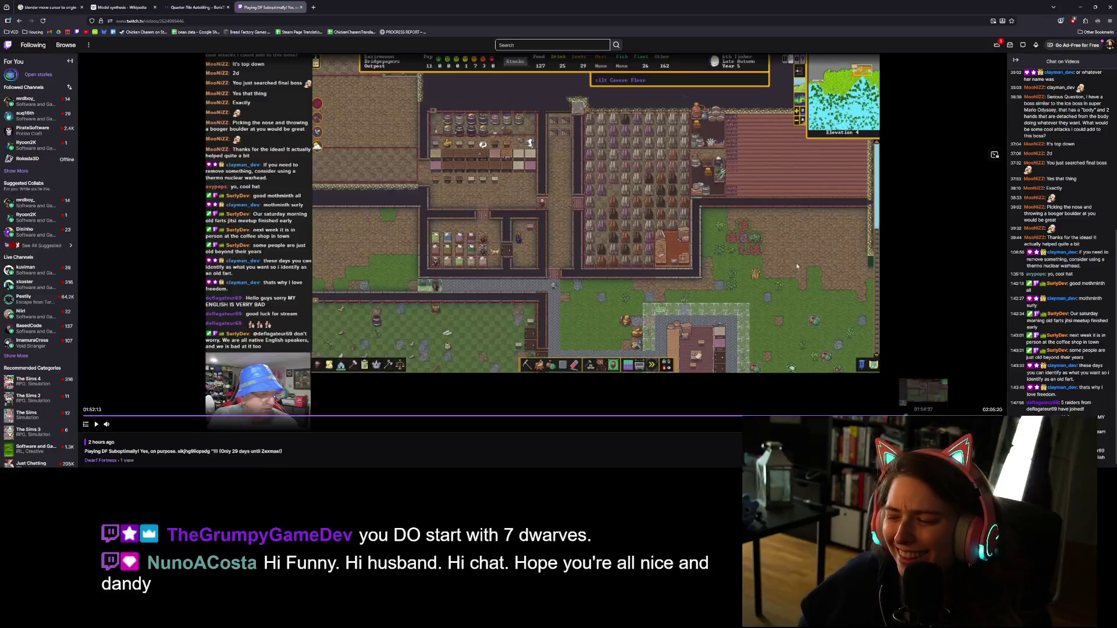
click(934, 414)
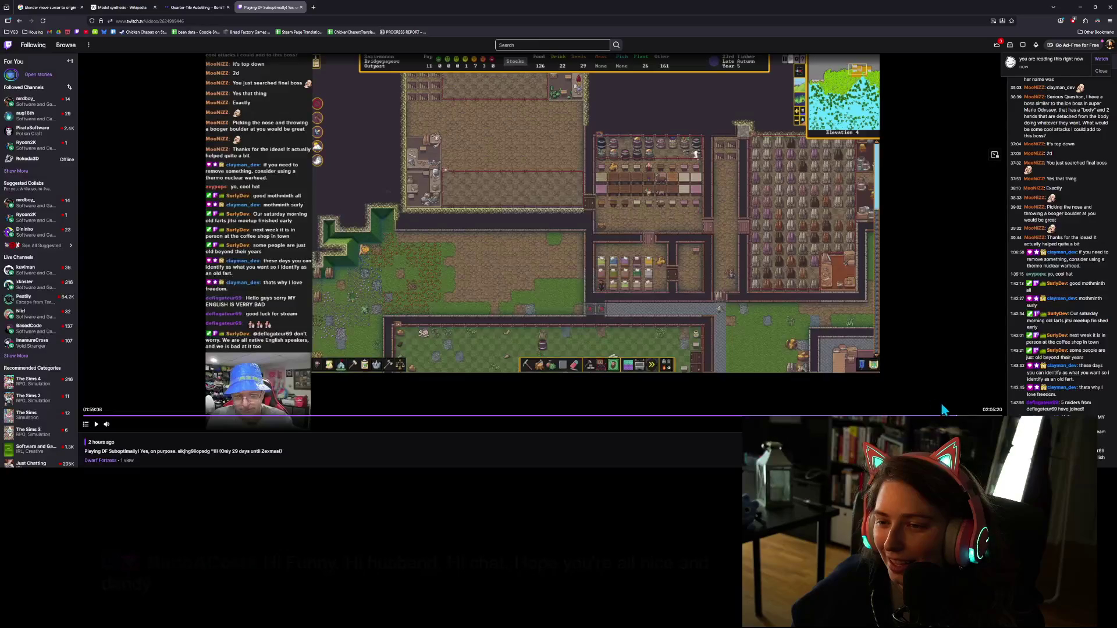
Jump the replay back to 00:16:42 and bring up the Quarter-Tile Autotiling blog page
click(335, 416)
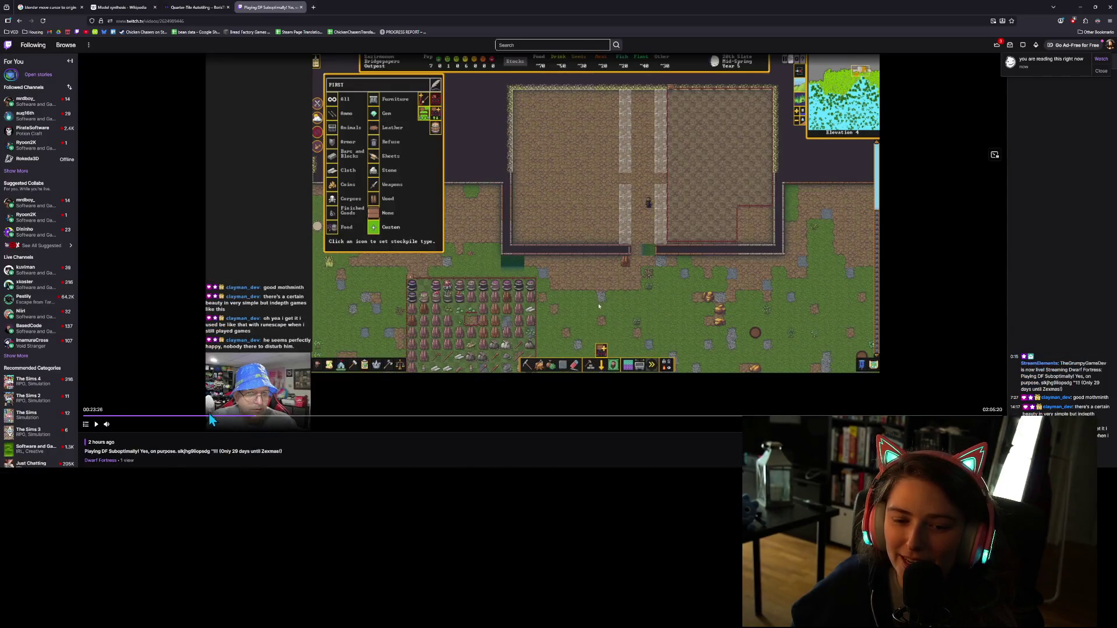
click(206, 417)
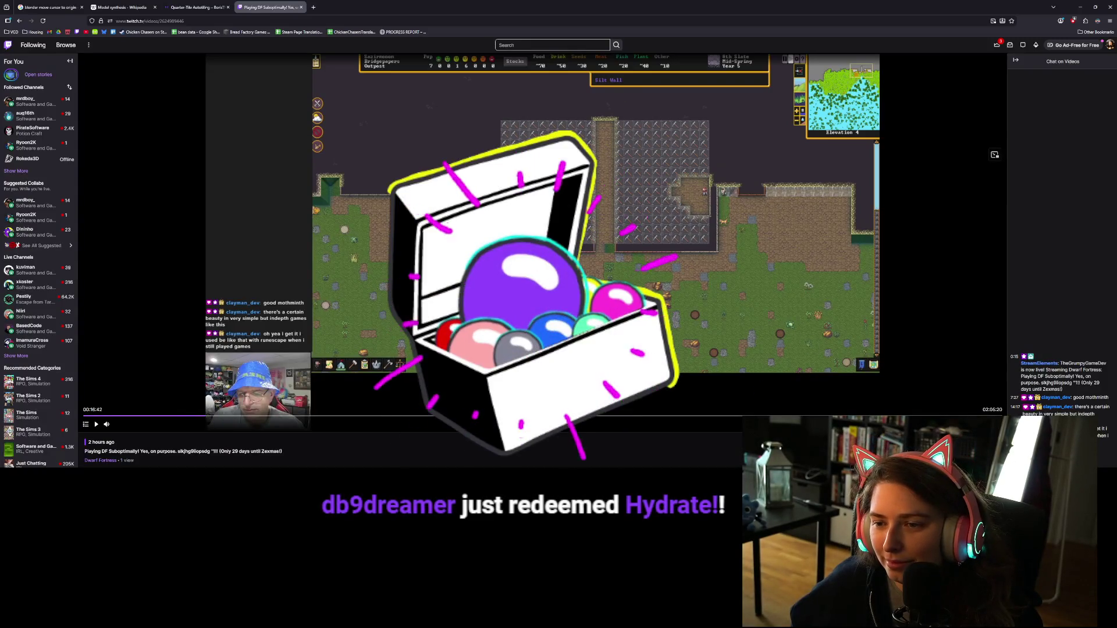
click(197, 7)
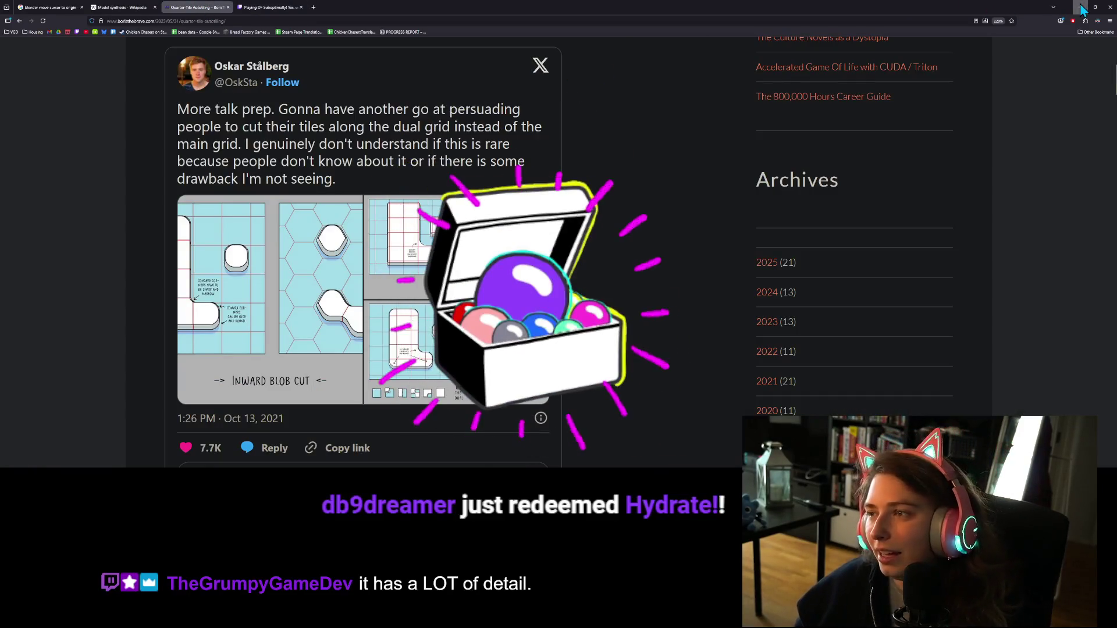
Minimize the browser and return to the ground_piece script beside Krita, at the TYPE.G_IN line
click(1080, 8)
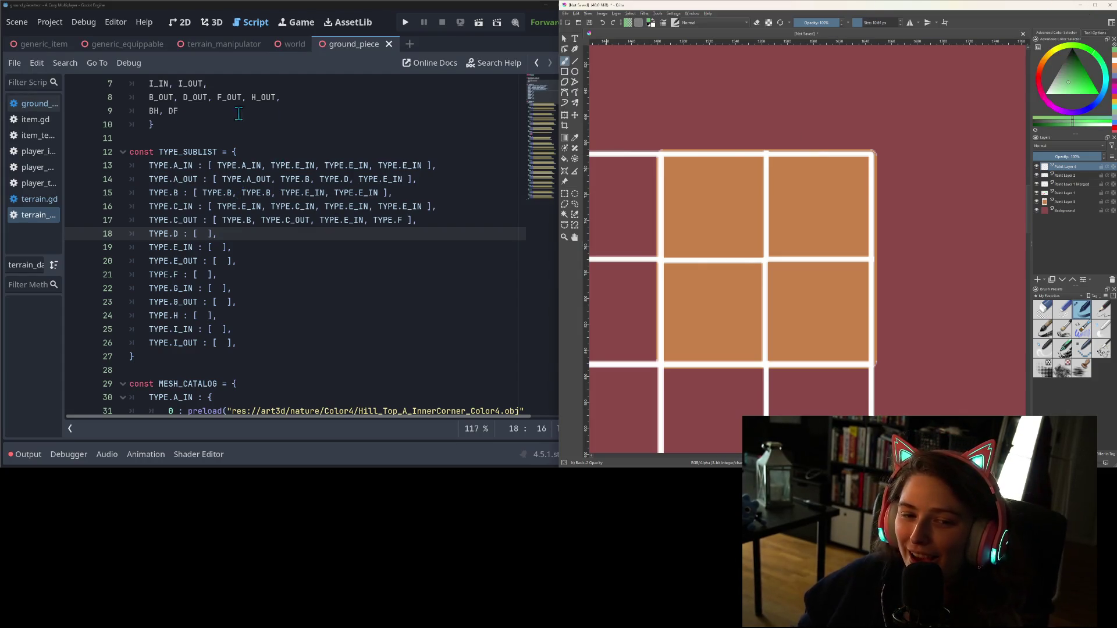
click(434, 220)
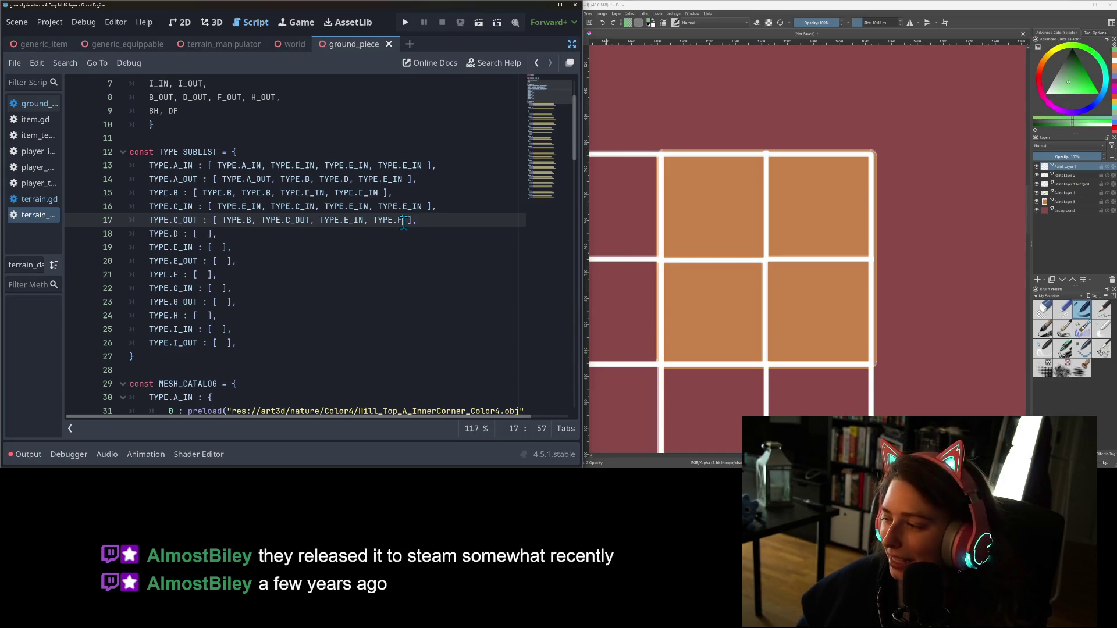
click(384, 291)
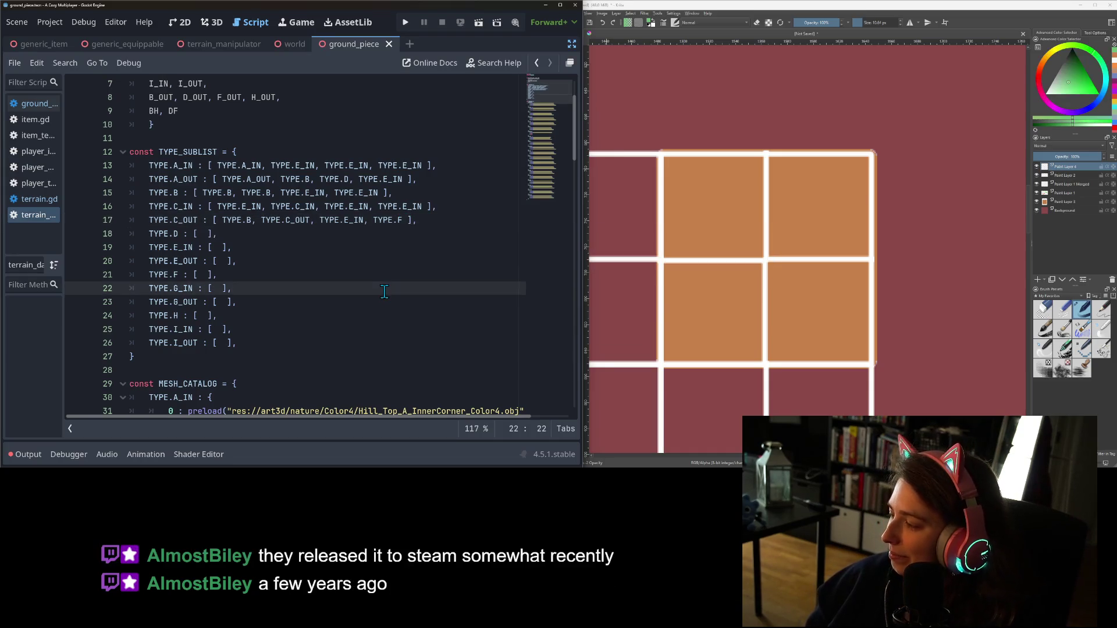
Put the caret on the empty TYPE.D entry, then make the world scene tab active
click(251, 233)
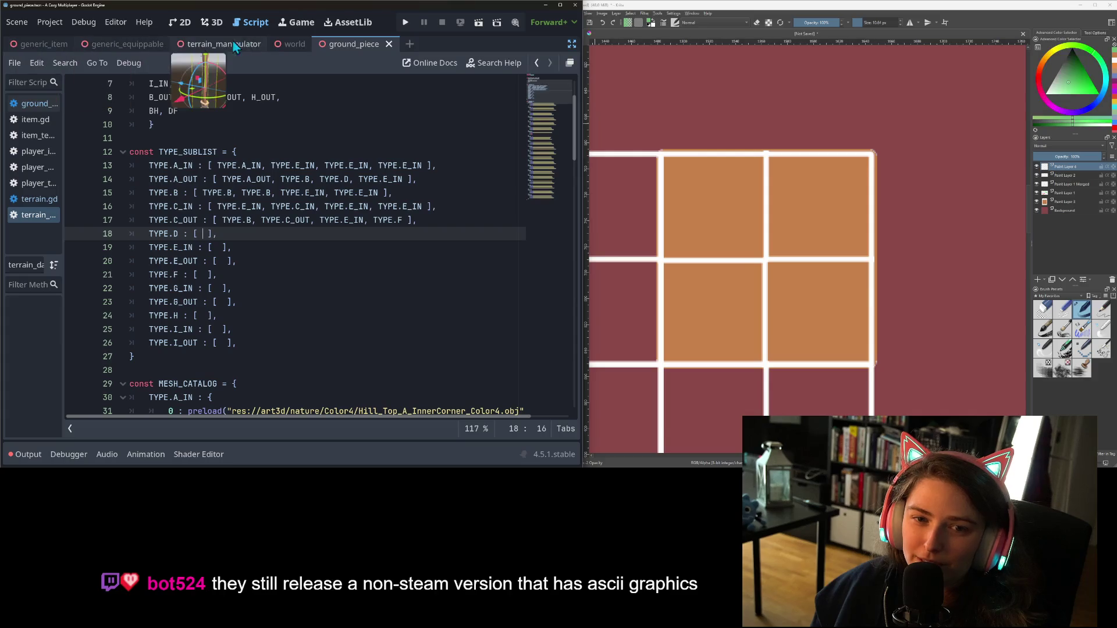
click(295, 41)
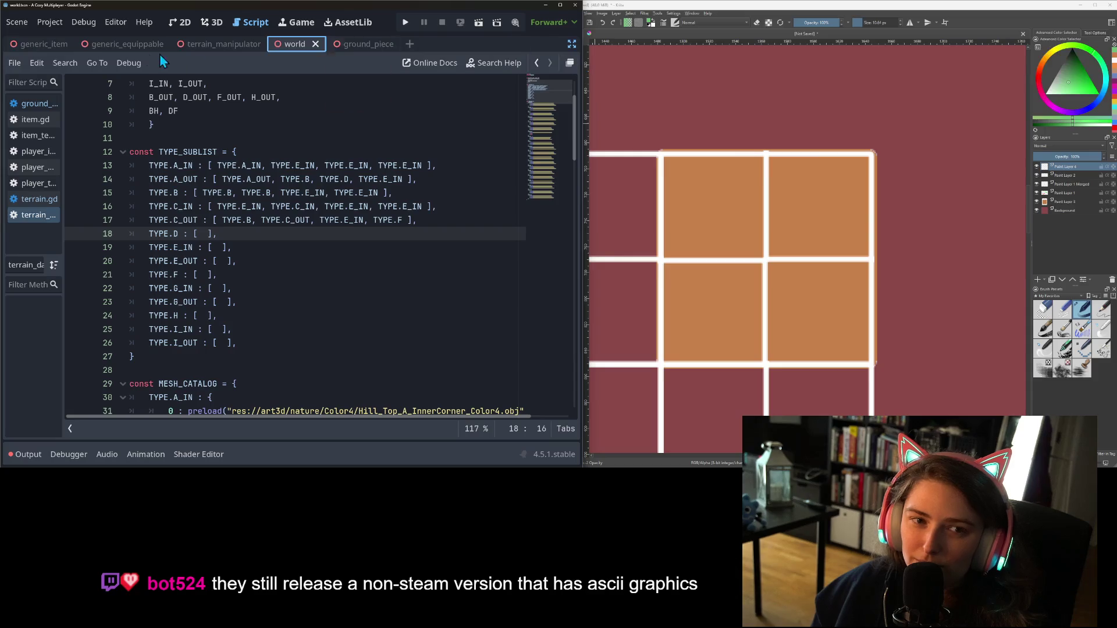
View the world scene's stepped teal terrain in 3D, then bring the Boris the Brave blog forward
click(212, 22)
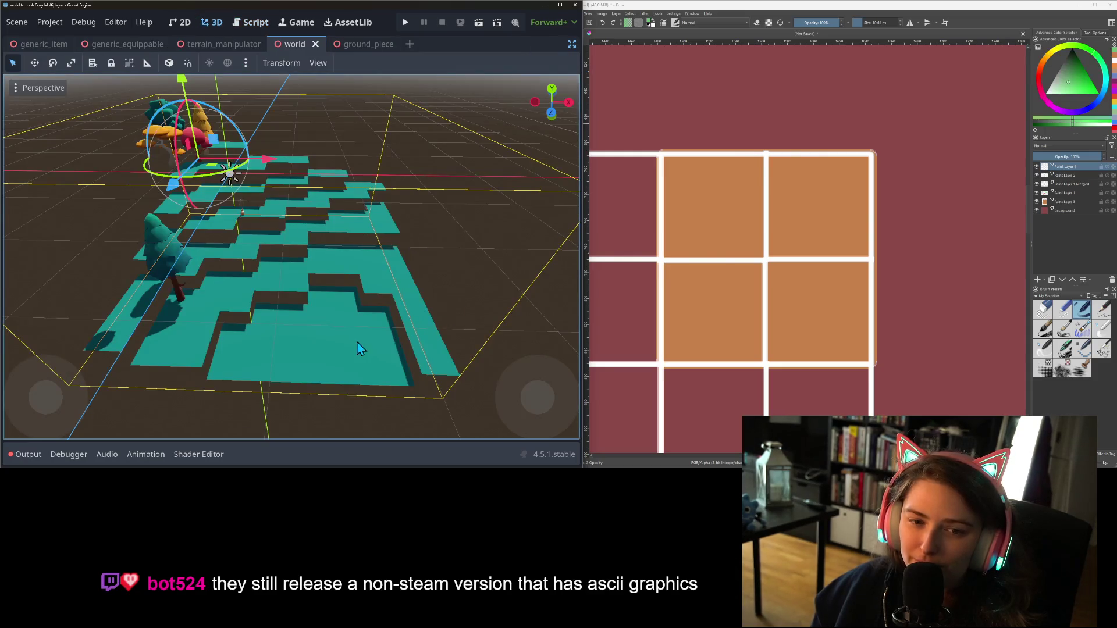
scroll(384, 324, up, 6)
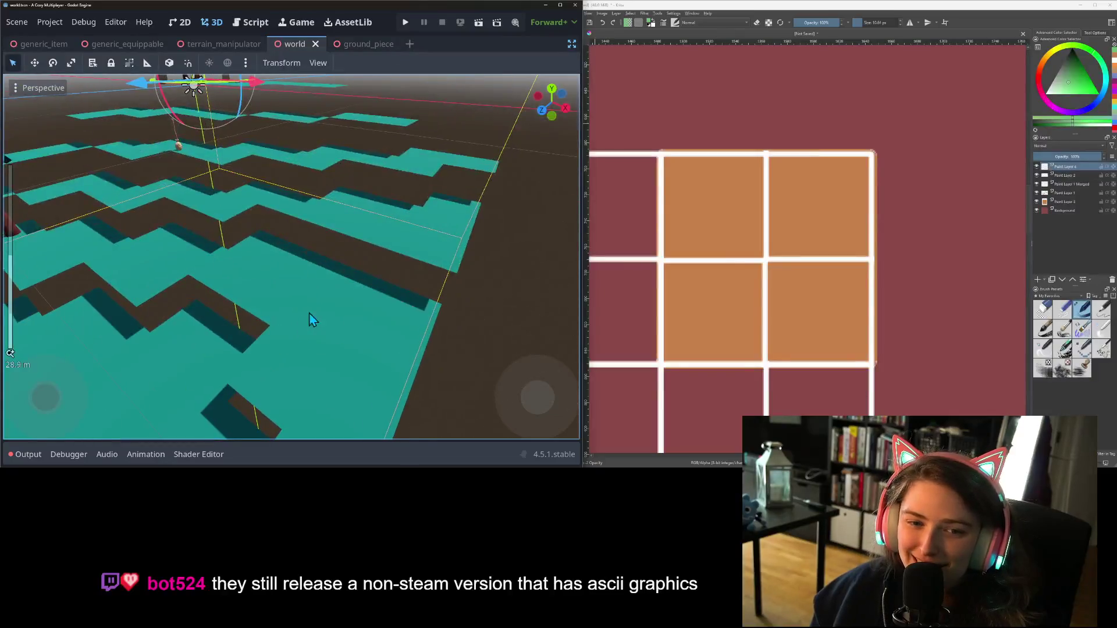
scroll(349, 314, down, 5)
scroll(375, 315, up, 2)
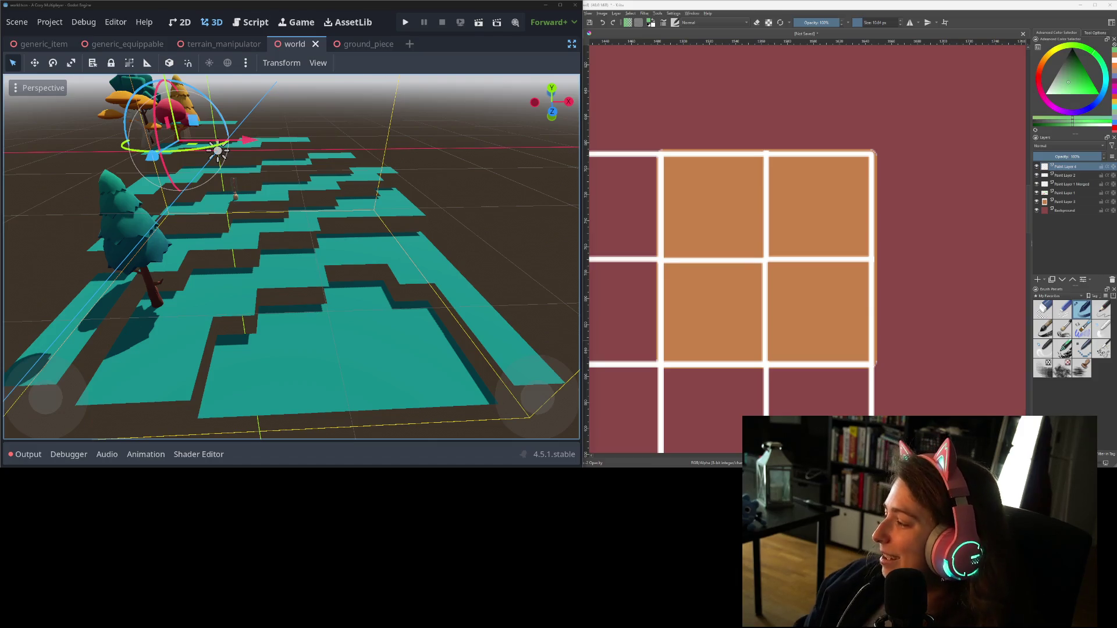
key(alt+Tab)
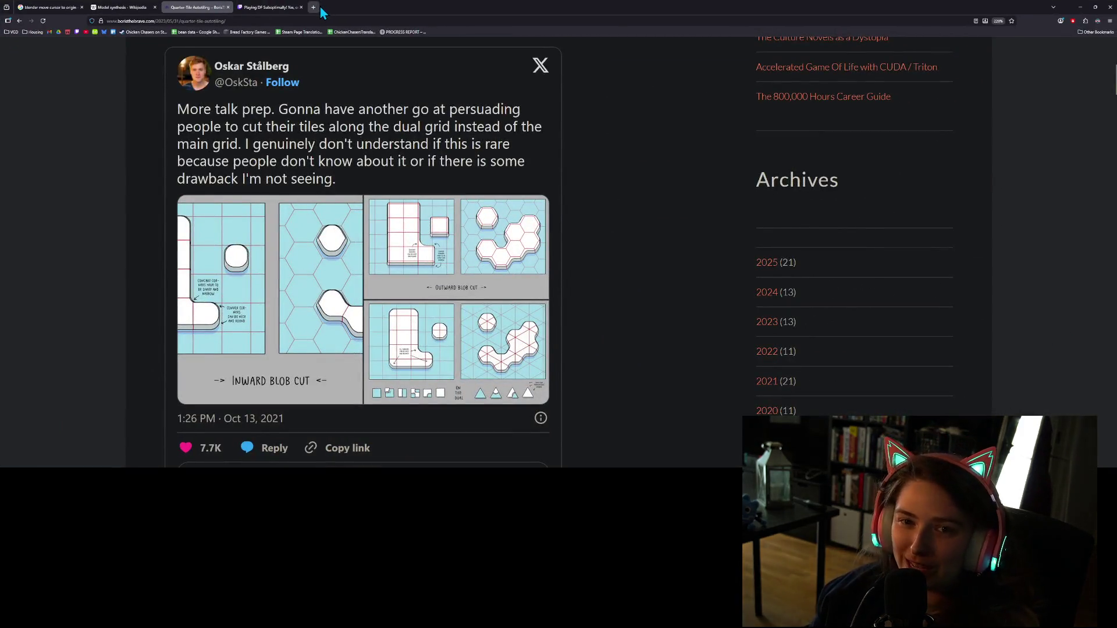
Open Twitch in a new tab and go to the Creator Dashboard from the account menu
click(314, 7)
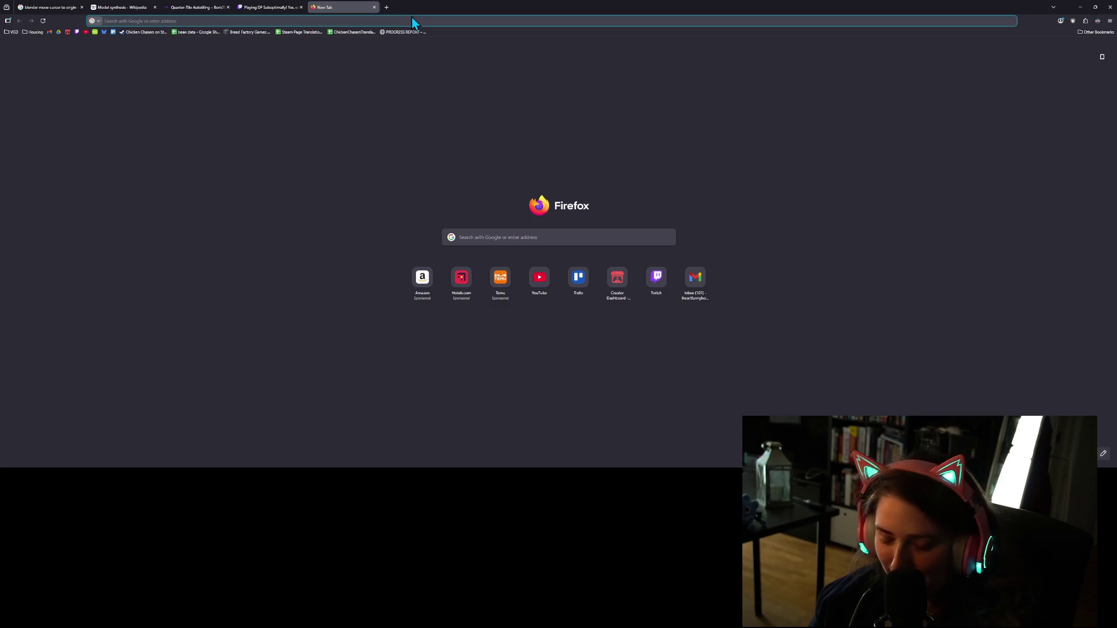
click(77, 32)
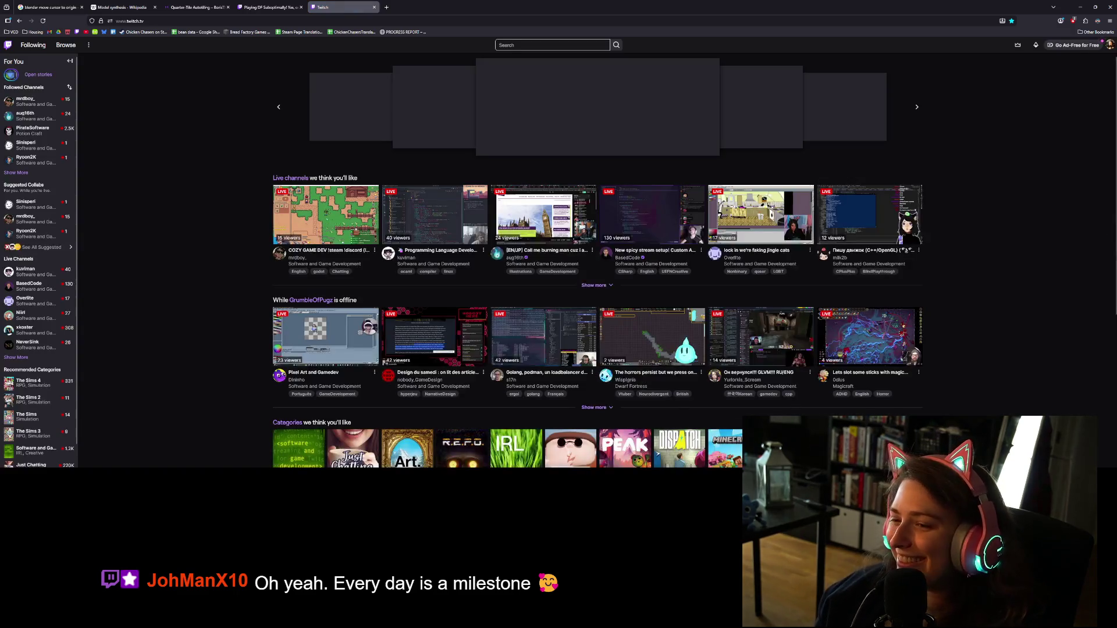
click(1110, 47)
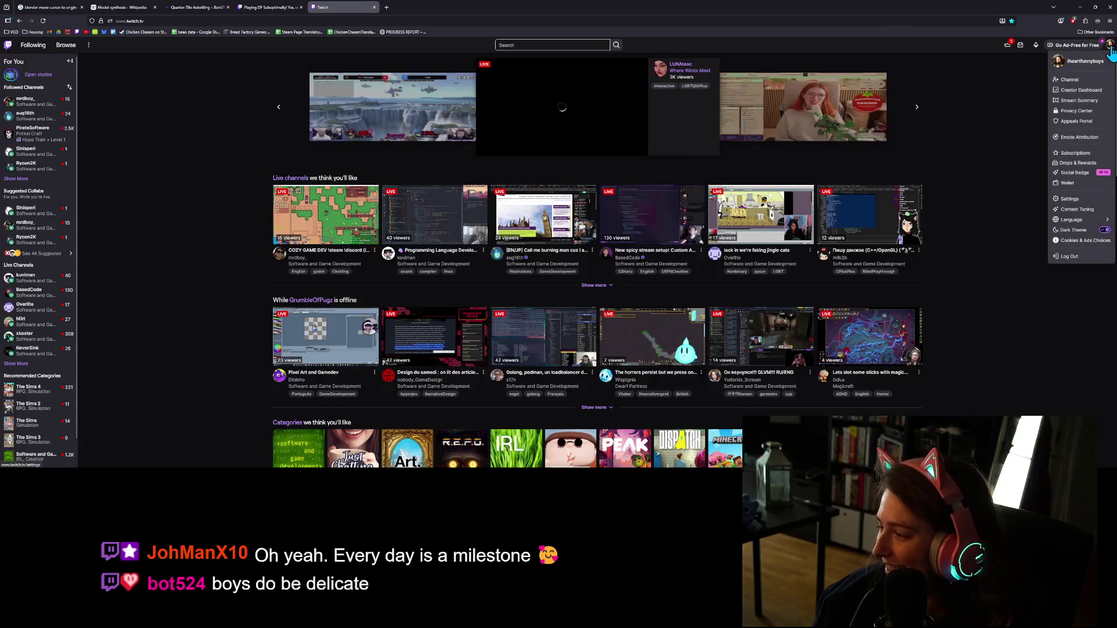
click(1080, 91)
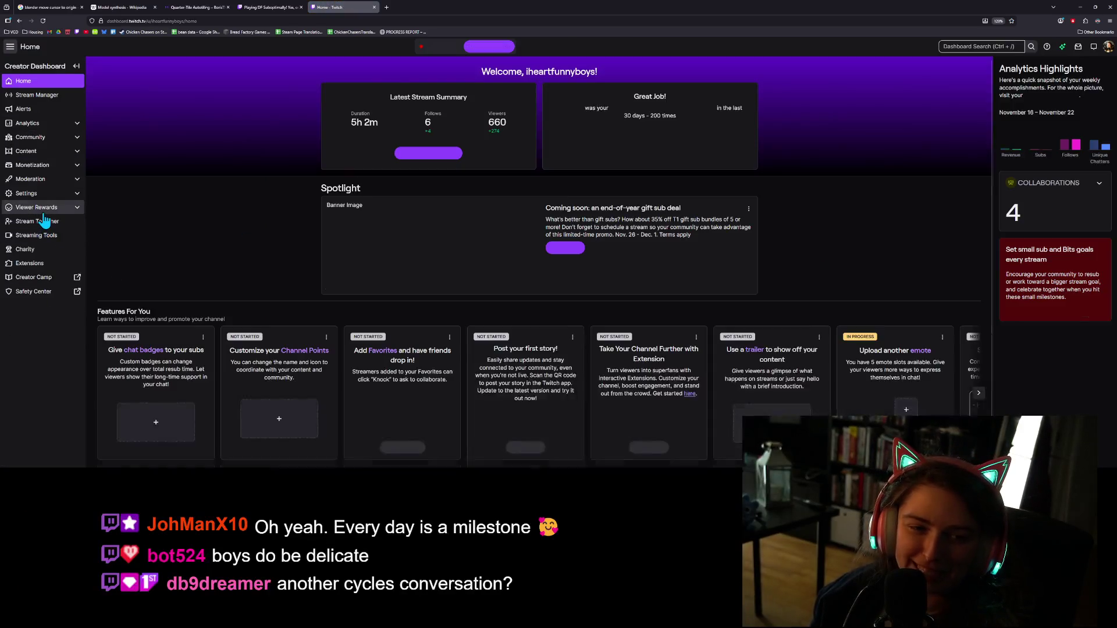
Open the Manage Power-ups & Channel Points page under viewer rewards
click(43, 208)
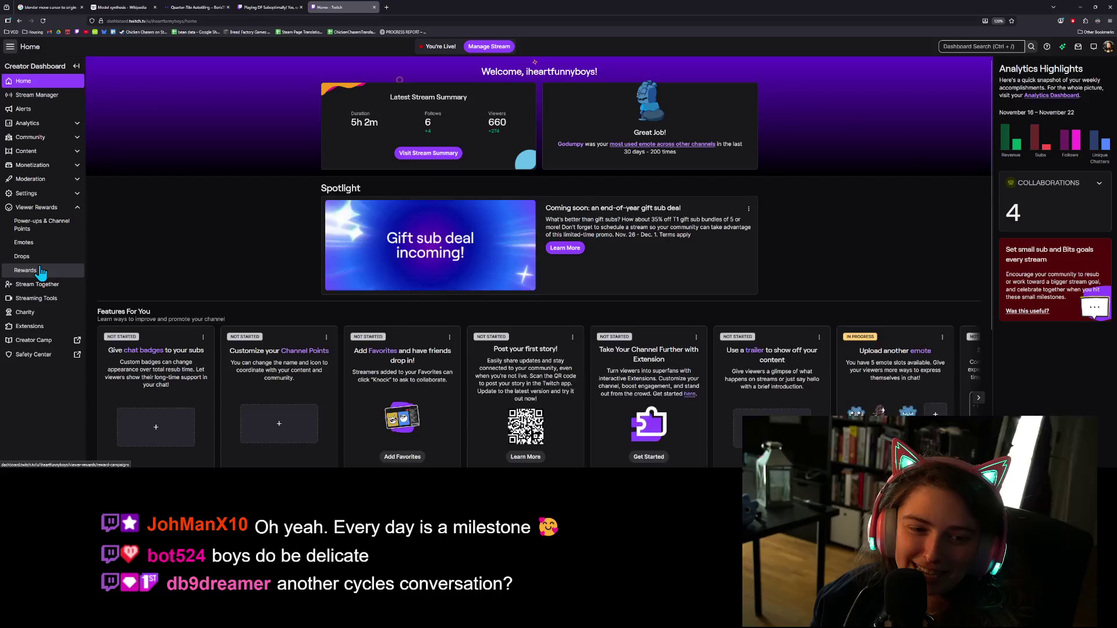
click(45, 228)
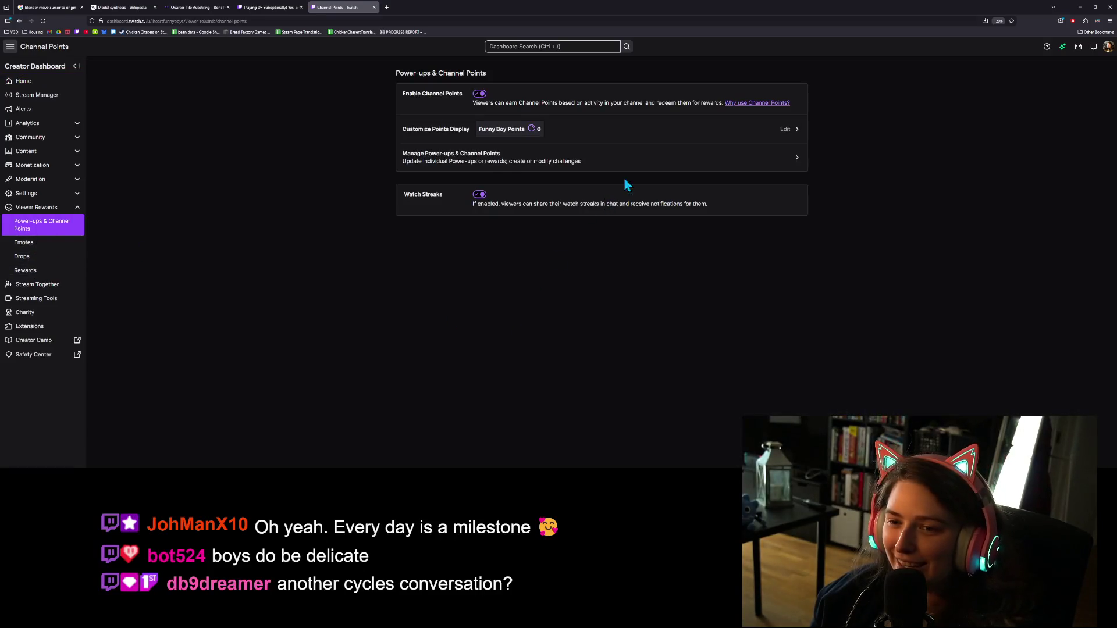
click(724, 164)
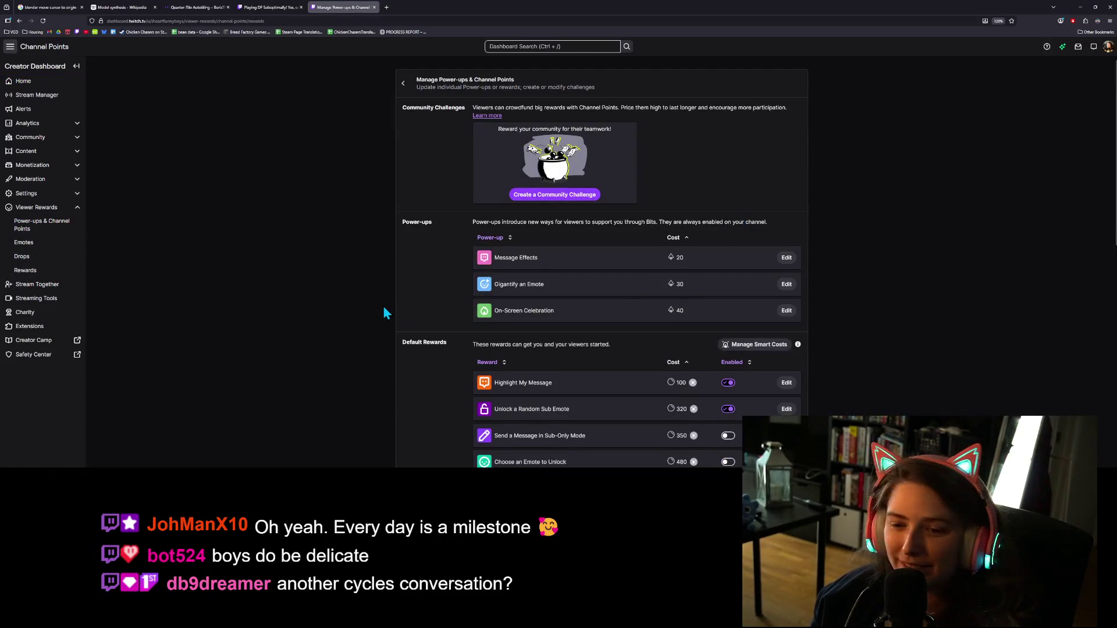
Switch on the paused custom rewards: Standing desk, Feed the bird, 3D/2D Art Break, Marketing Break, Play my game
scroll(383, 305, down, 3)
scroll(386, 310, down, 3)
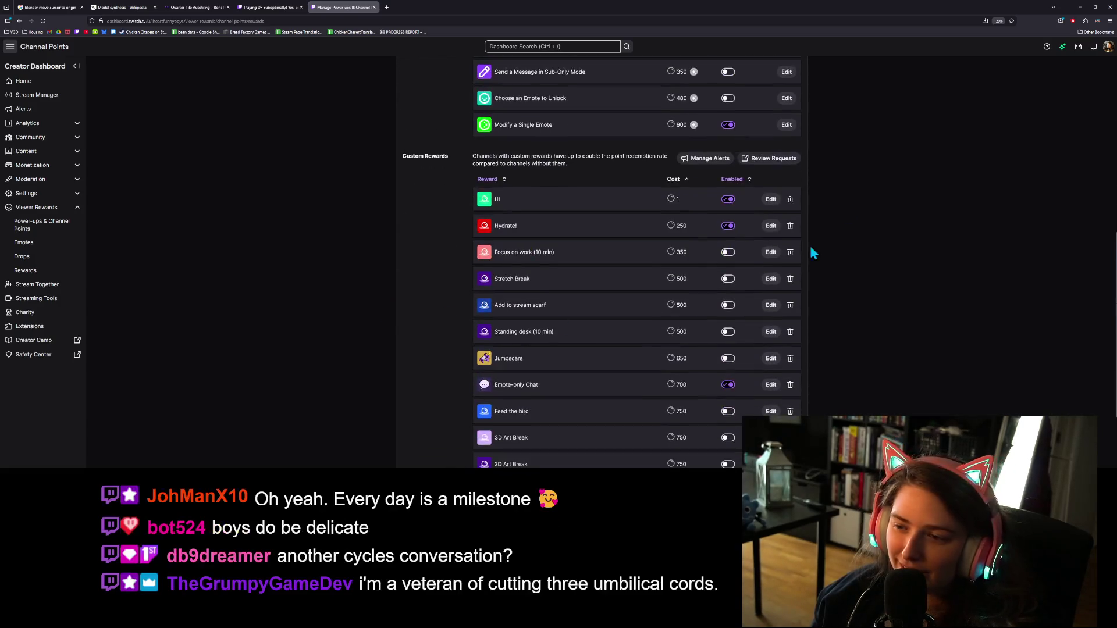
click(728, 279)
scroll(735, 300, down, 1)
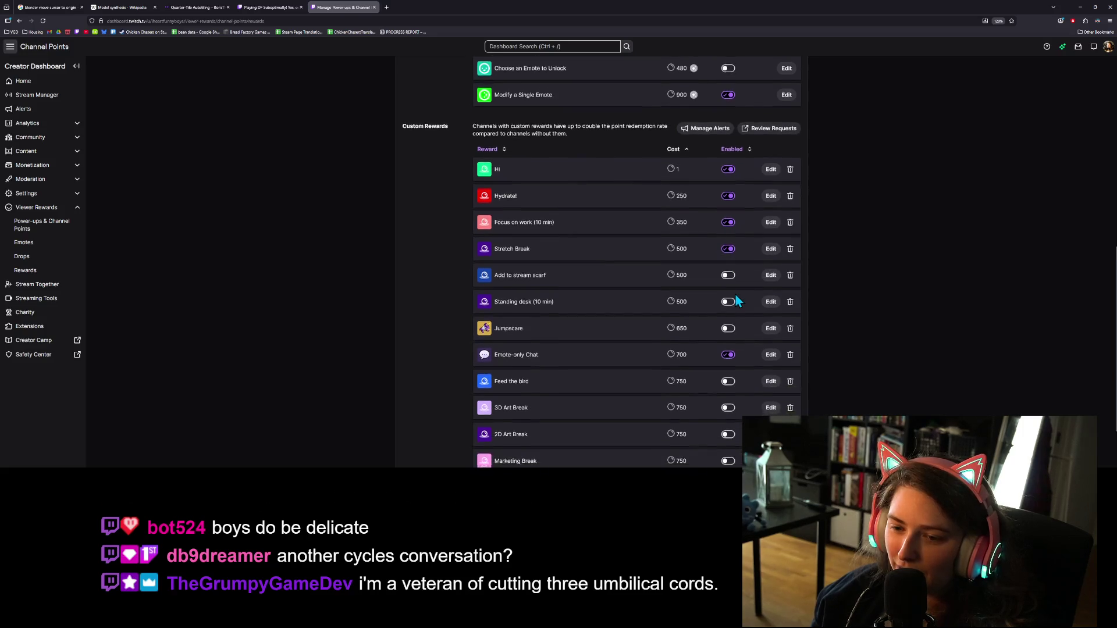
click(728, 280)
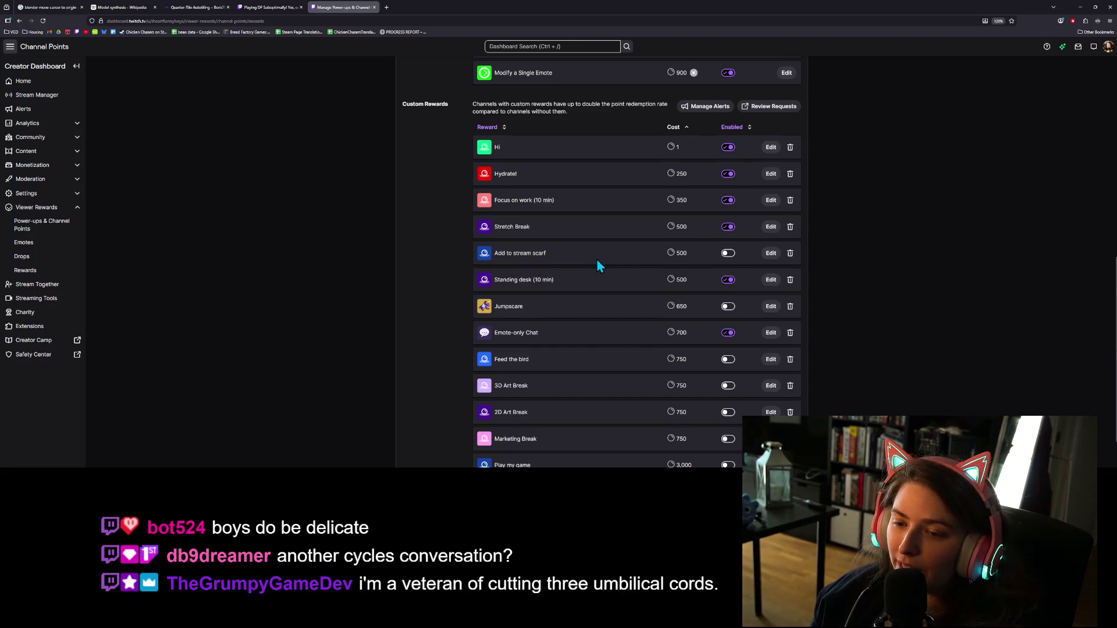
scroll(596, 260, down, 1)
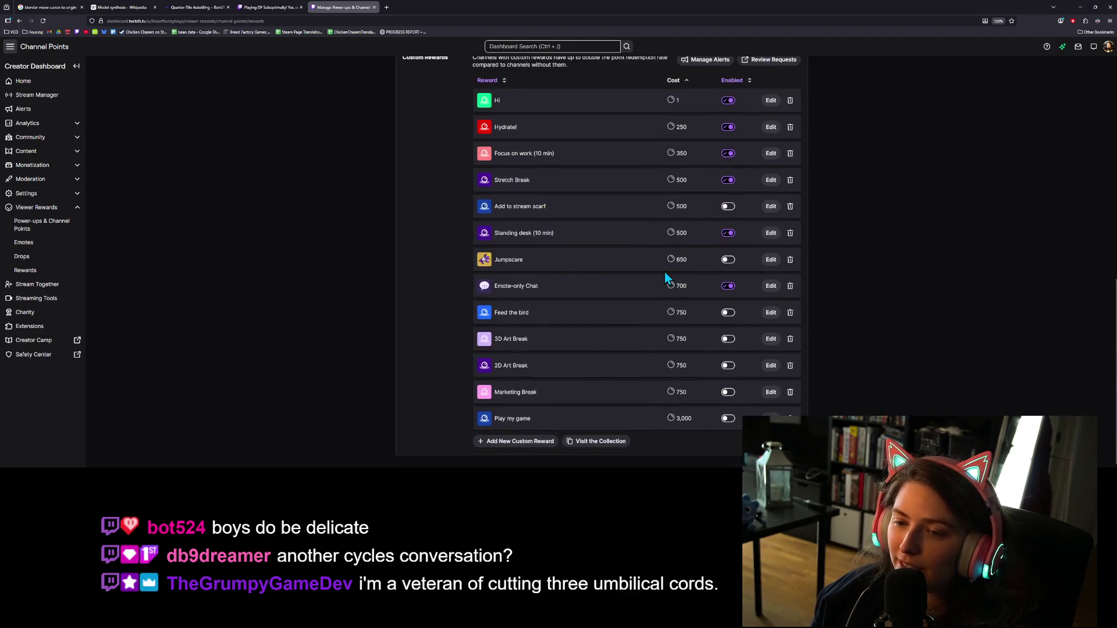
click(730, 317)
click(733, 342)
click(727, 367)
click(725, 393)
click(727, 419)
Scroll back up to the Community Challenges and Power-ups at the top of the page
scroll(581, 377, up, 1)
scroll(581, 381, down, 1)
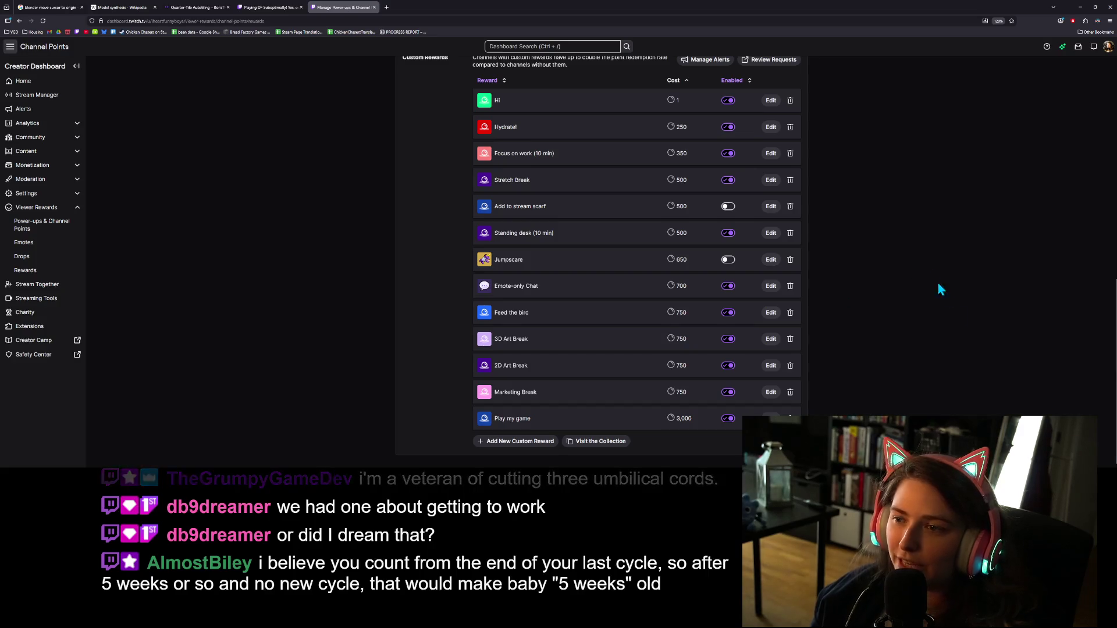
scroll(943, 291, up, 5)
scroll(965, 314, up, 2)
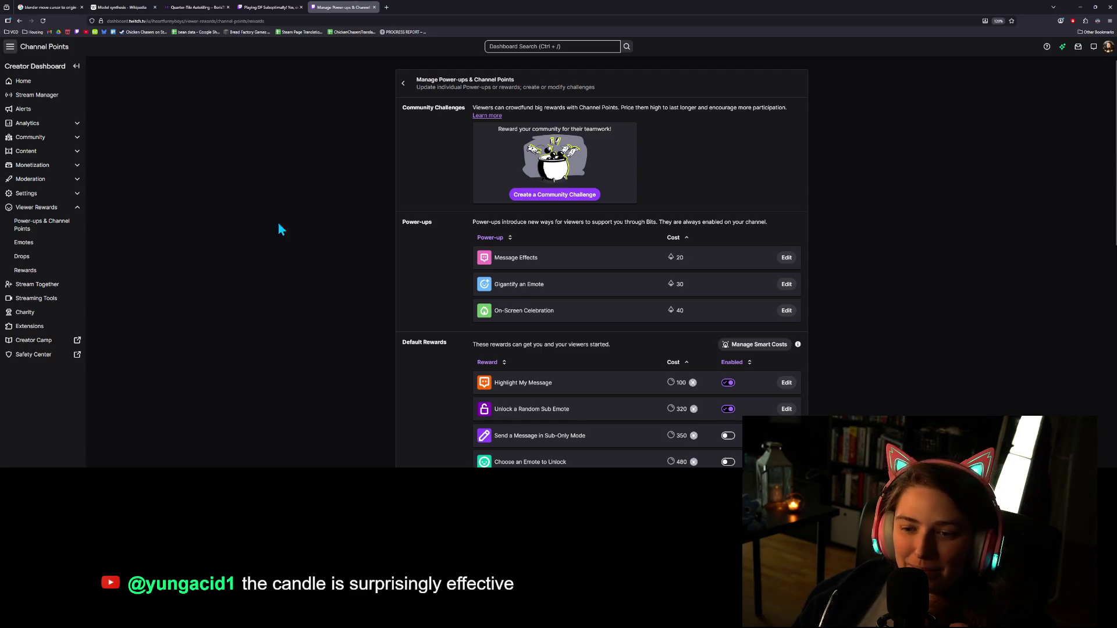
scroll(285, 282, down, 2)
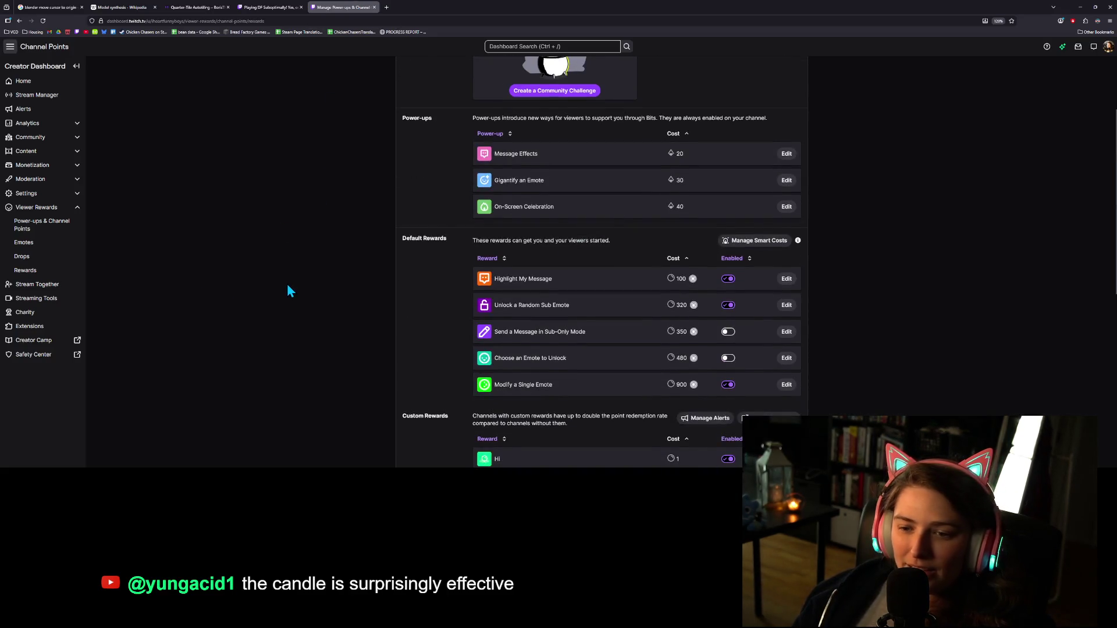
scroll(287, 287, up, 2)
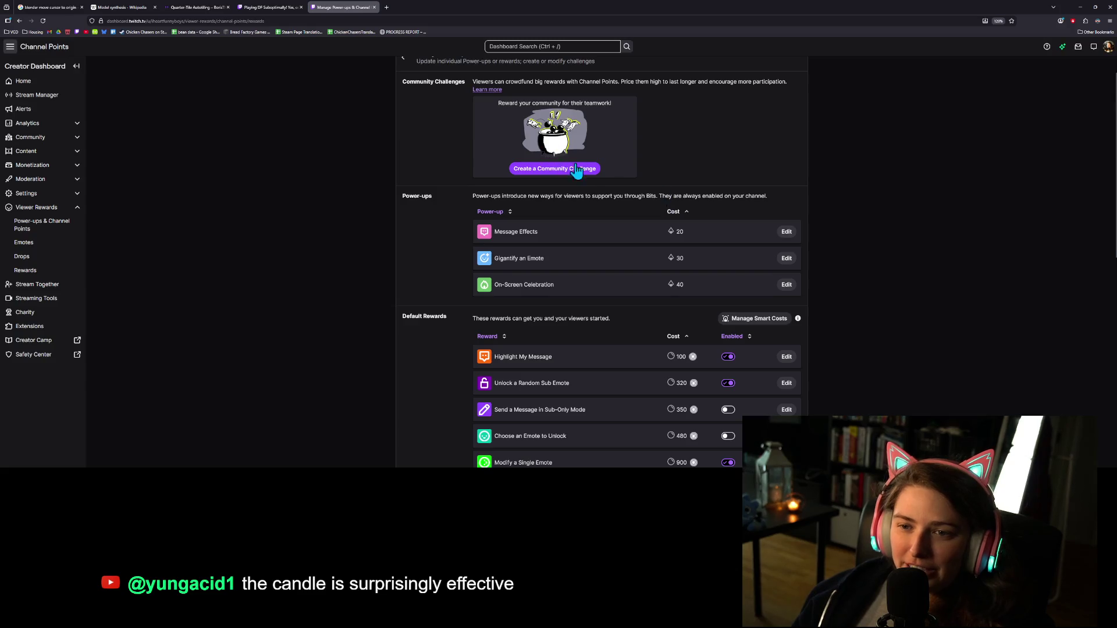
click(588, 170)
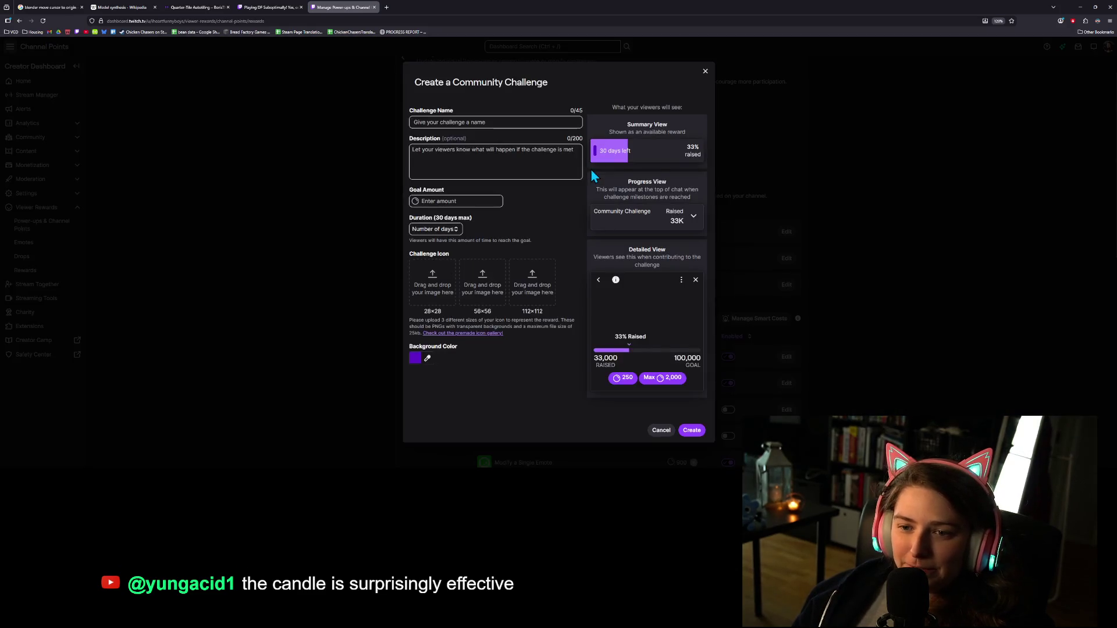
click(528, 124)
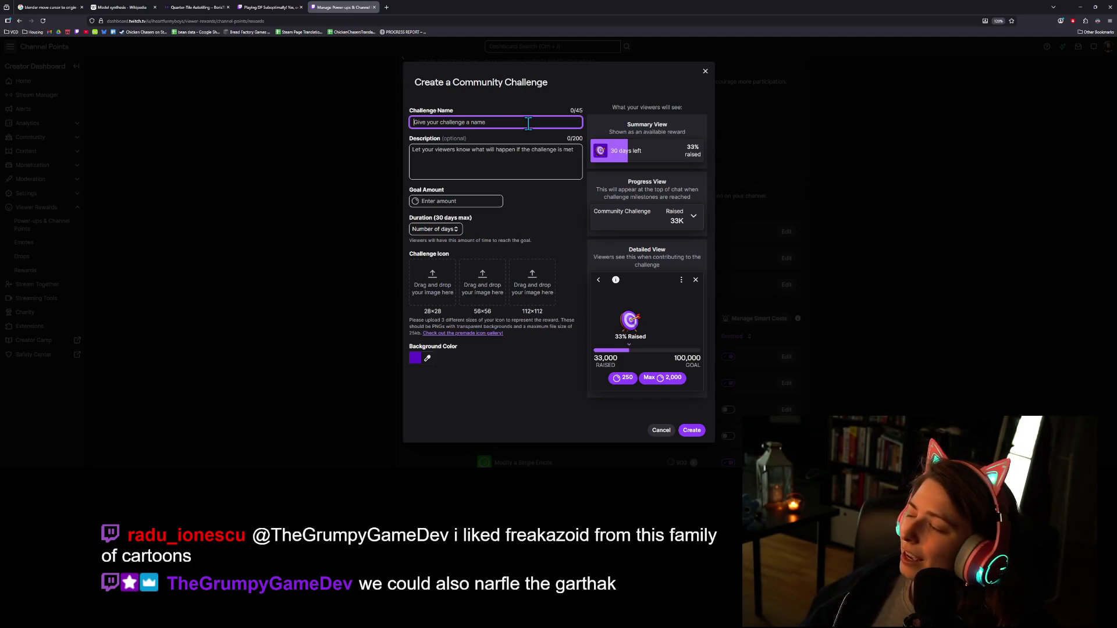
click(704, 72)
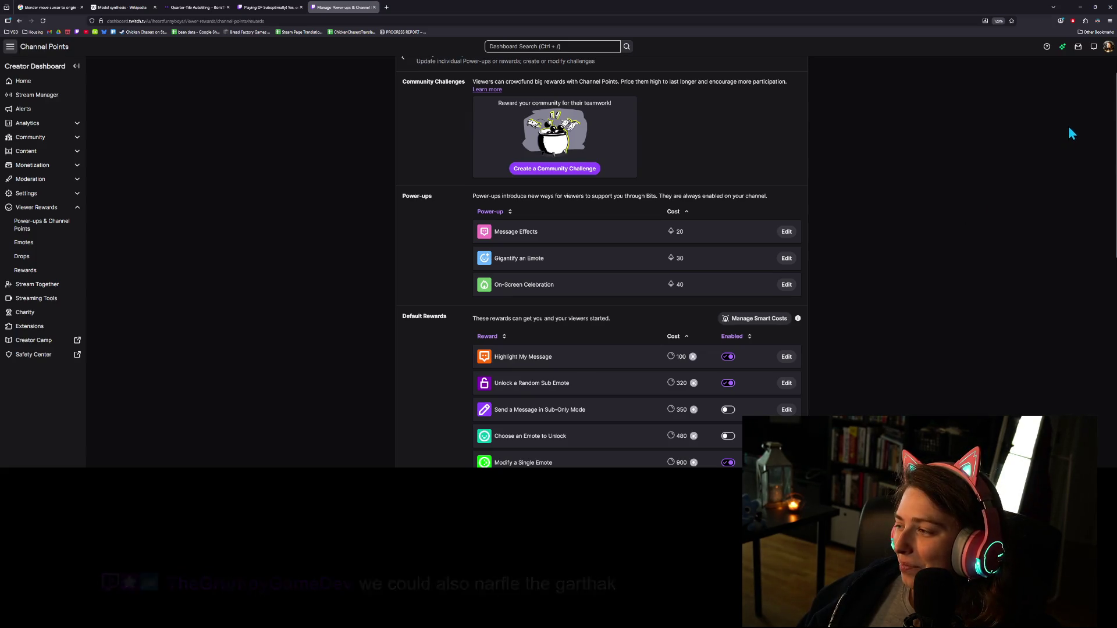
click(1082, 7)
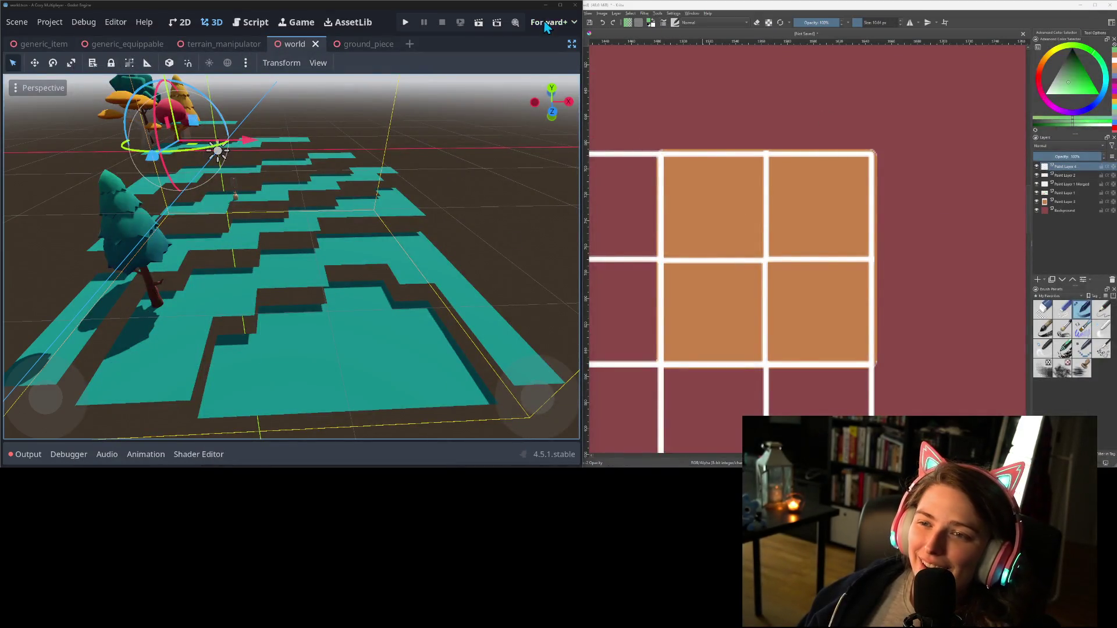
Maximize Godot and switch to the Script workspace on the TerrainData script
click(560, 5)
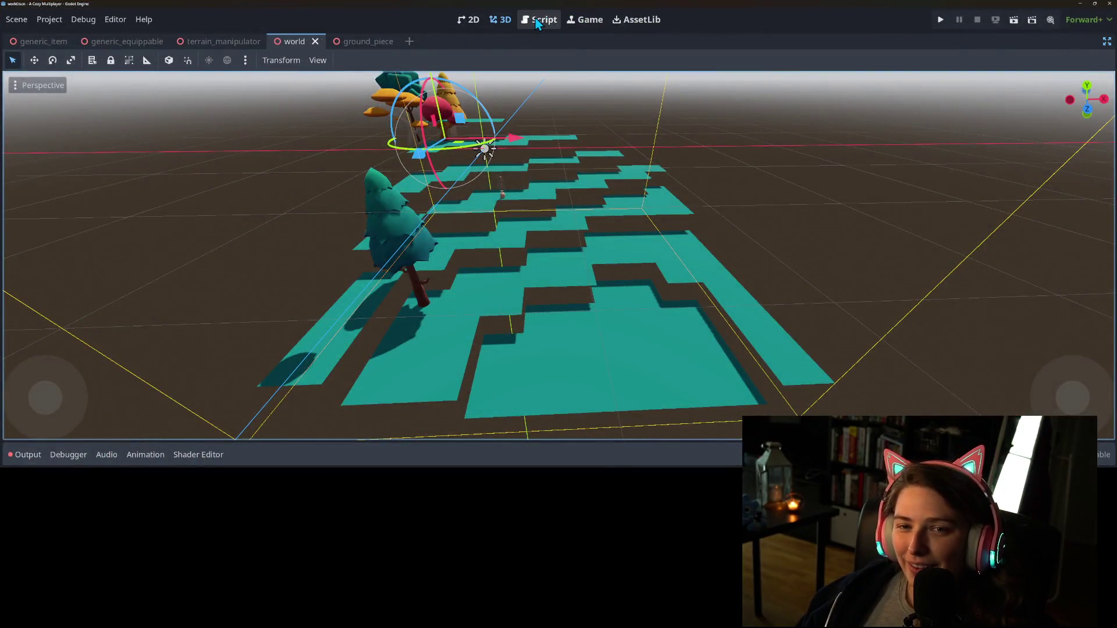
click(541, 19)
scroll(297, 279, up, 2)
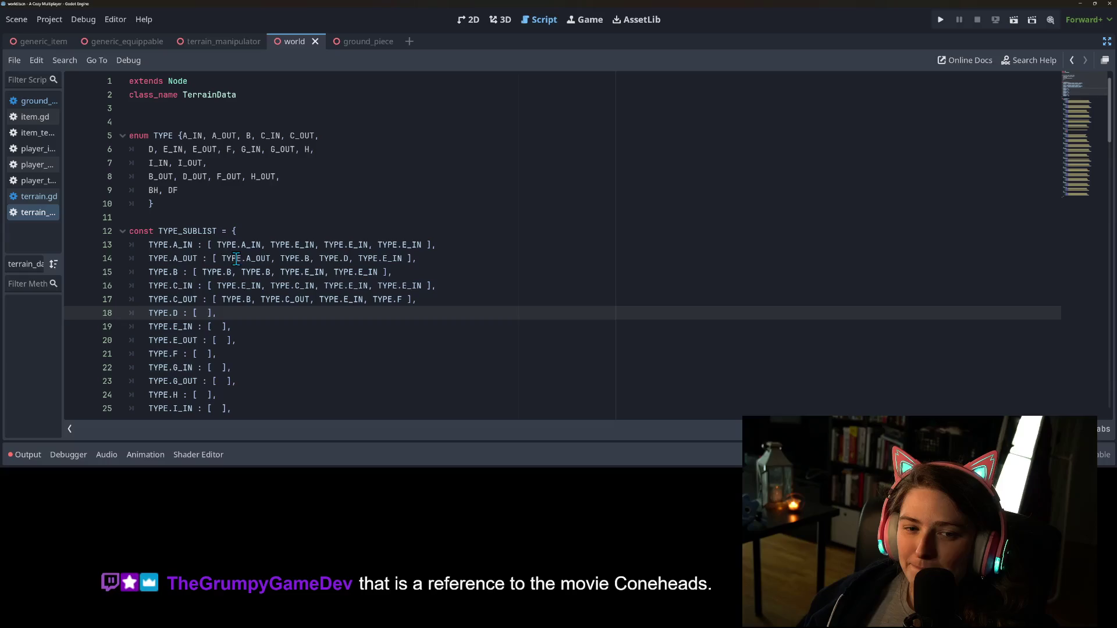
Select TYPE_SUBLIST, widen the script list to show full file names, and place the caret on line 4
double_click(187, 231)
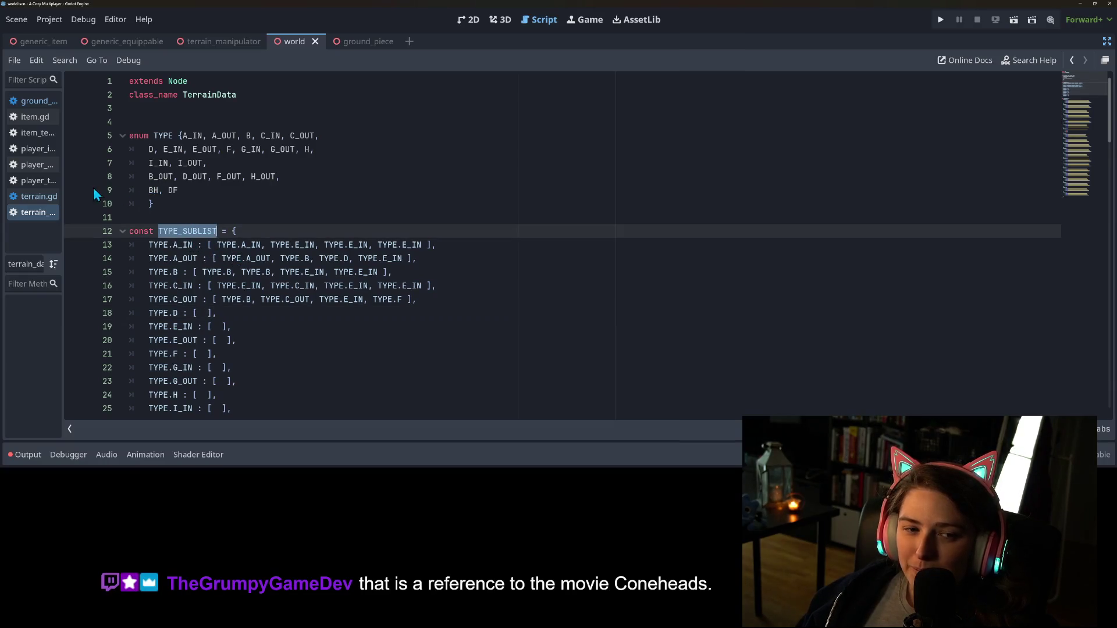
drag(65, 176, 188, 190)
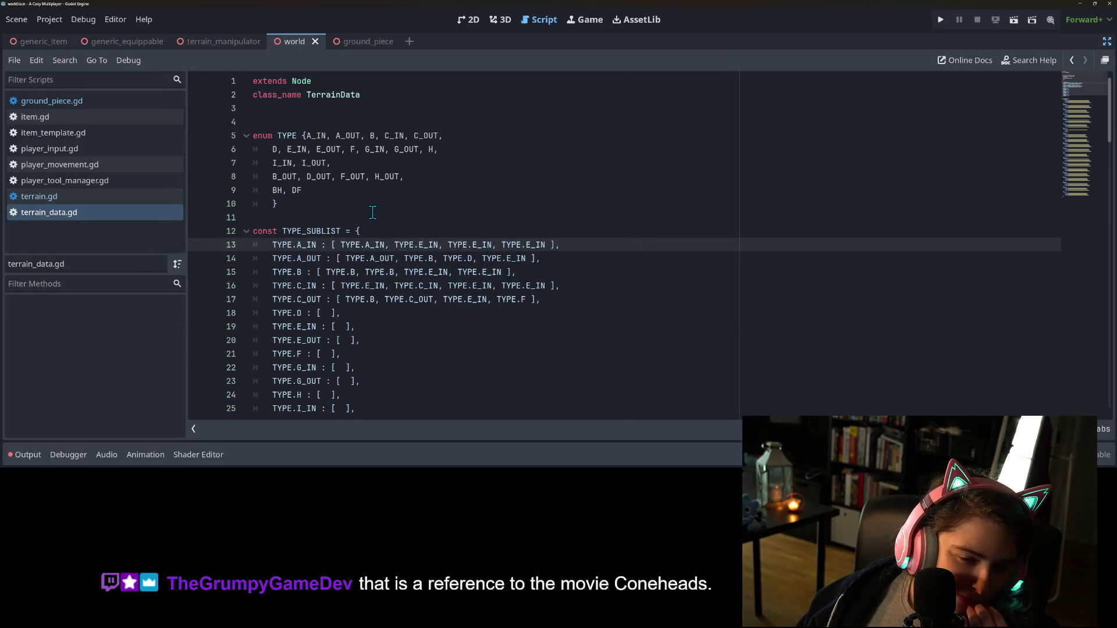
click(345, 205)
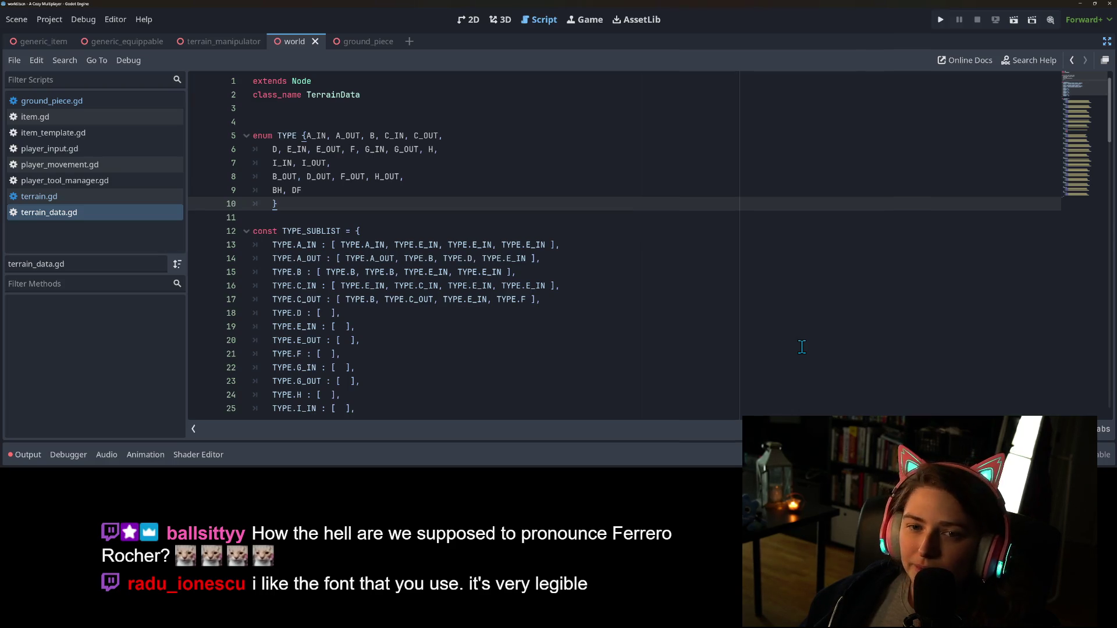
click(359, 121)
Delete the empty line above the TYPE enum in terrain_data.gd
key(BackSpace)
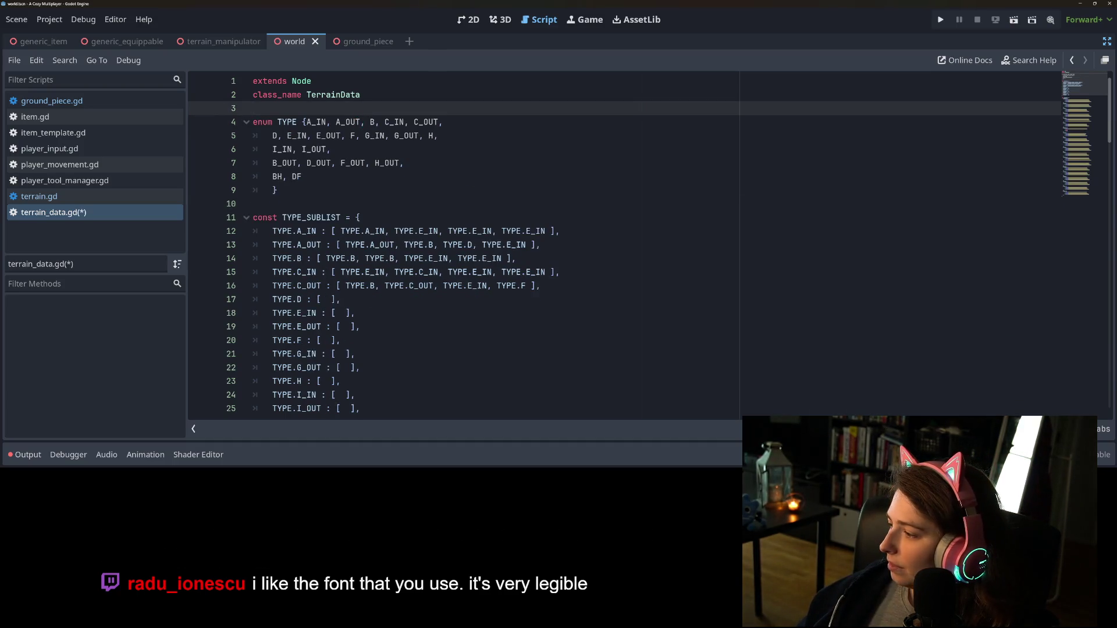
click(465, 220)
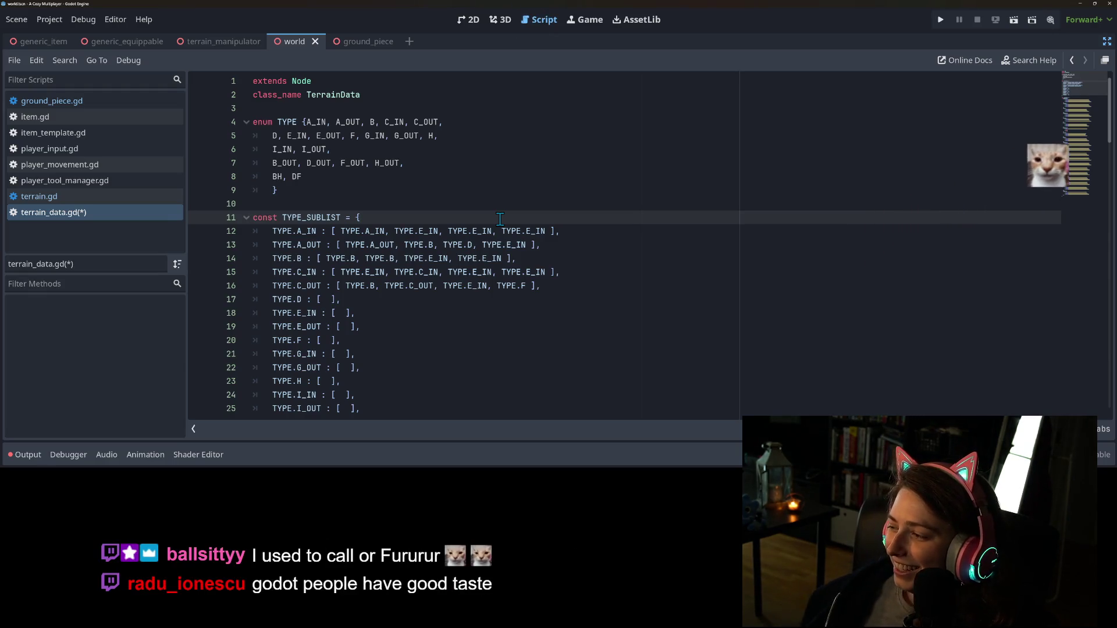
click(536, 285)
click(581, 313)
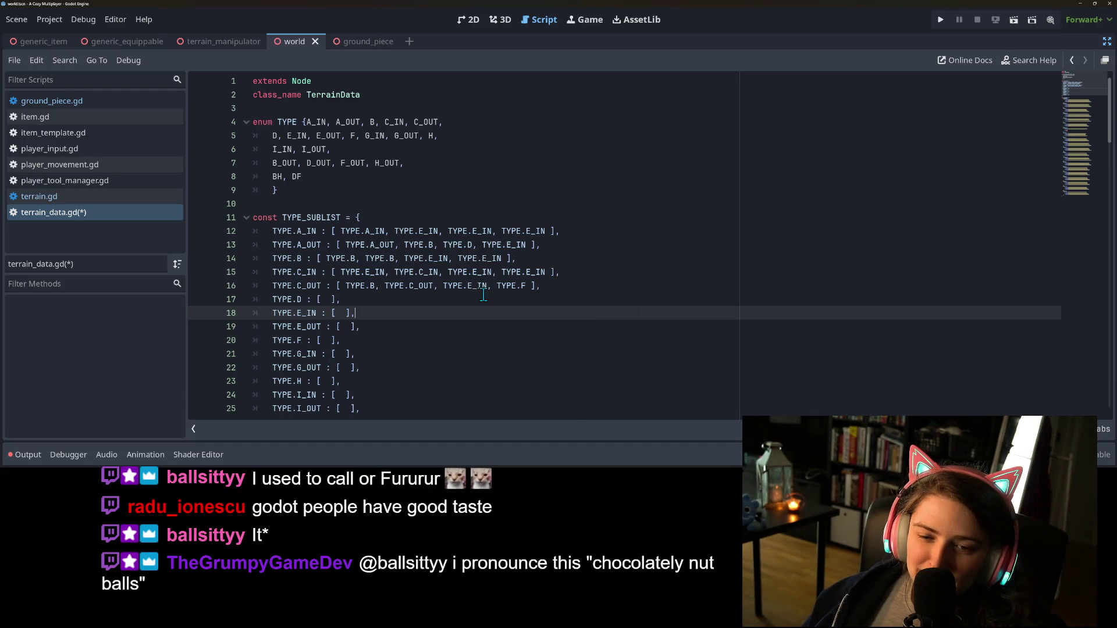
Look over the TYPE_SUBLIST entries, then select the TYPE_SUBLIST name and its entries
click(372, 258)
click(417, 285)
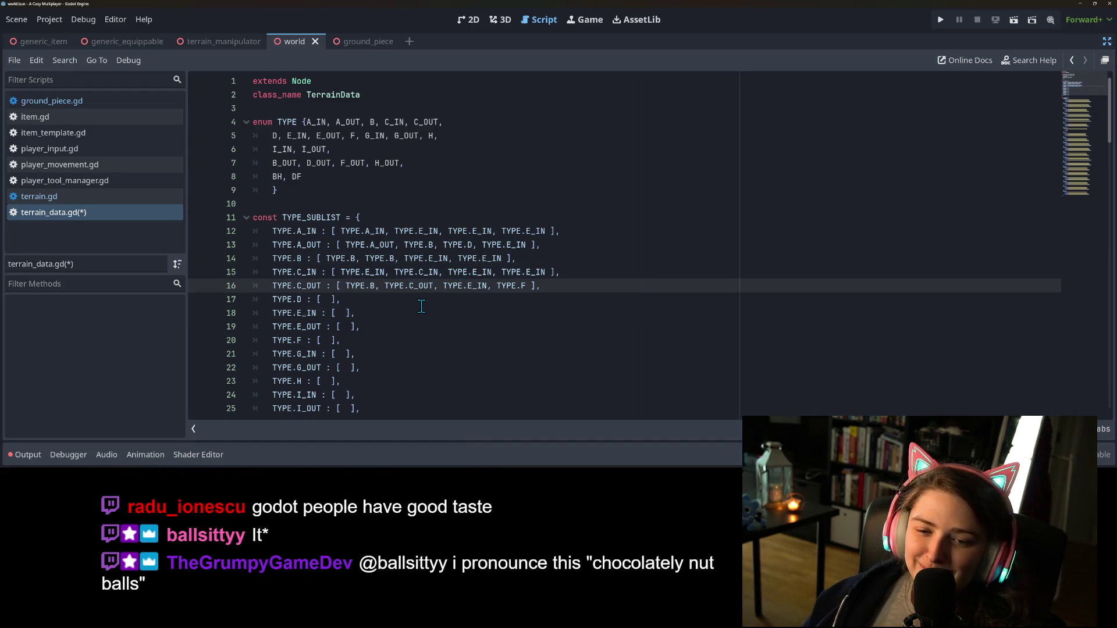
click(421, 305)
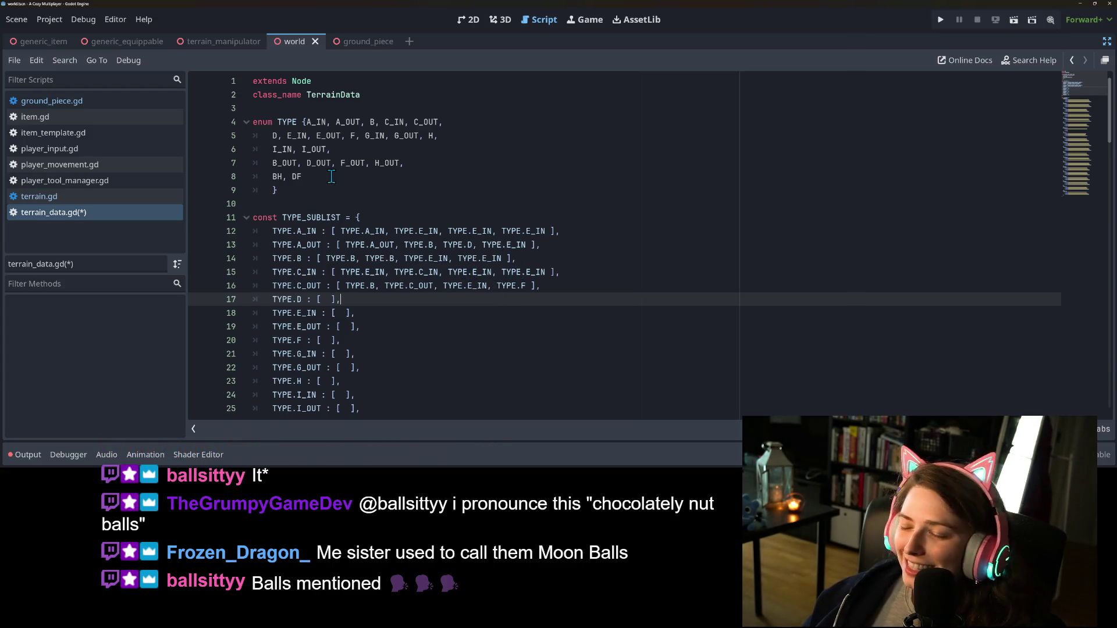
click(314, 218)
double_click(311, 217)
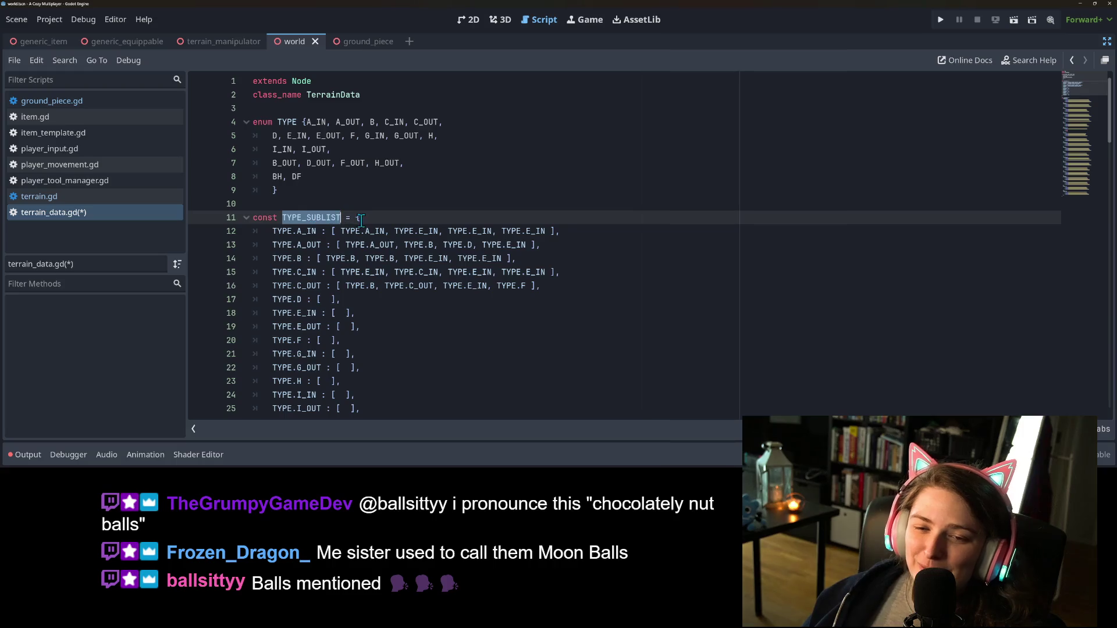
click(276, 230)
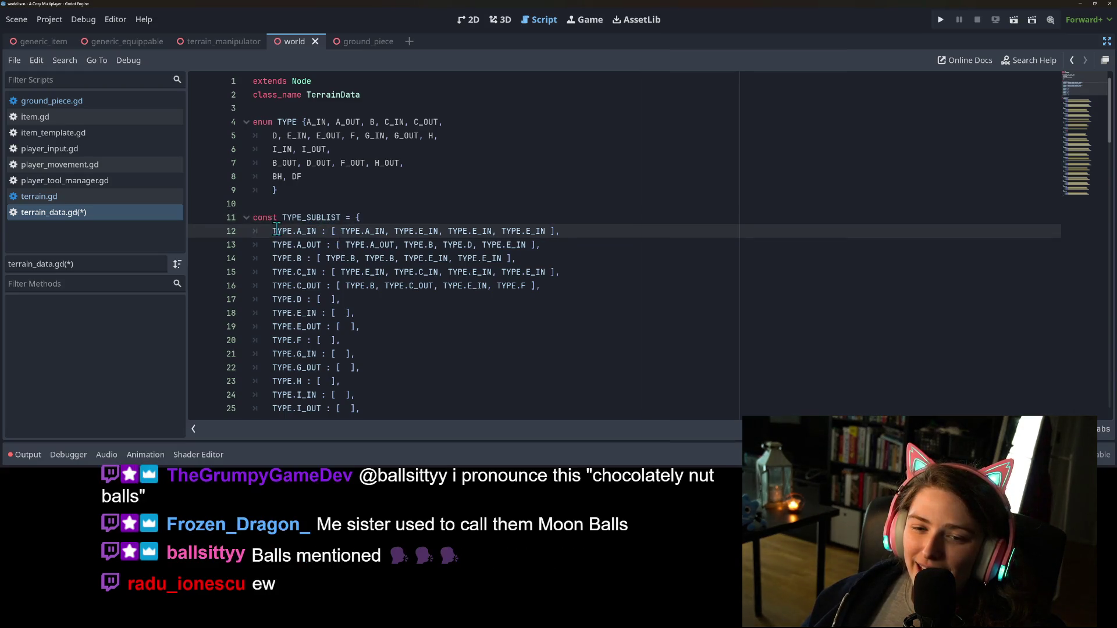
mouse_move(321, 235)
mouse_down()
mouse_move(543, 322)
mouse_move(356, 203)
mouse_up()
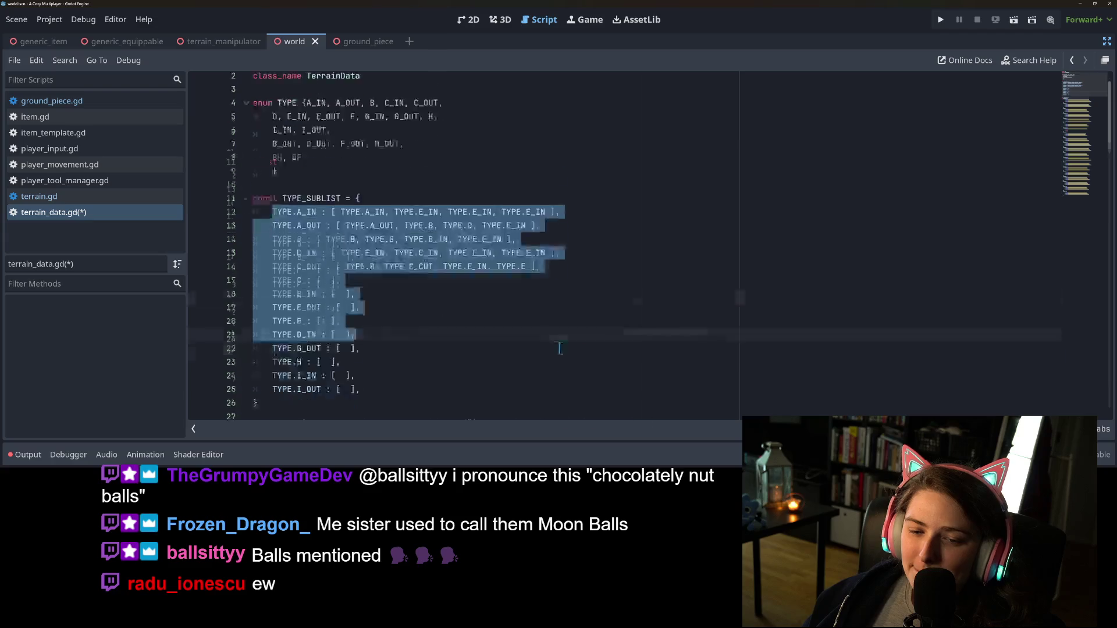
Replace TYPE_SUBLIST with the pasted MESH_CATALOG preload dictionary, remove the blank lines, and save
scroll(322, 273, down, 8)
scroll(321, 272, up, 5)
mouse_move(292, 261)
mouse_down()
mouse_move(303, 242)
mouse_move(253, 217)
mouse_up()
key(ctrl+v)
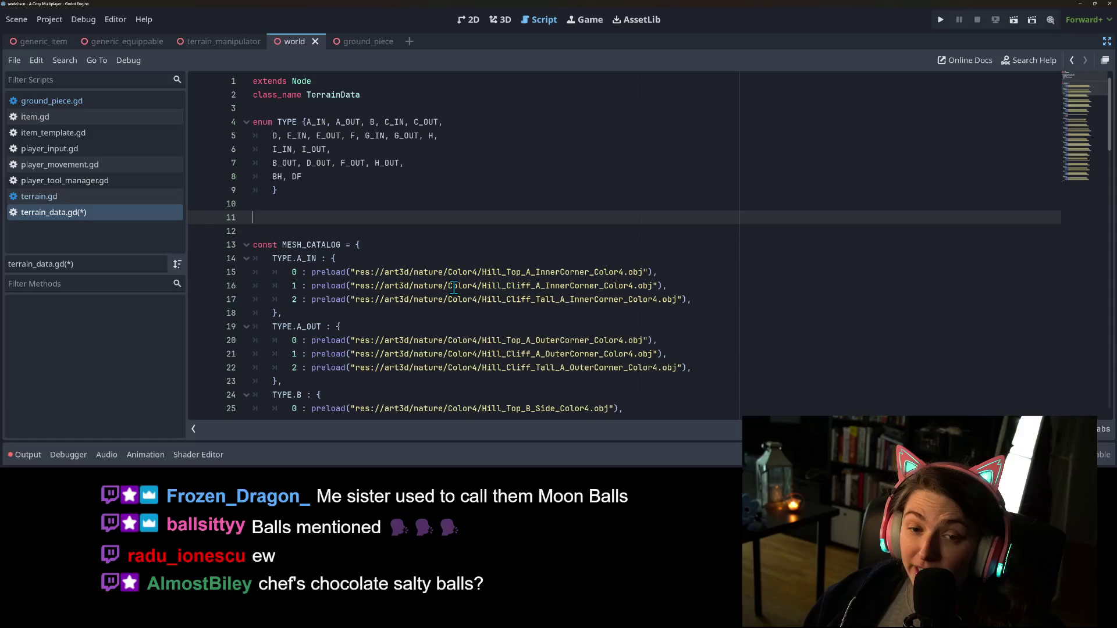
key(Delete)
key(Delete)
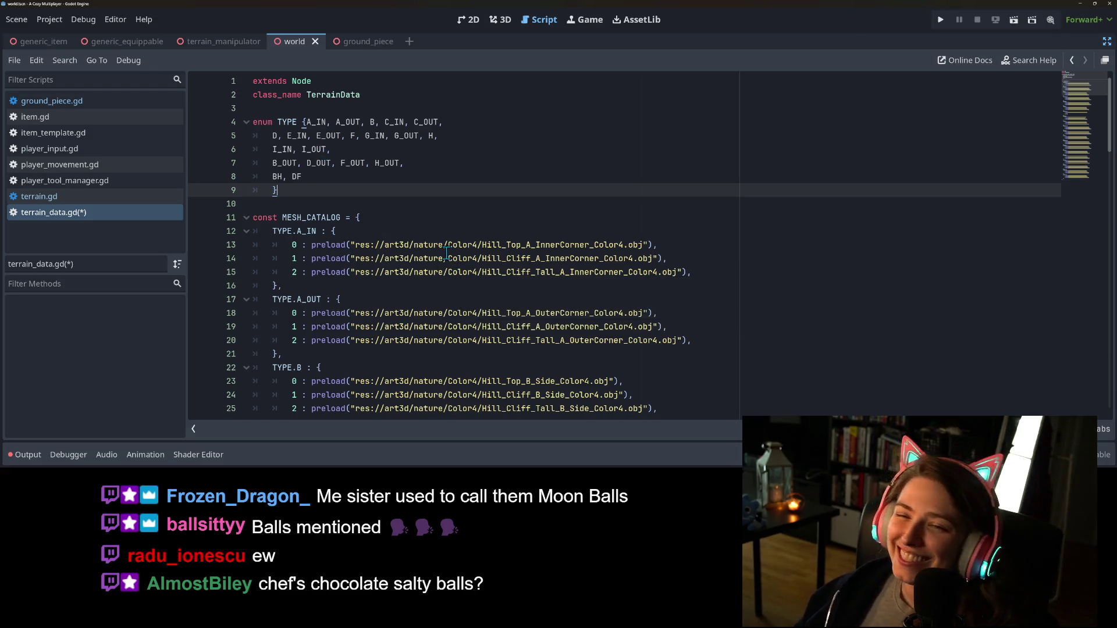
mouse_move(446, 251)
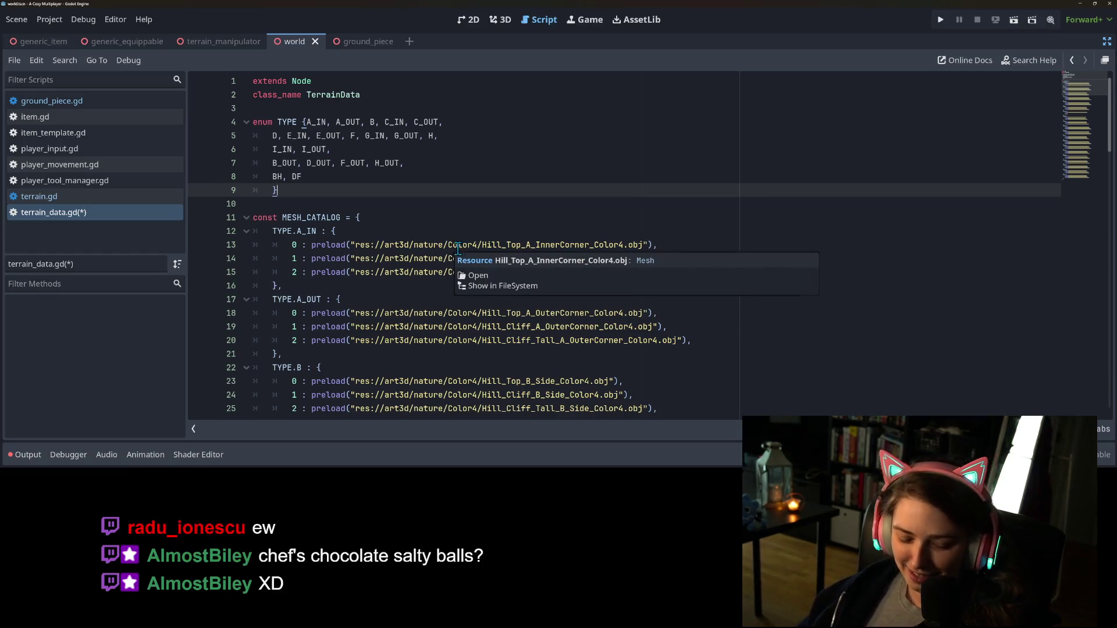
key(ctrl+s)
Check the TYPE enum lines, from the BH, DF entries to the opening and closing braces
click(371, 153)
click(377, 180)
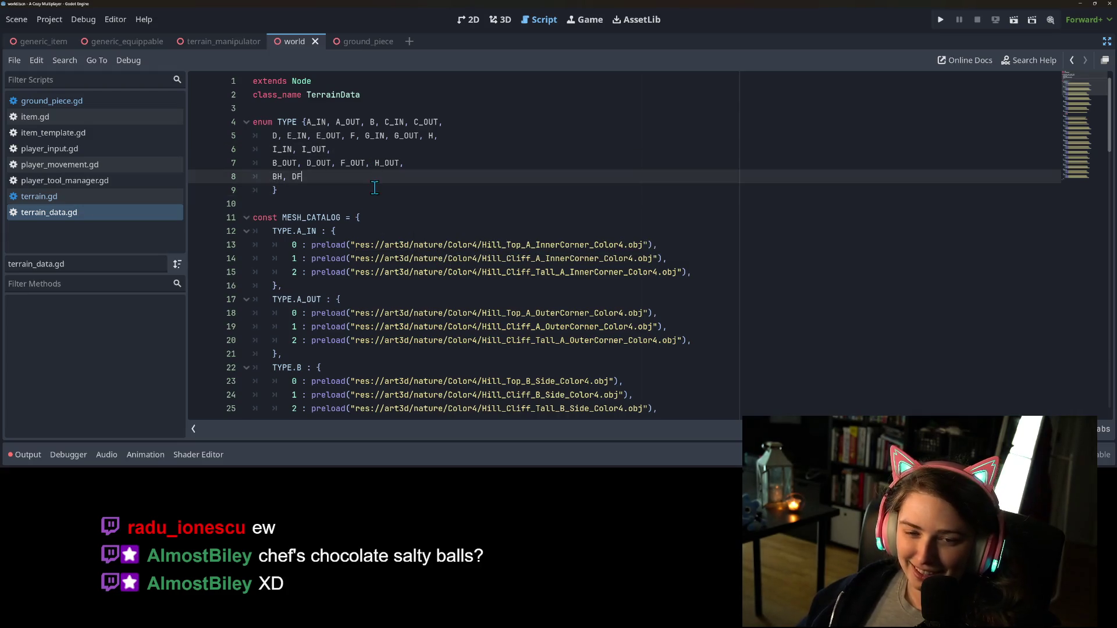
click(373, 186)
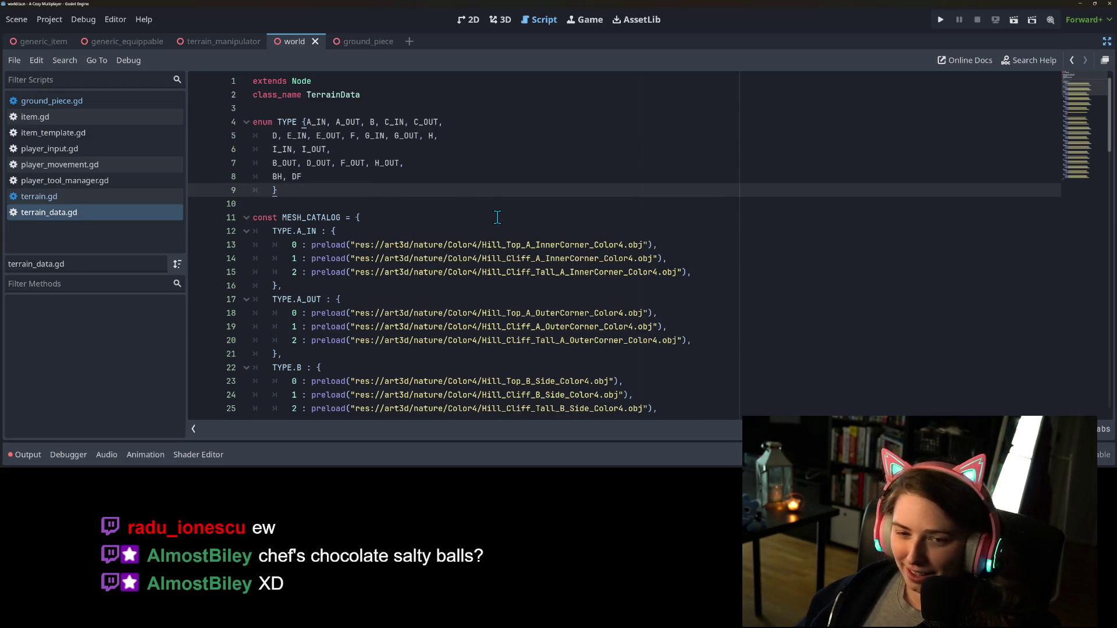
drag(301, 176, 215, 157)
click(316, 176)
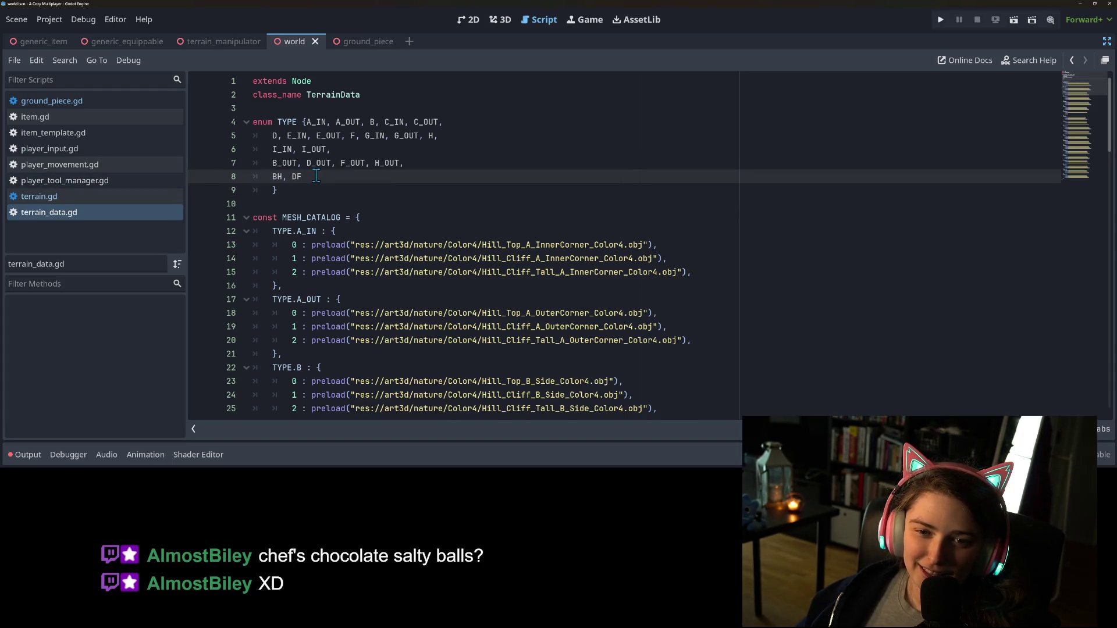
drag(304, 176, 239, 164)
click(335, 188)
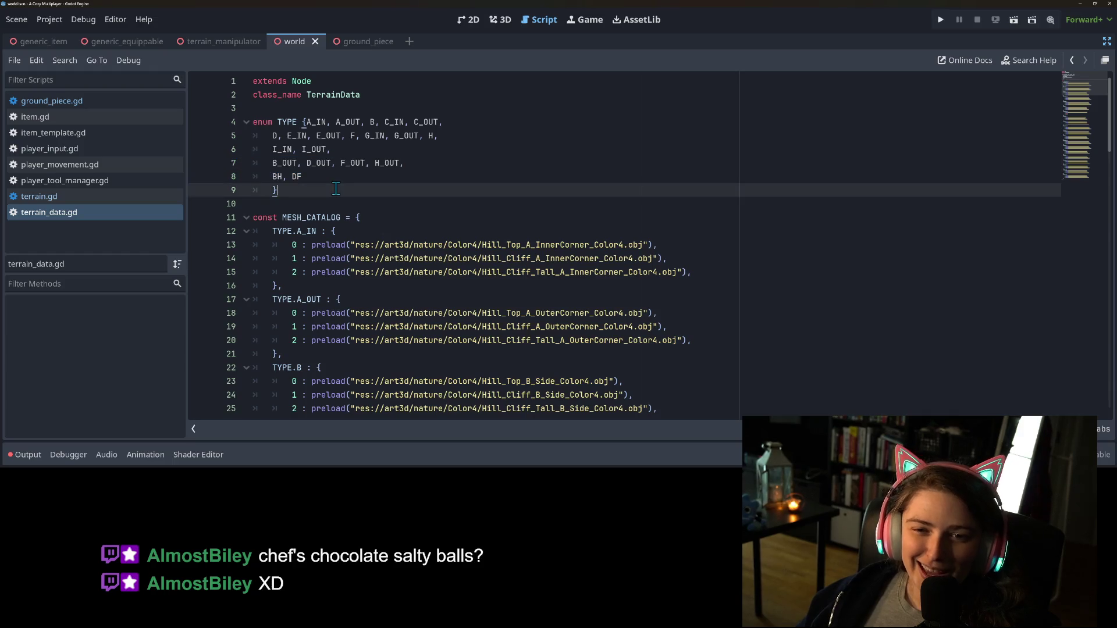
click(304, 122)
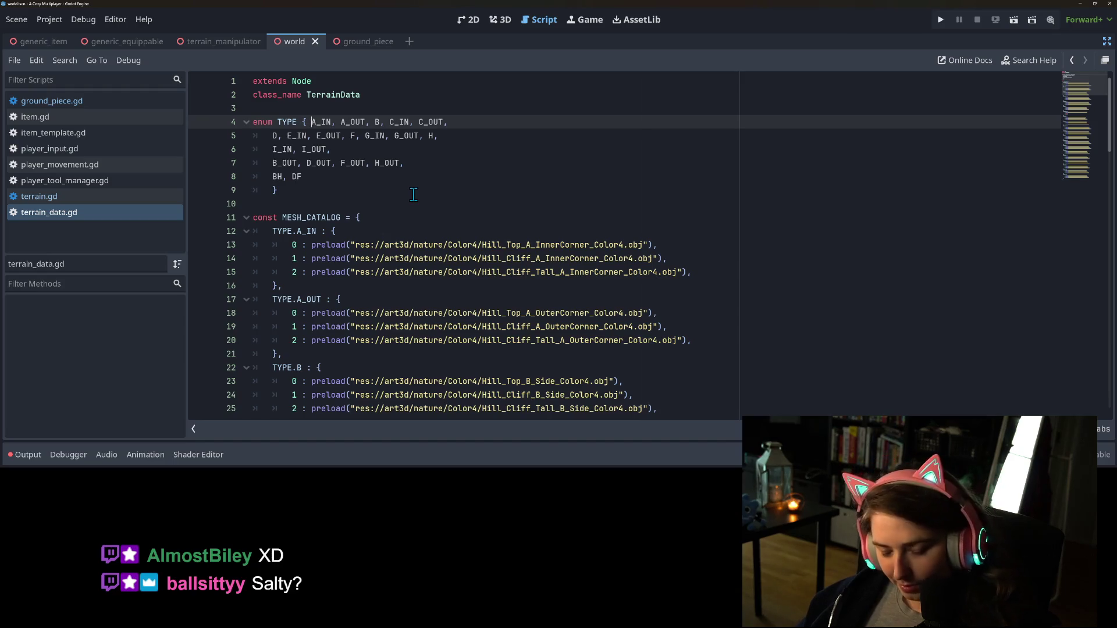
click(349, 187)
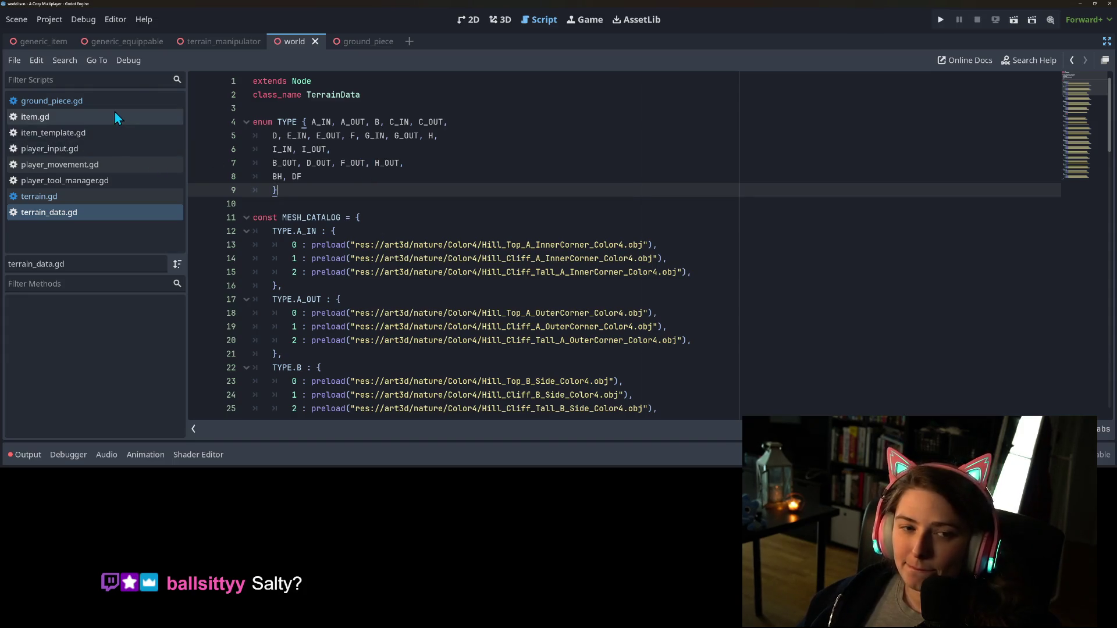
Open terrain.gd and move down to the NW, N and NE direction constants
click(92, 197)
click(630, 297)
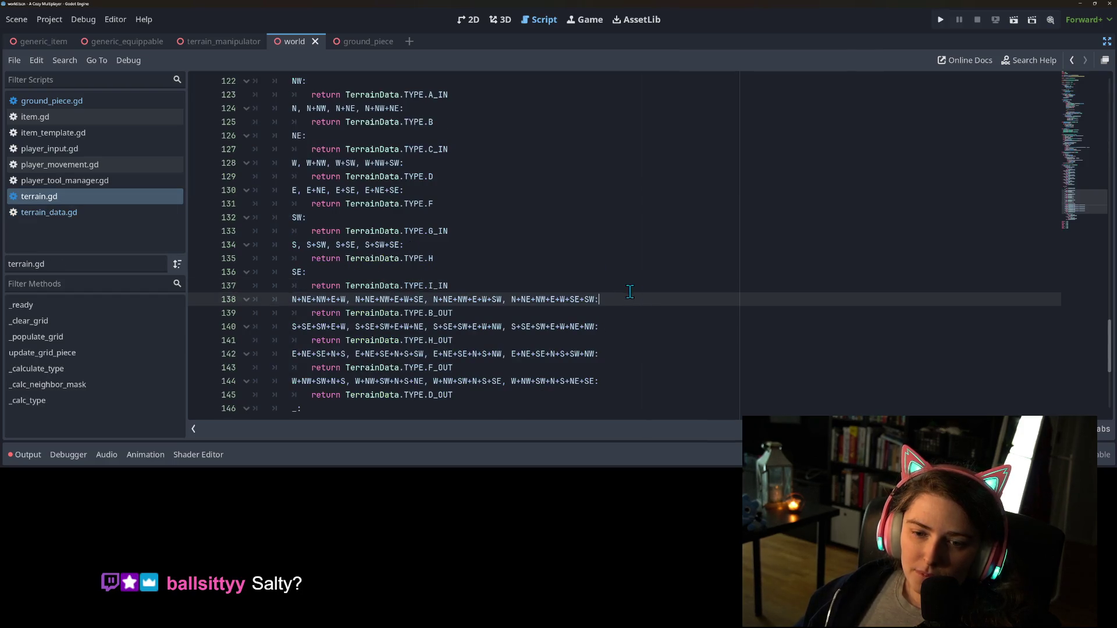
scroll(533, 258, down, 4)
scroll(327, 313, down, 2)
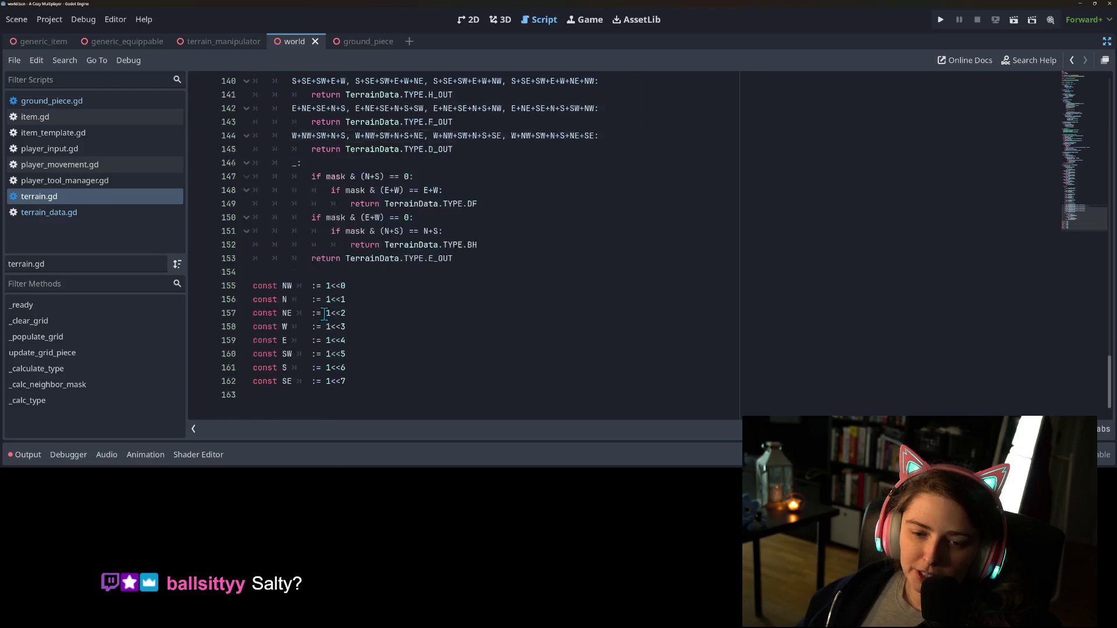
click(448, 359)
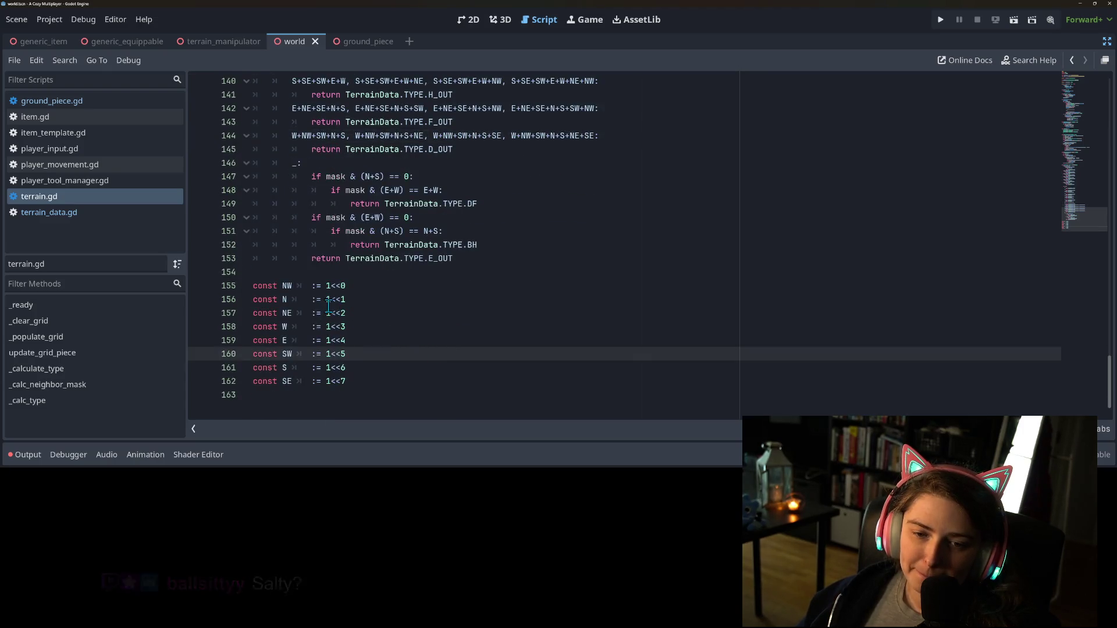
click(360, 300)
click(364, 284)
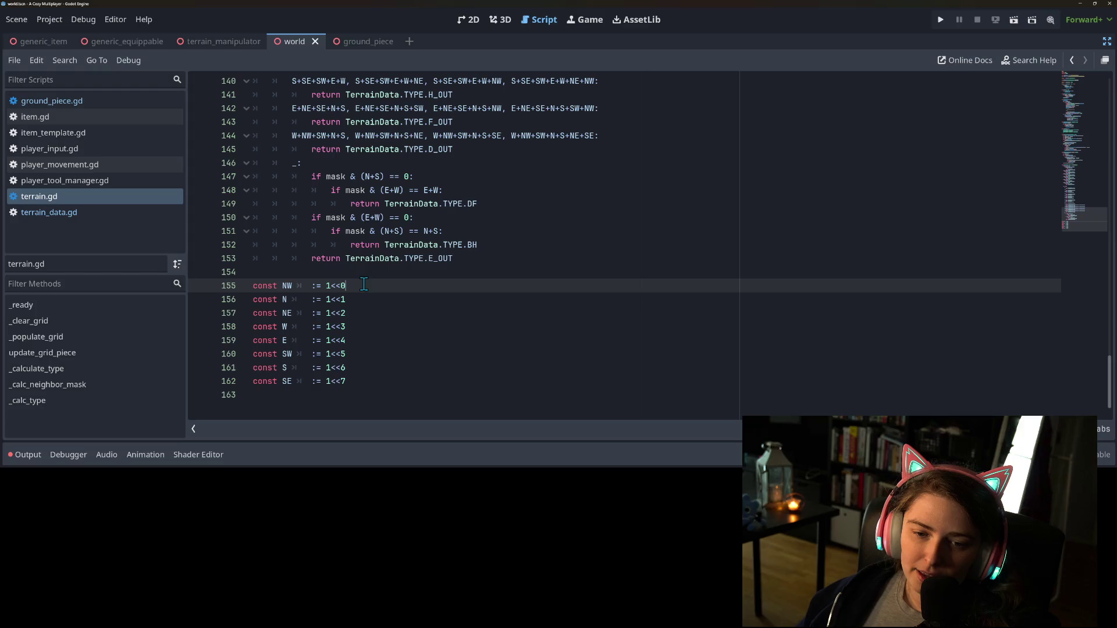
mouse_move(345, 285)
mouse_down()
mouse_move(286, 285)
mouse_move(302, 303)
mouse_move(261, 286)
mouse_move(379, 315)
mouse_up()
Add a blank line after the NE constant, then remove it again
click(379, 314)
key(Return)
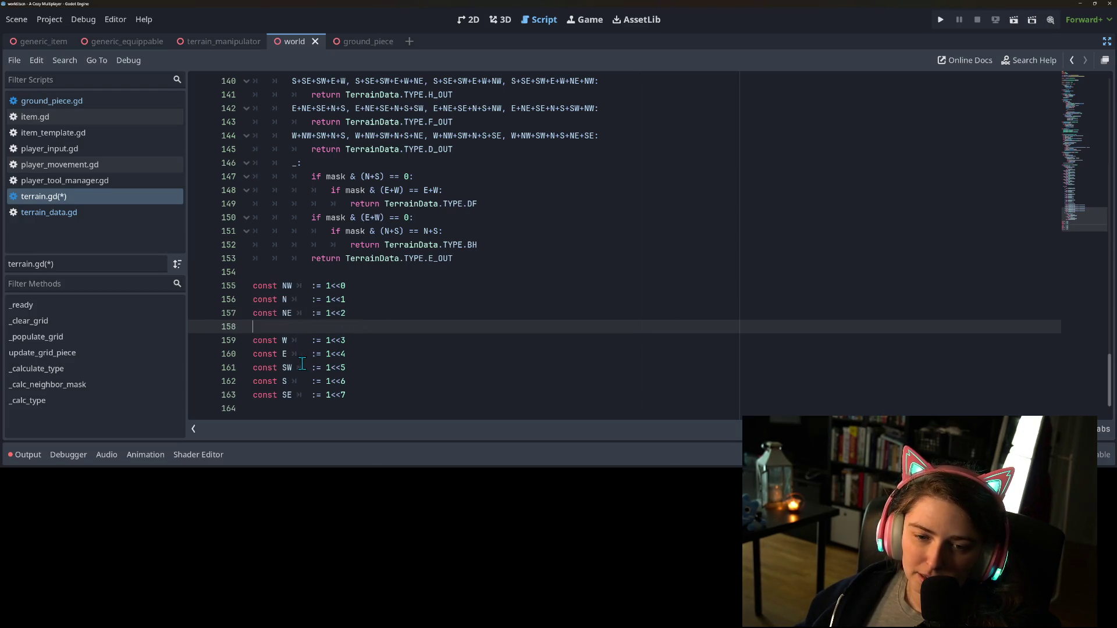
scroll(302, 363, down, 1)
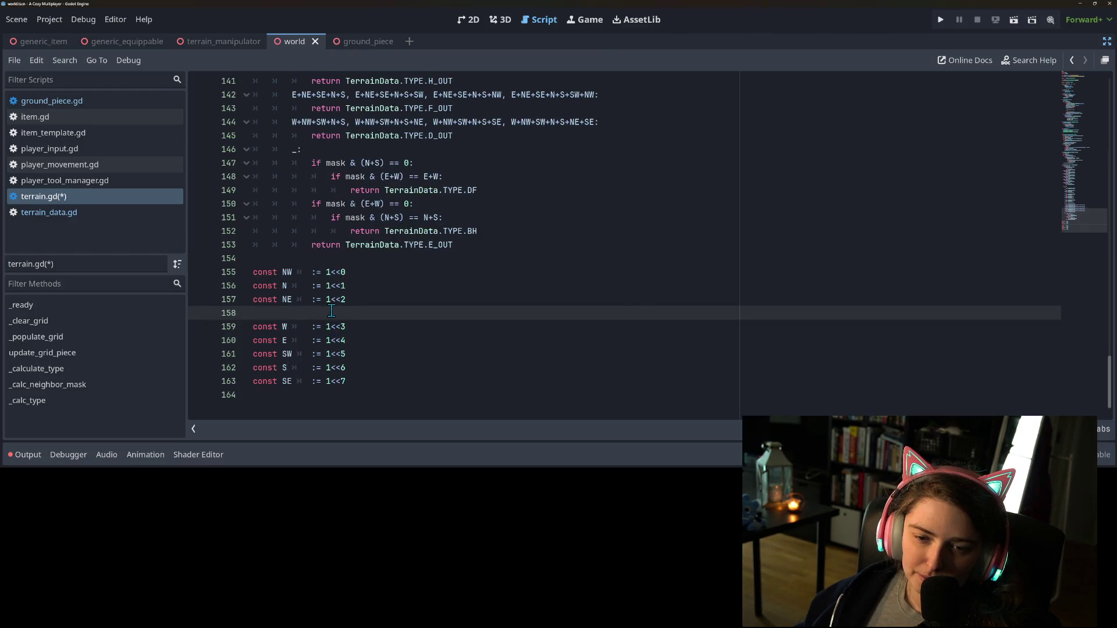
key(BackSpace)
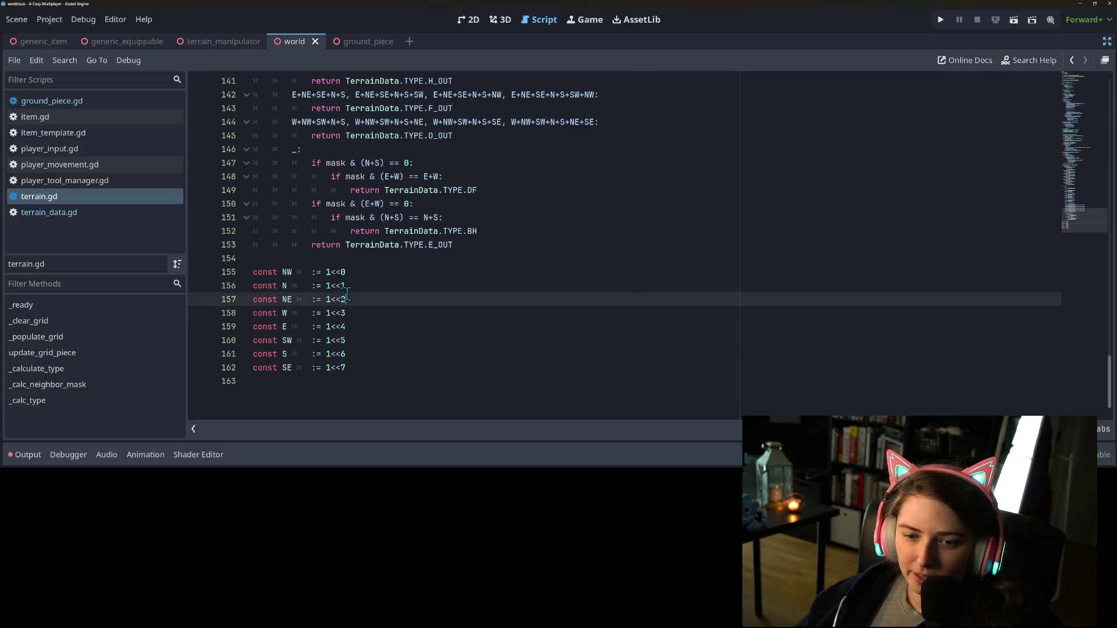
scroll(346, 296, up, 10)
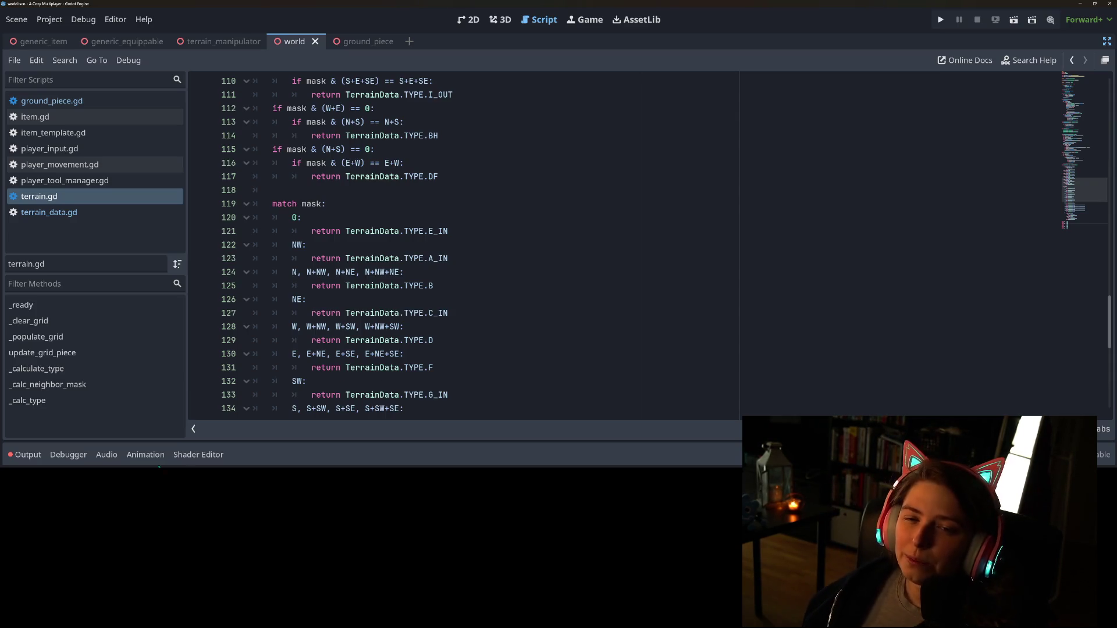
scroll(346, 356, up, 8)
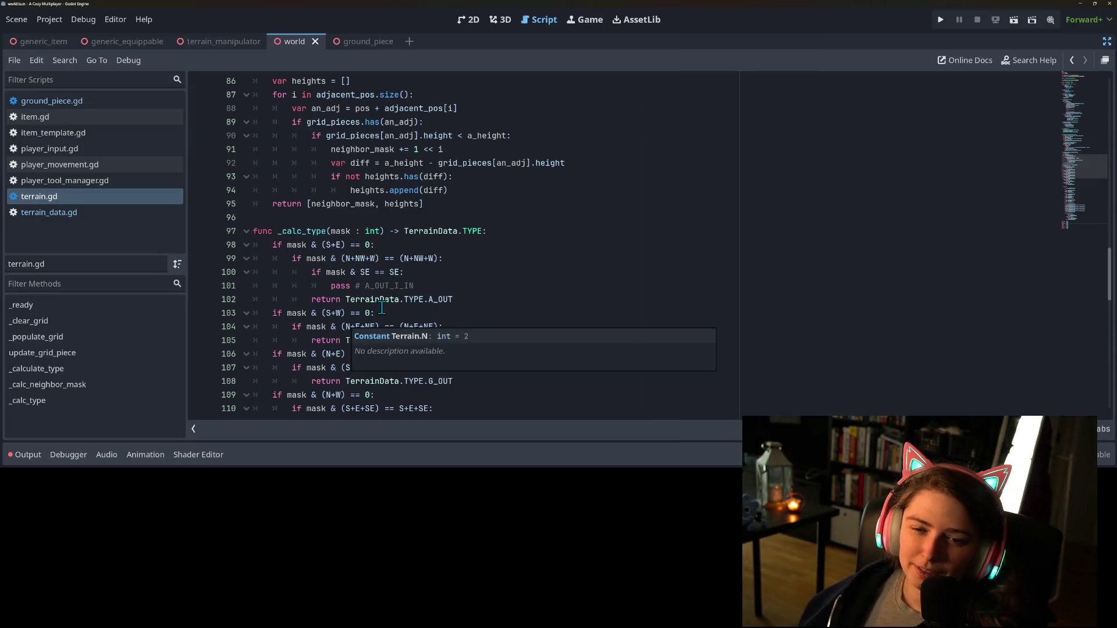
scroll(381, 307, up, 11)
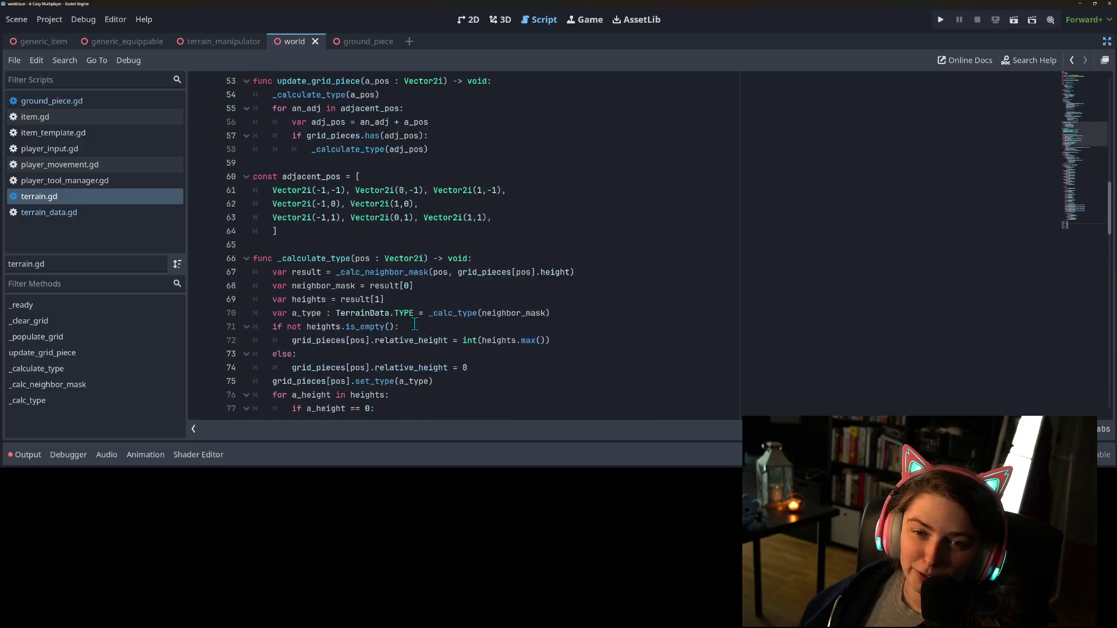
scroll(395, 321, up, 4)
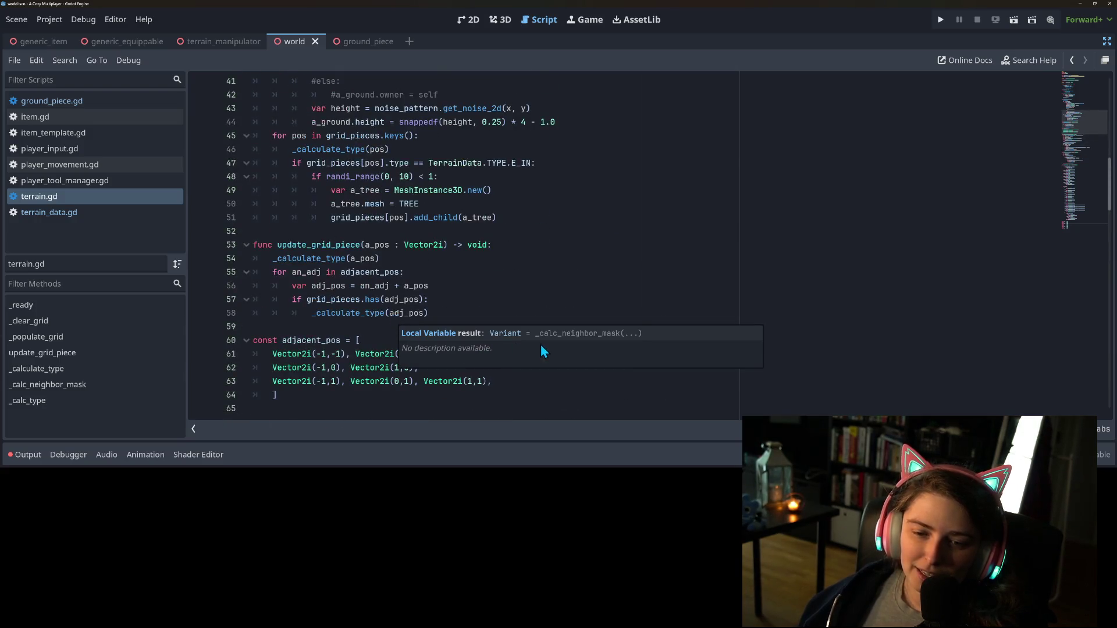
scroll(606, 294, up, 5)
scroll(606, 295, up, 8)
scroll(606, 294, down, 6)
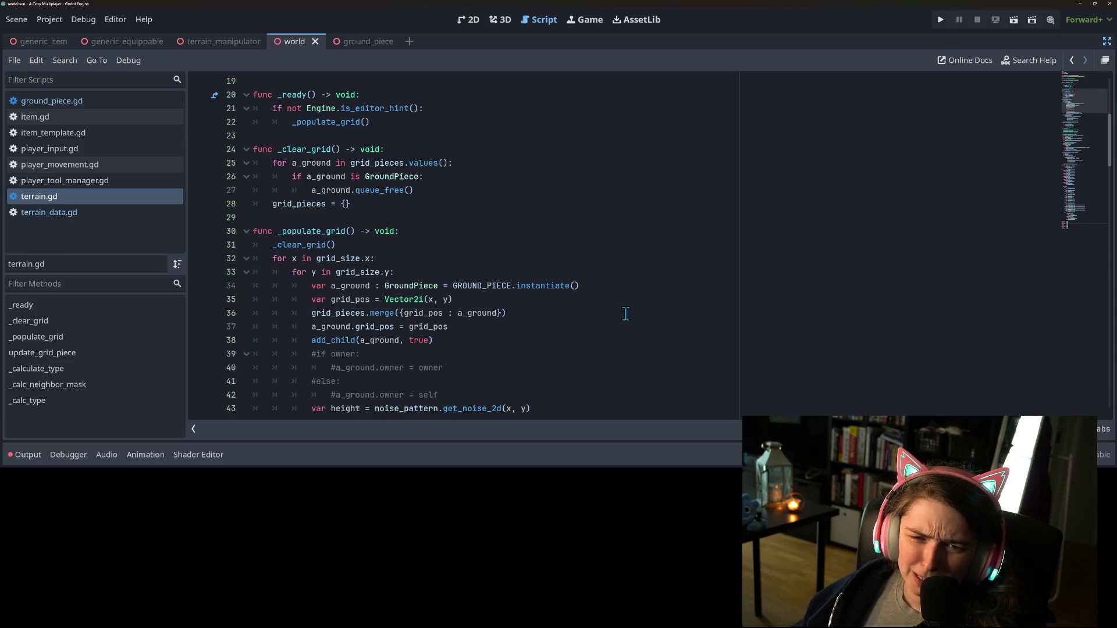
scroll(625, 314, down, 9)
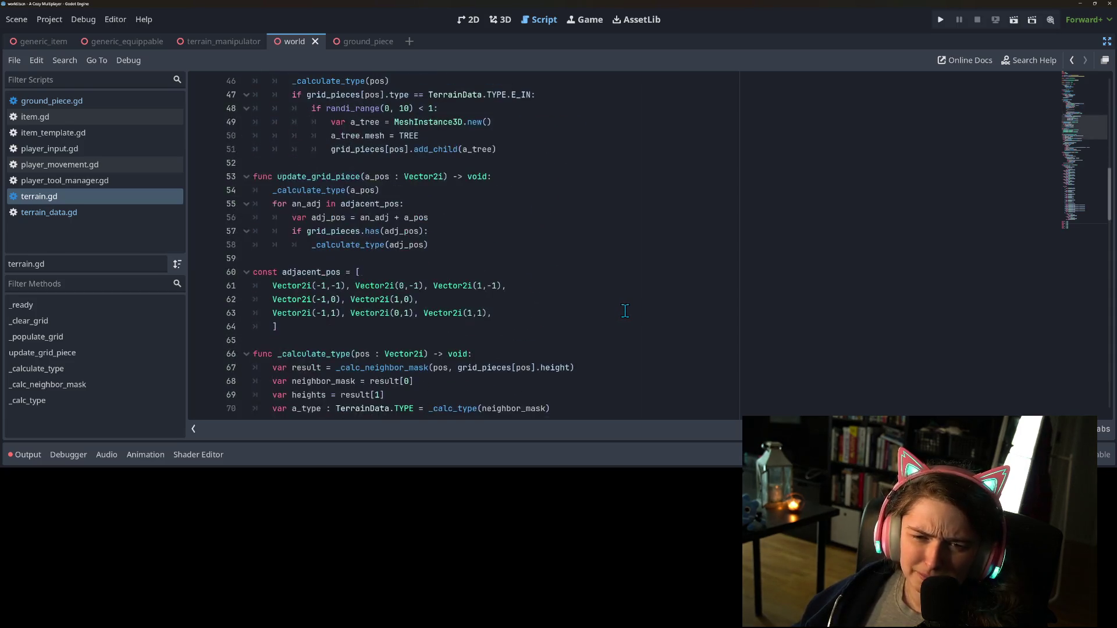
scroll(625, 312, up, 9)
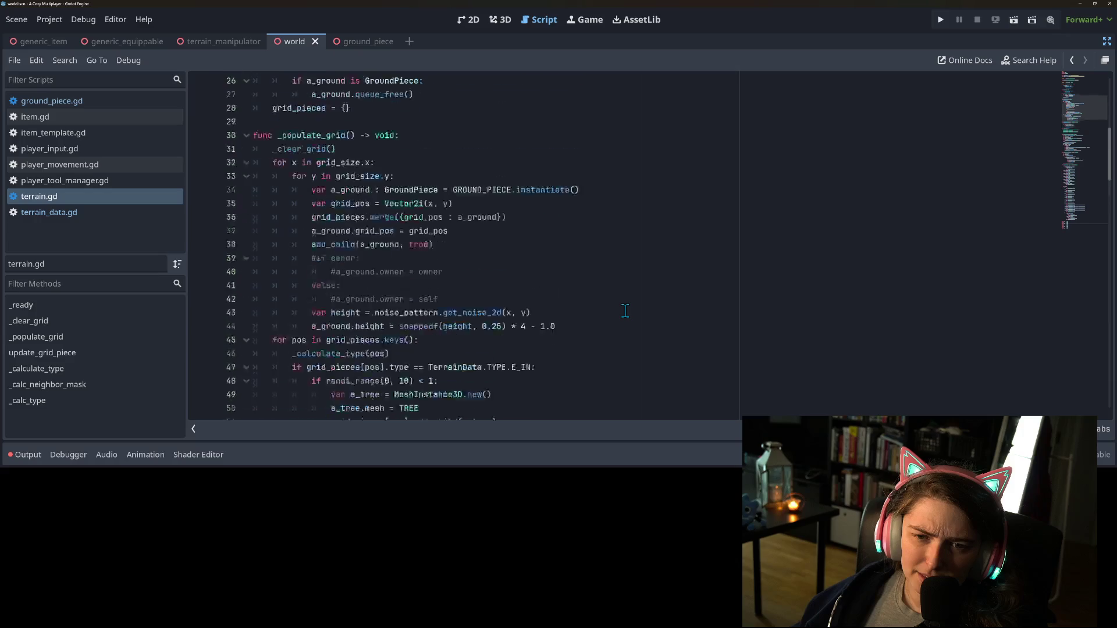
click(384, 262)
click(395, 272)
scroll(405, 328, down, 6)
scroll(405, 327, down, 1)
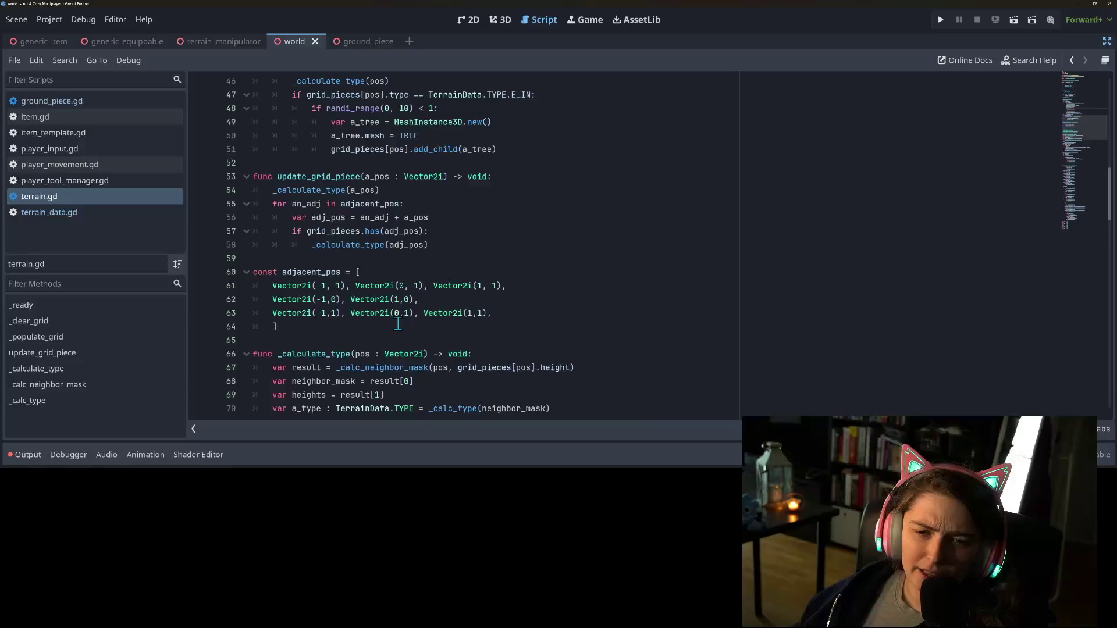
scroll(394, 320, down, 4)
click(337, 217)
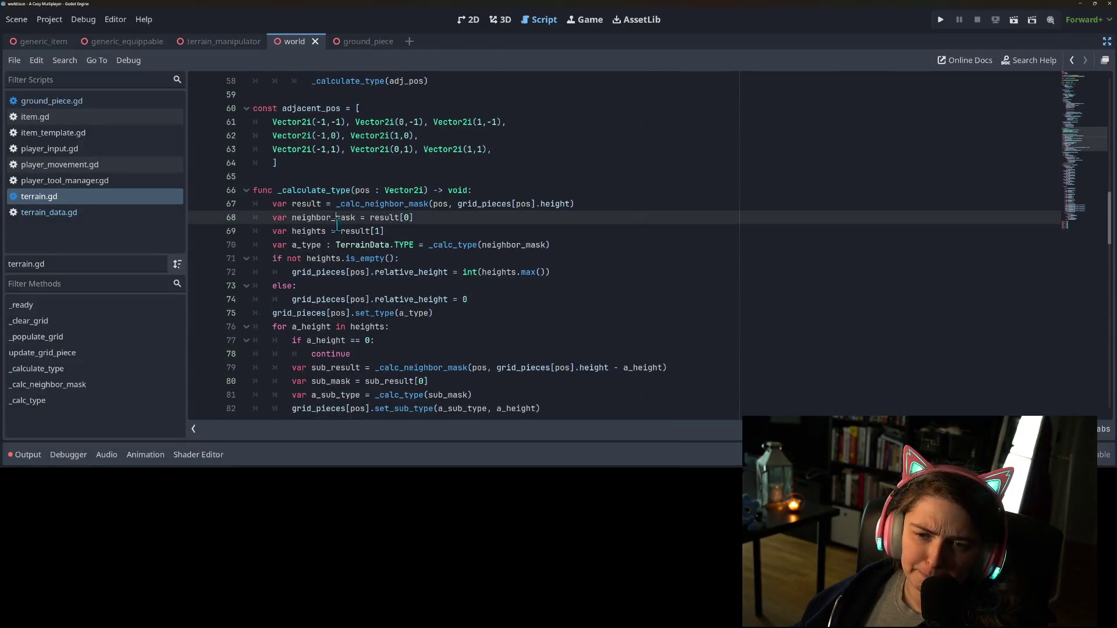
scroll(310, 272, down, 2)
scroll(314, 262, down, 1)
click(325, 245)
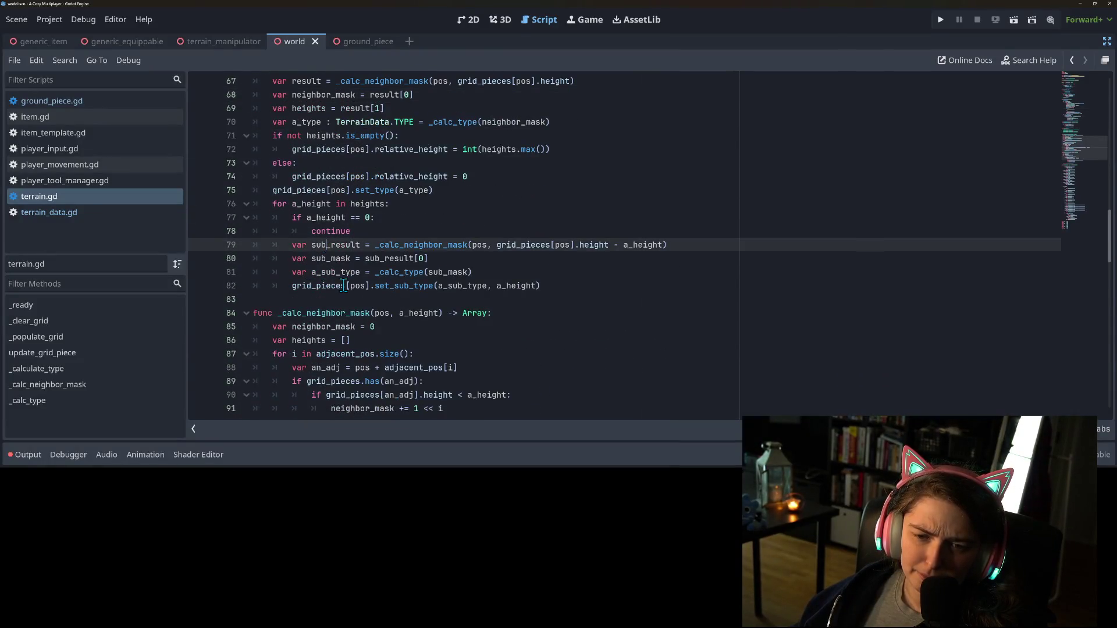
scroll(346, 285, down, 1)
click(324, 258)
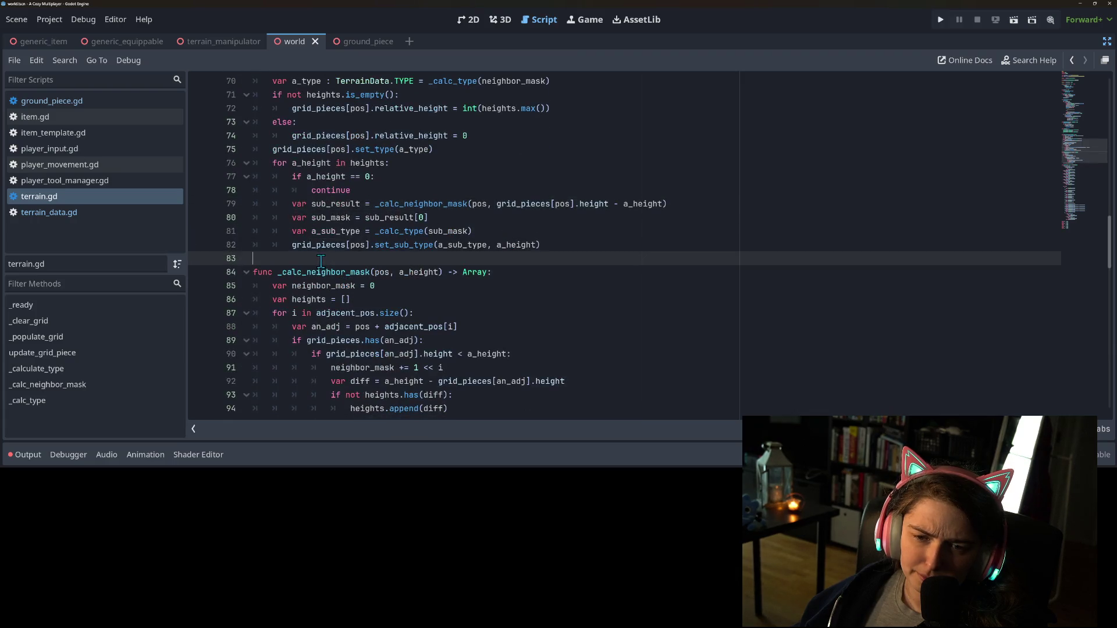
click(321, 270)
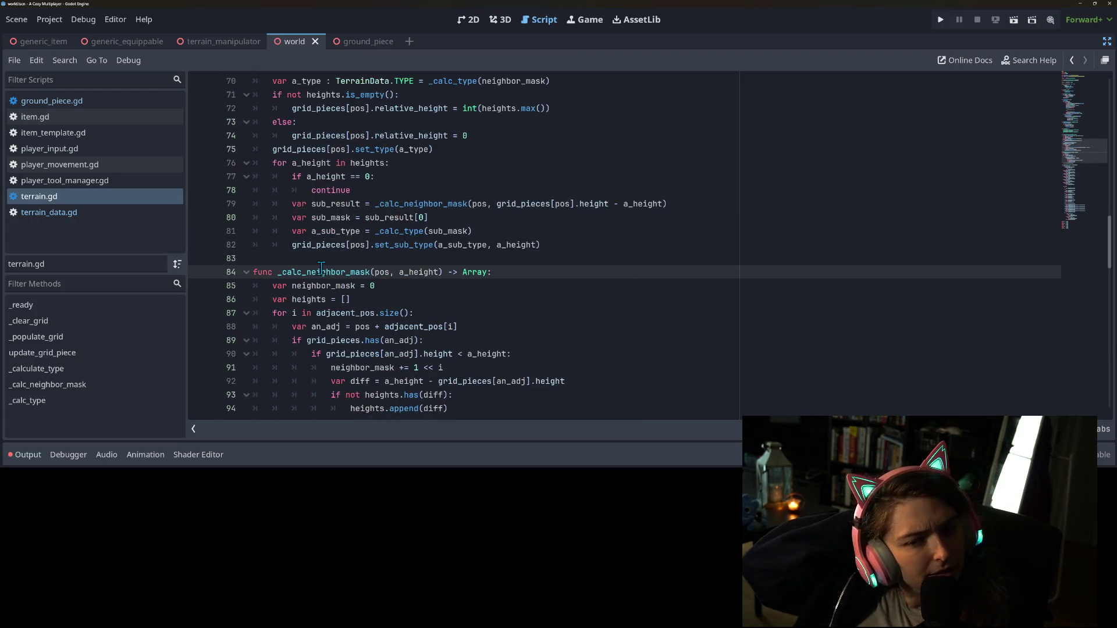
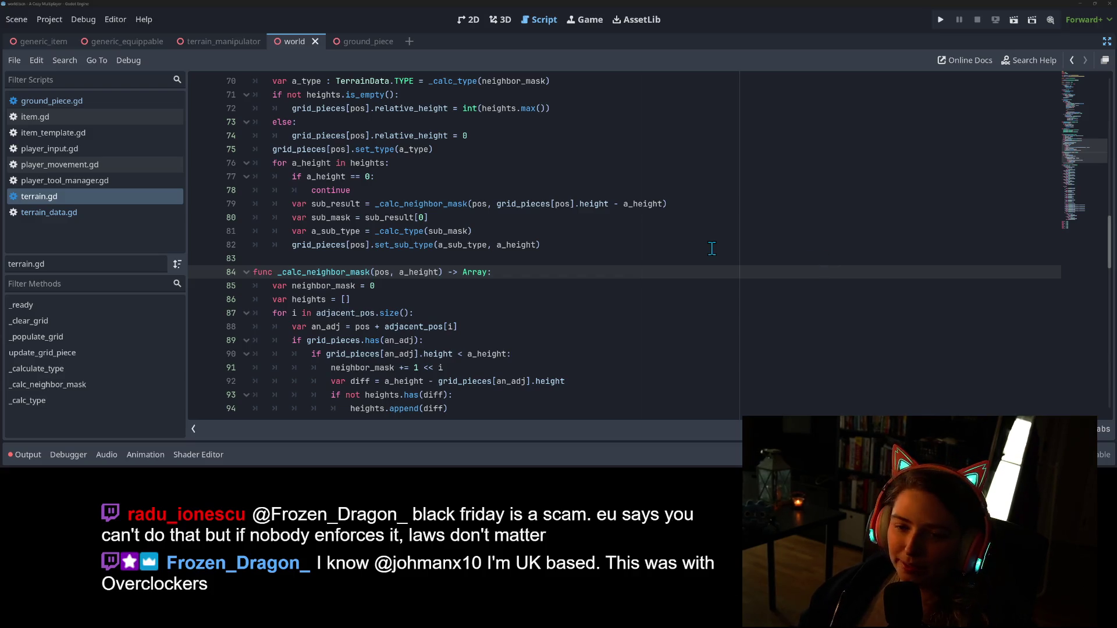
Review the _calc_neighbor_mask bit-shift lines, then bring the Krita tile sketch forward and recentre it
click(562, 286)
scroll(538, 290, down, 2)
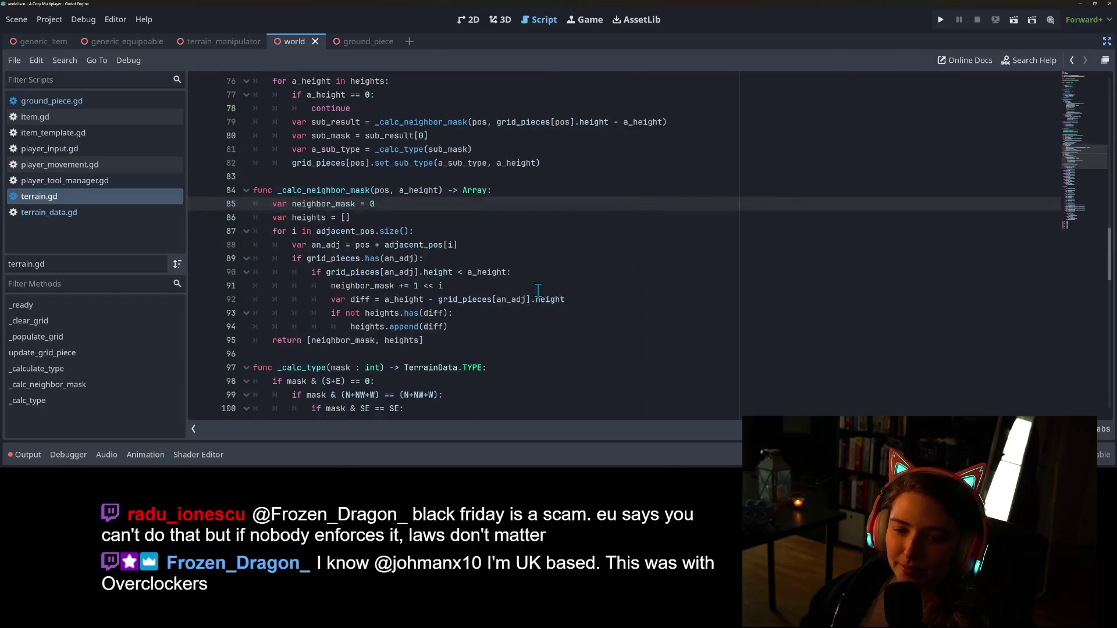
click(443, 286)
scroll(562, 285, down, 2)
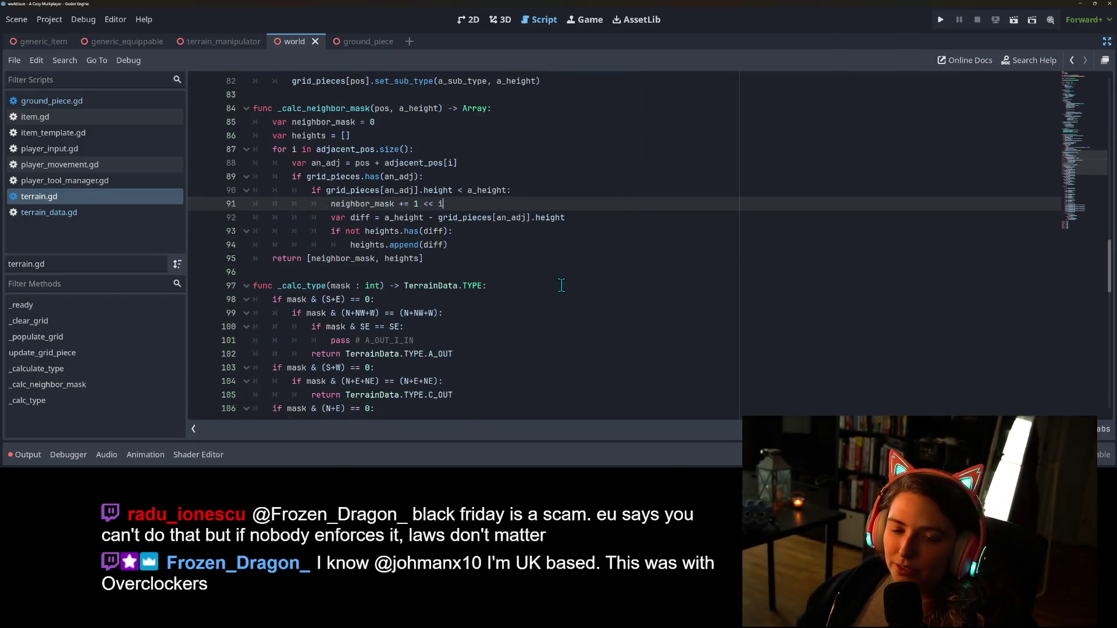
scroll(562, 285, up, 2)
key(alt+Tab)
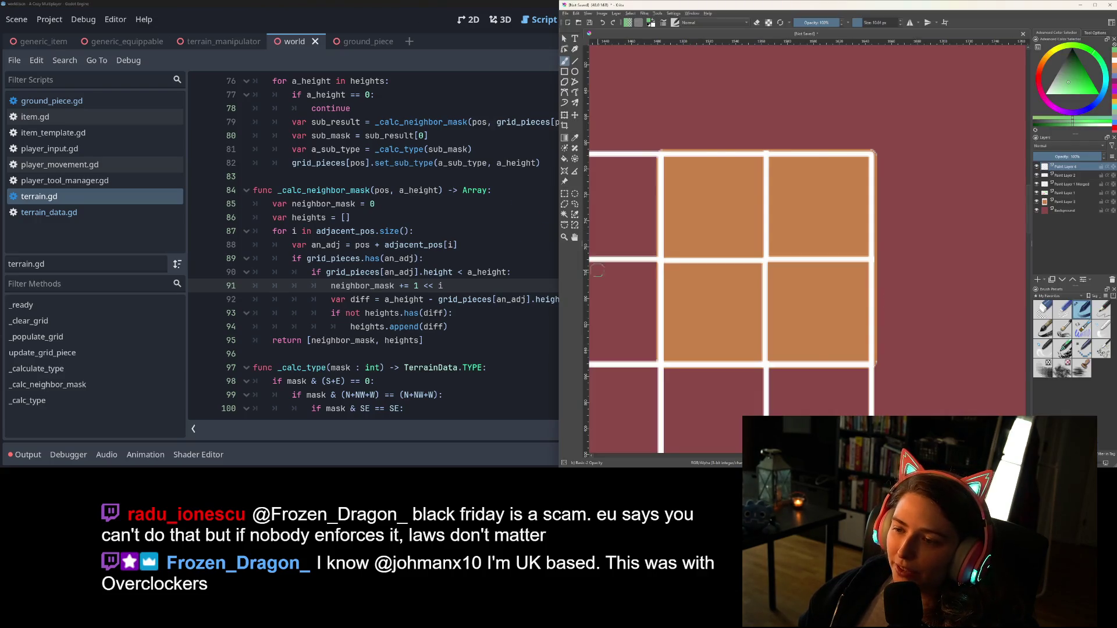
drag(711, 294, 749, 305)
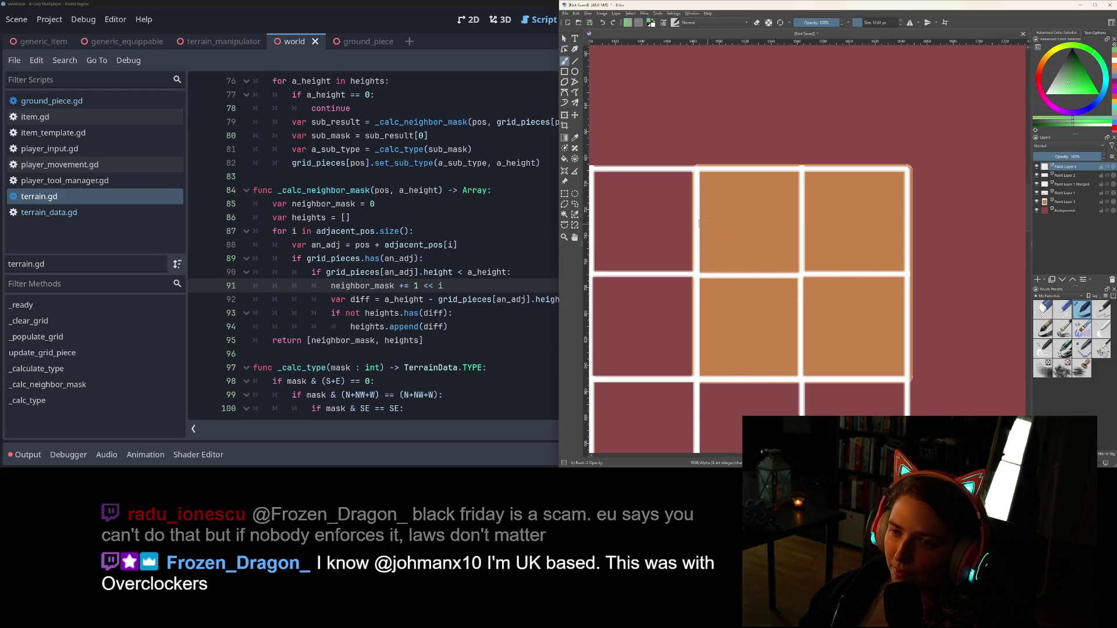
scroll(696, 260, down, 2)
scroll(695, 260, up, 2)
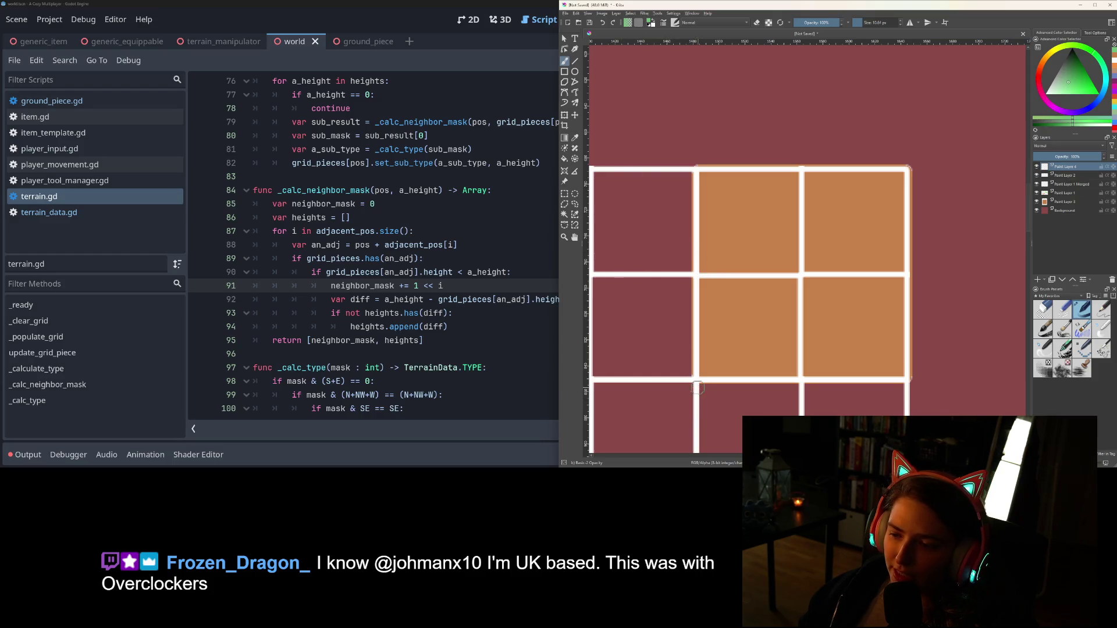
scroll(697, 388, down, 1)
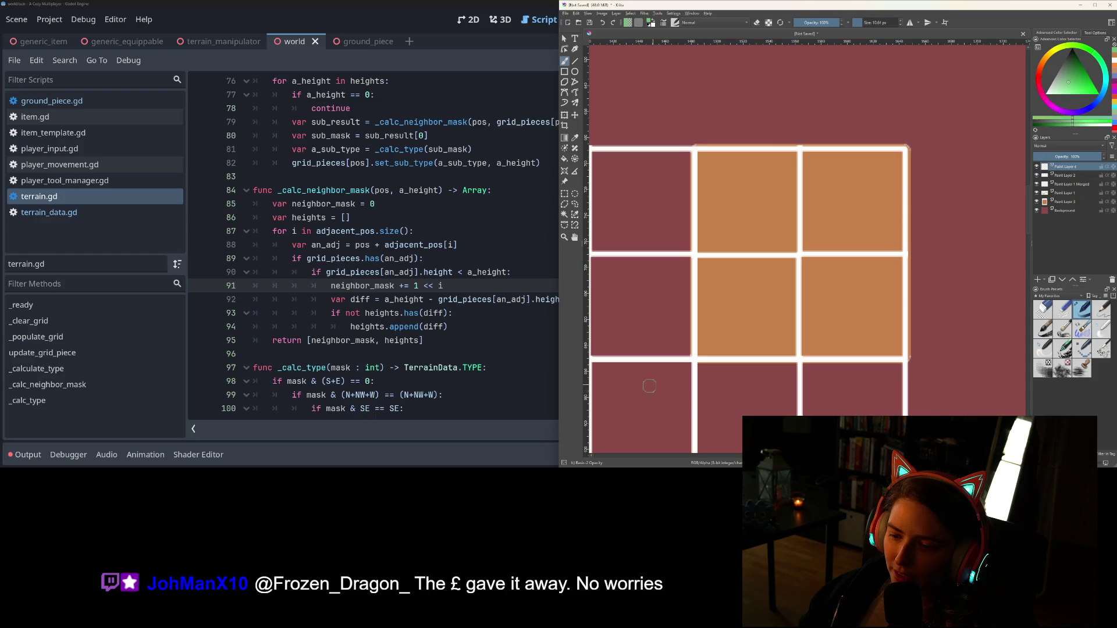
mouse_move(633, 394)
mouse_down()
mouse_move(643, 431)
mouse_move(669, 401)
mouse_move(654, 411)
mouse_up()
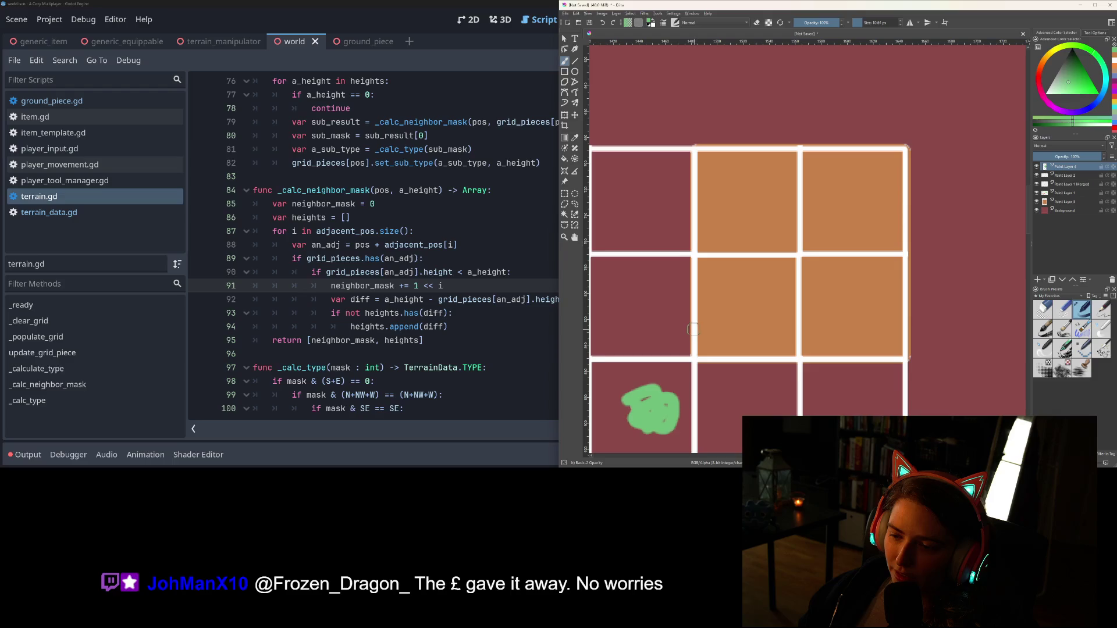
drag(640, 297, 646, 294)
mouse_move(747, 386)
mouse_down()
mouse_move(724, 393)
mouse_move(748, 400)
mouse_move(778, 476)
mouse_move(754, 374)
mouse_up()
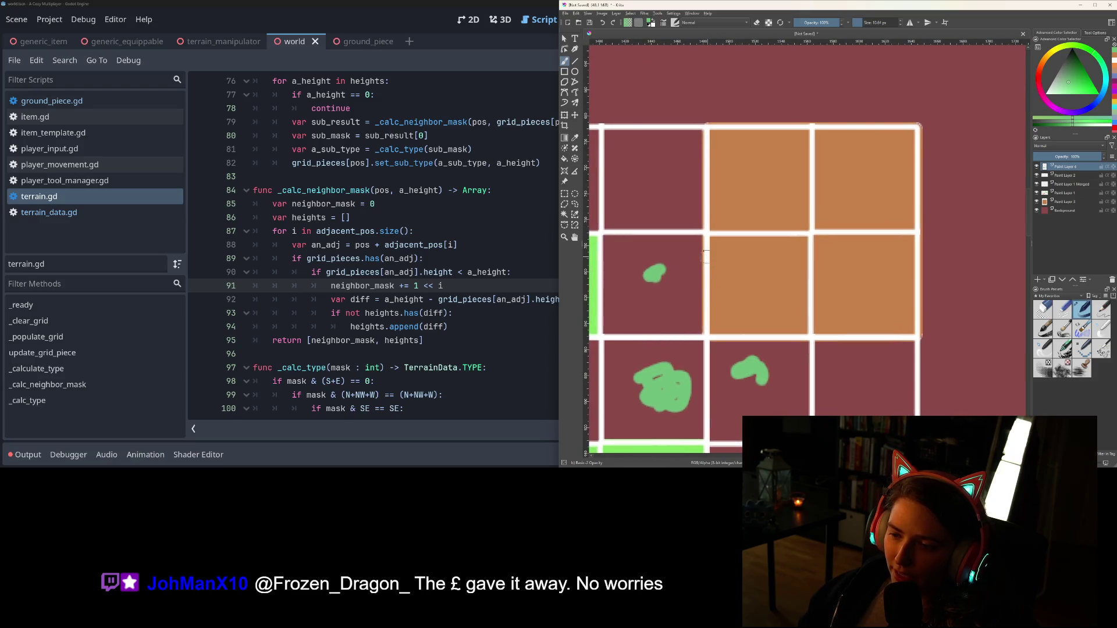
mouse_move(711, 241)
mouse_down()
mouse_move(717, 305)
mouse_move(738, 324)
mouse_move(791, 322)
mouse_move(809, 238)
mouse_move(720, 239)
mouse_up()
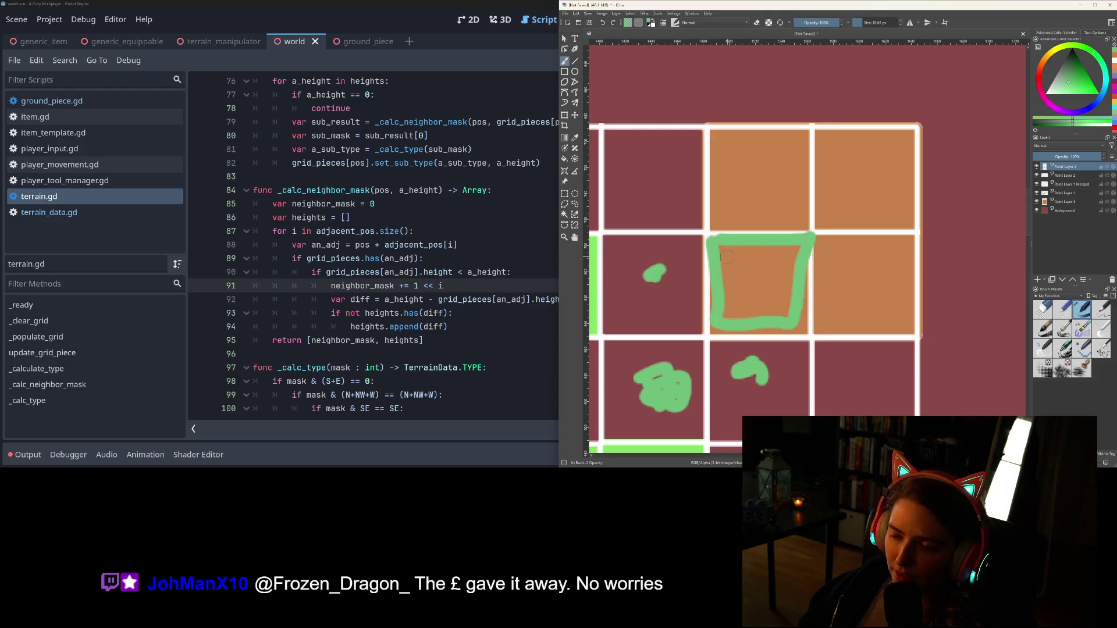
drag(650, 164, 649, 179)
drag(673, 96, 674, 89)
drag(748, 81, 750, 88)
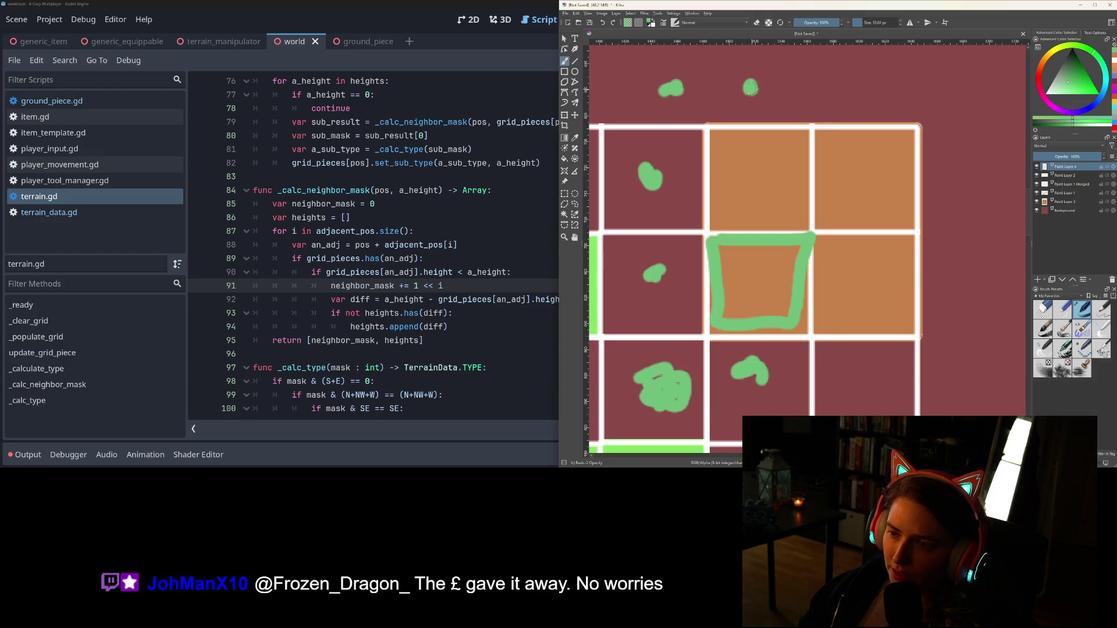
mouse_move(704, 129)
mouse_down()
mouse_move(705, 218)
mouse_move(706, 151)
mouse_move(784, 140)
mouse_up()
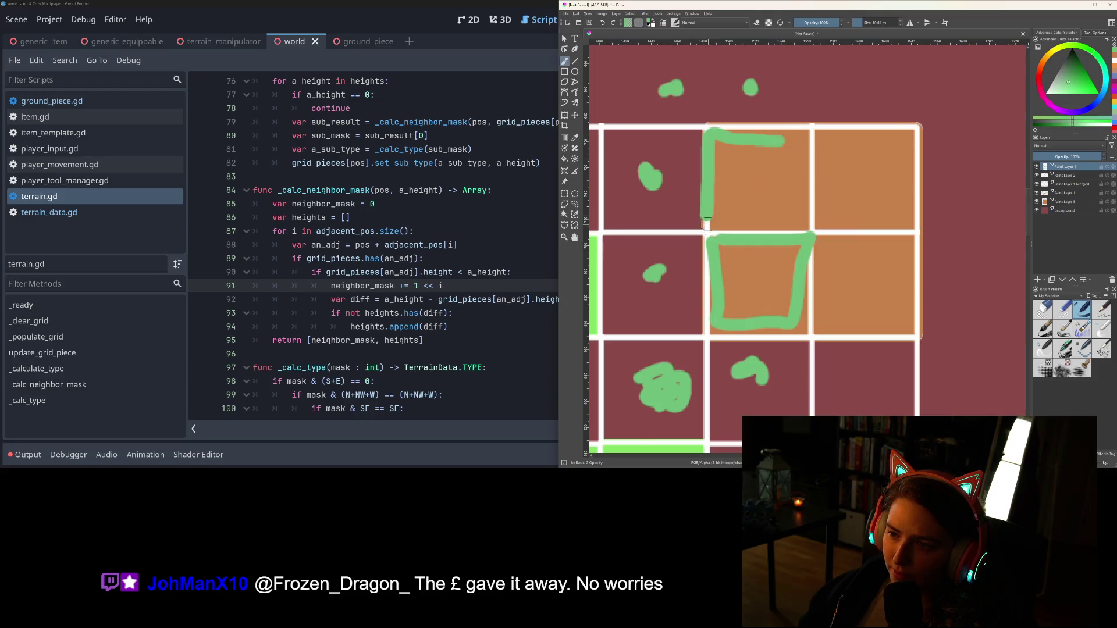
click(870, 86)
click(963, 92)
click(984, 186)
drag(830, 129, 922, 211)
click(955, 281)
click(964, 367)
click(884, 382)
click(813, 338)
mouse_move(818, 340)
mouse_down()
mouse_move(925, 333)
mouse_move(915, 244)
mouse_up()
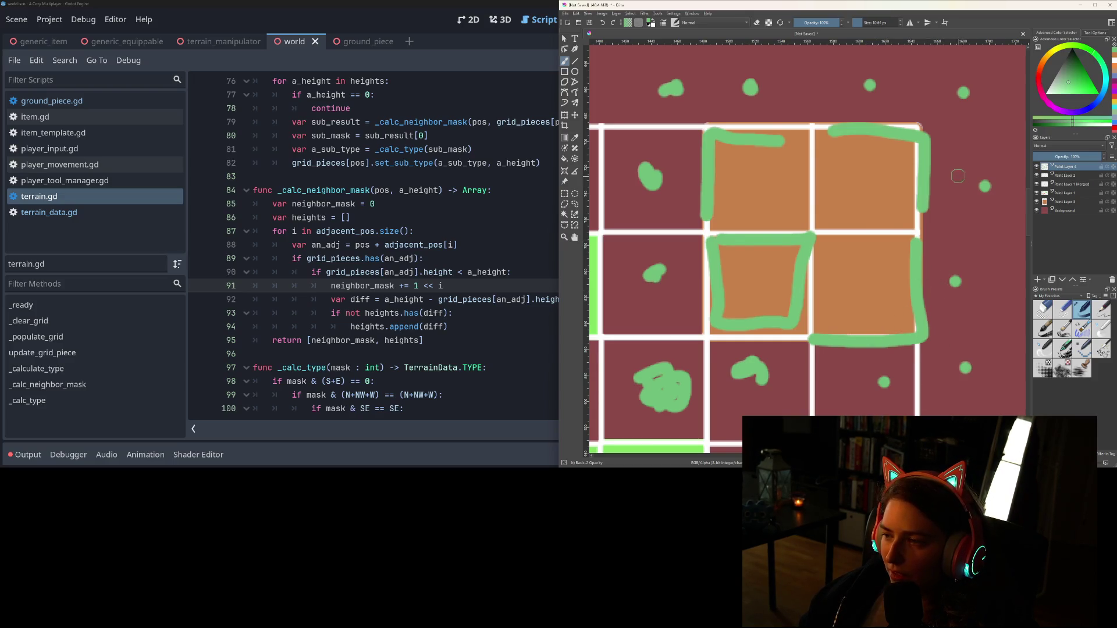
mouse_move(954, 193)
mouse_down()
mouse_move(954, 278)
mouse_move(987, 198)
mouse_move(963, 193)
mouse_move(969, 285)
mouse_move(981, 281)
mouse_up()
mouse_move(999, 237)
mouse_down()
mouse_move(999, 182)
mouse_move(1008, 197)
mouse_up()
drag(960, 334, 979, 352)
drag(985, 363, 995, 372)
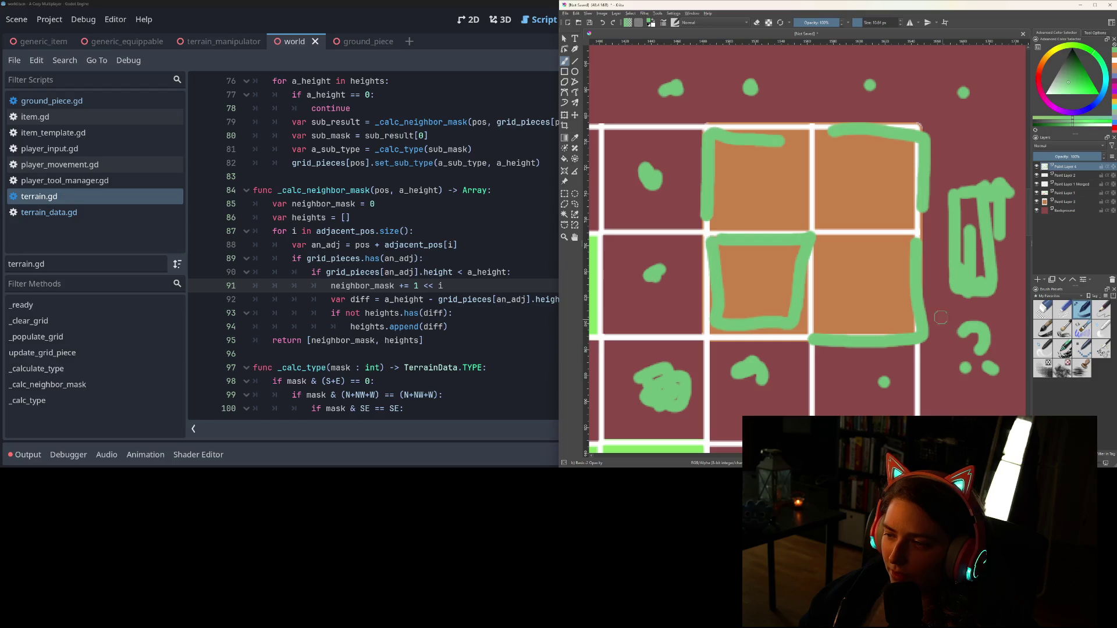
key(Delete)
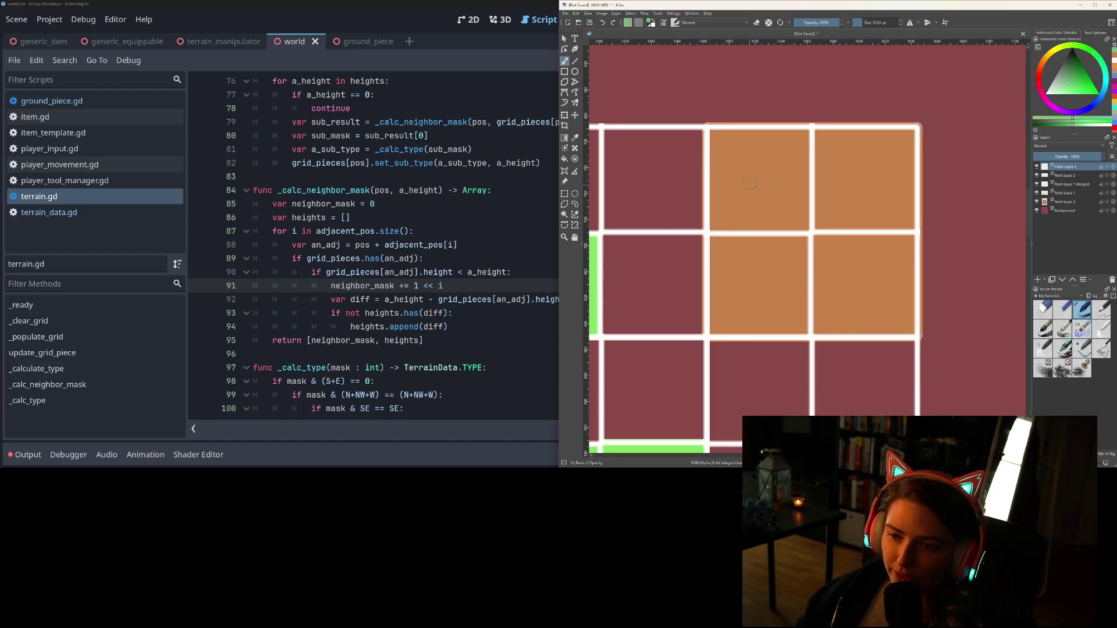
drag(750, 164, 754, 192)
Number the remaining orange tiles 2, 3 and 4 with the green brush
drag(845, 173, 868, 197)
mouse_move(744, 275)
mouse_down()
mouse_move(763, 293)
mouse_move(742, 304)
mouse_up()
drag(850, 268, 879, 314)
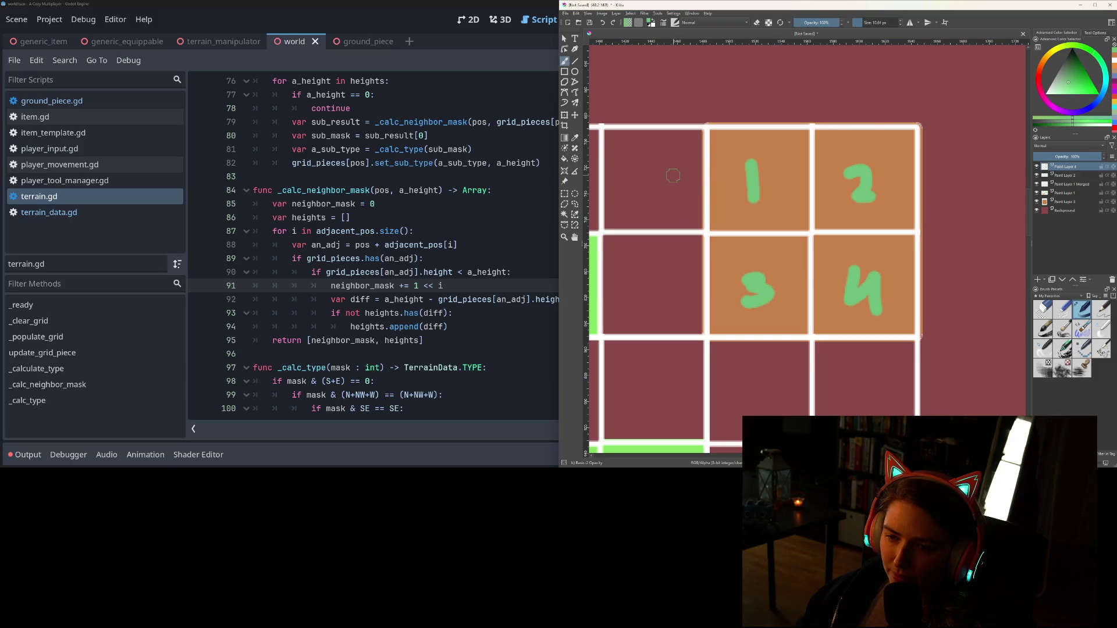
Label the upper neighbour tiles W, N, NW, N, NE and E
mouse_move(673, 172)
mouse_down()
mouse_move(691, 196)
mouse_move(704, 169)
mouse_up()
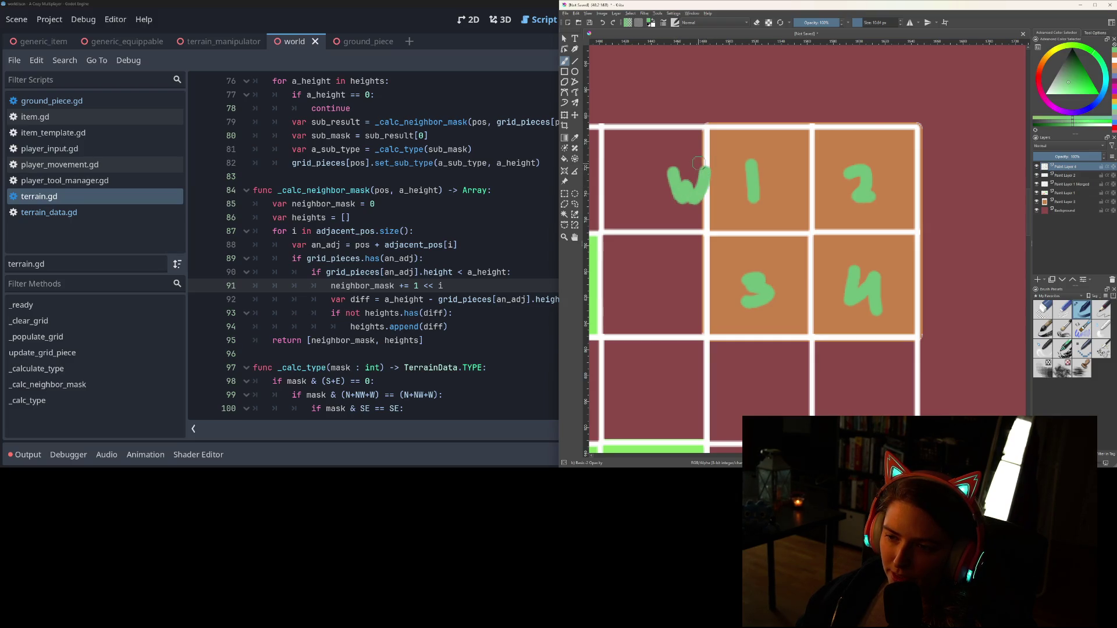
mouse_move(742, 116)
mouse_down()
mouse_move(743, 86)
mouse_move(763, 92)
mouse_up()
mouse_move(641, 114)
mouse_down()
mouse_move(640, 87)
mouse_move(666, 120)
mouse_move(672, 93)
mouse_move(682, 110)
mouse_move(702, 94)
mouse_up()
mouse_move(854, 96)
mouse_down()
mouse_move(856, 117)
mouse_move(874, 71)
mouse_move(934, 121)
mouse_up()
mouse_move(924, 81)
mouse_down()
mouse_move(937, 116)
mouse_move(960, 65)
mouse_move(976, 100)
mouse_move(988, 69)
mouse_up()
mouse_move(935, 157)
mouse_down()
mouse_move(957, 189)
mouse_move(960, 174)
mouse_up()
drag(937, 155, 959, 152)
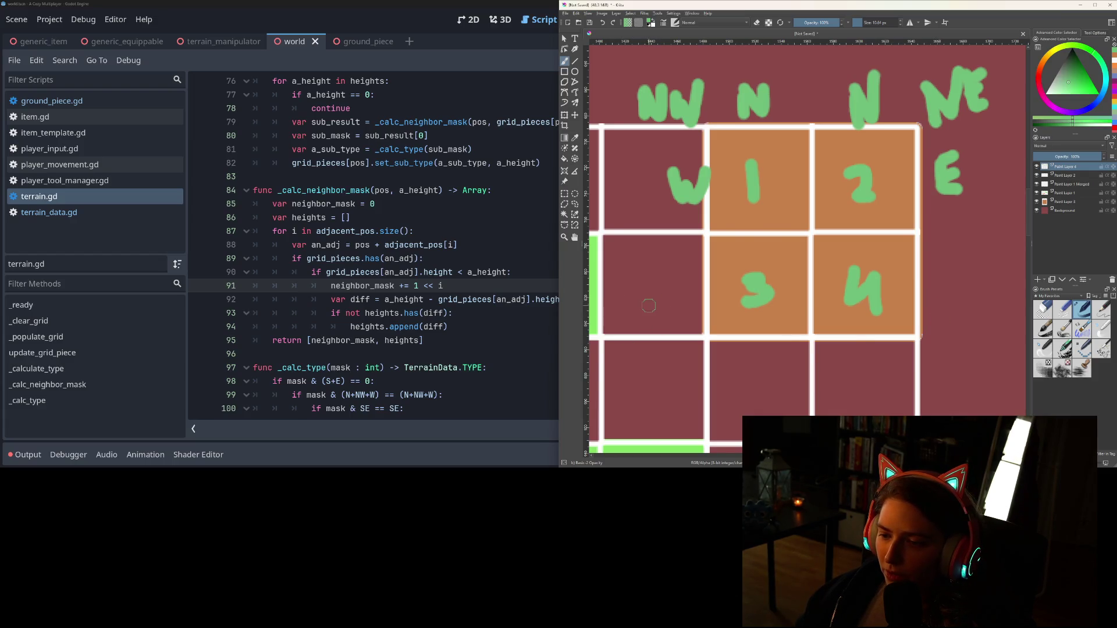
Label the lower neighbour tiles W, SW, S, SE and E, then return Godot to full screen
mouse_move(661, 289)
mouse_down()
mouse_move(674, 302)
mouse_move(693, 278)
mouse_up()
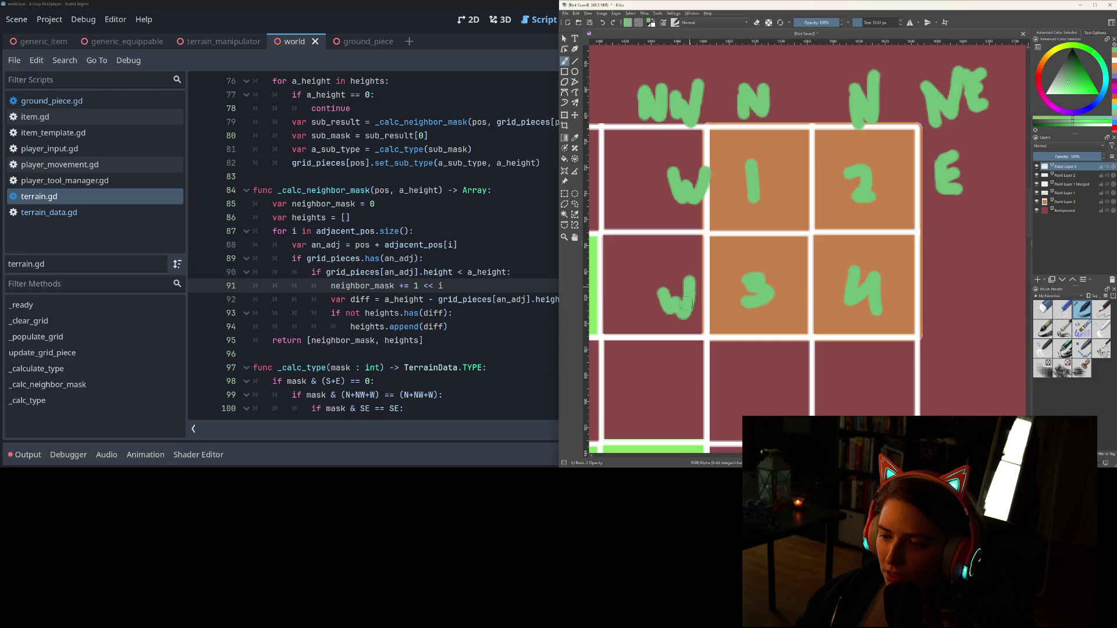
mouse_move(662, 361)
mouse_down()
mouse_move(640, 389)
mouse_move(678, 388)
mouse_move(698, 358)
mouse_move(742, 362)
mouse_move(739, 376)
mouse_up()
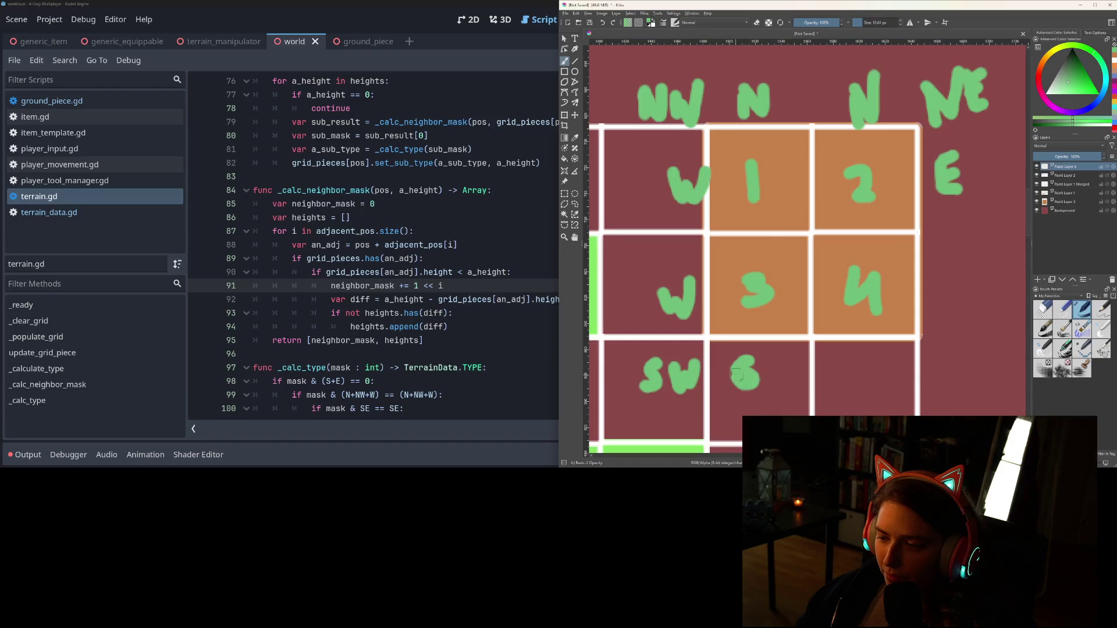
drag(875, 362, 850, 389)
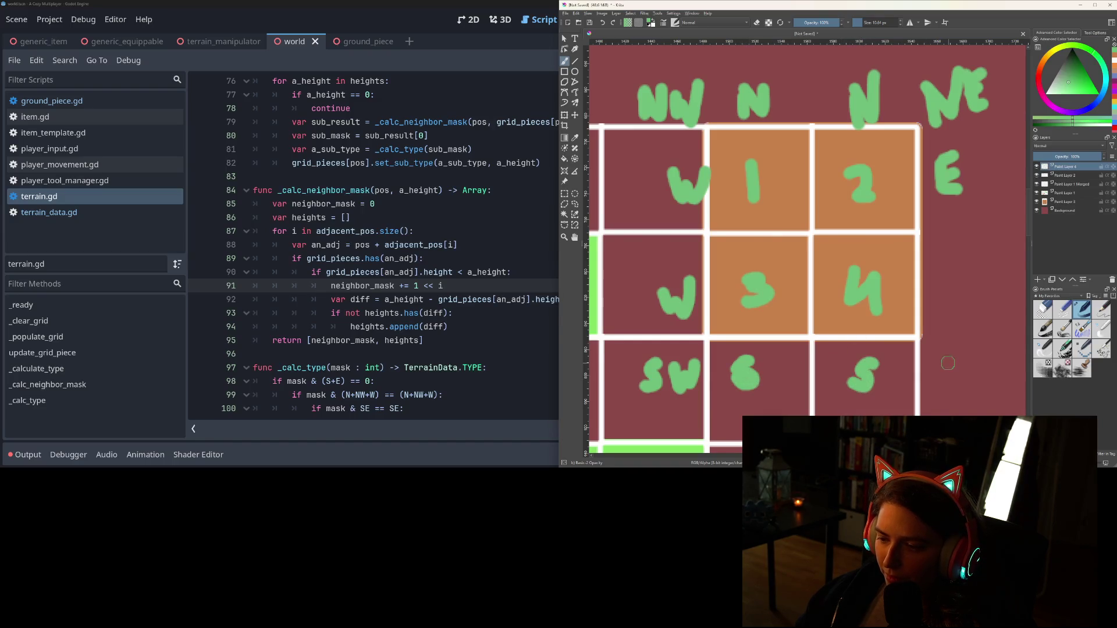
mouse_move(954, 367)
mouse_down()
mouse_move(938, 372)
mouse_move(945, 391)
mouse_up()
mouse_move(972, 369)
mouse_down()
mouse_move(973, 384)
mouse_move(989, 389)
mouse_move(975, 377)
mouse_move(988, 374)
mouse_move(991, 352)
mouse_up()
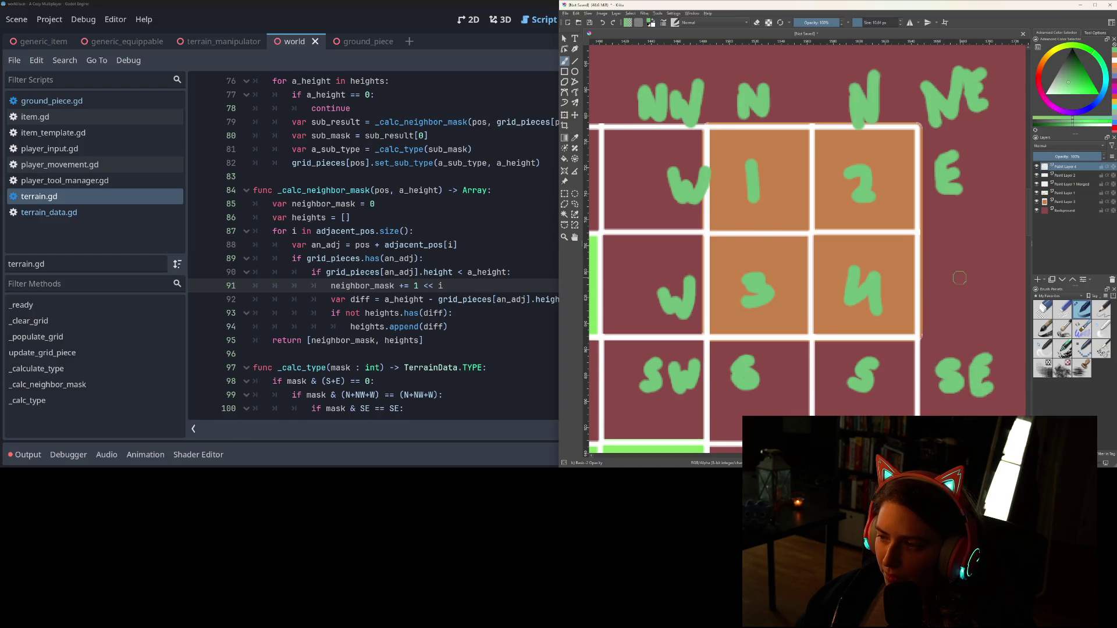
mouse_move(957, 277)
mouse_down()
mouse_move(938, 278)
mouse_move(957, 310)
mouse_move(963, 294)
mouse_up()
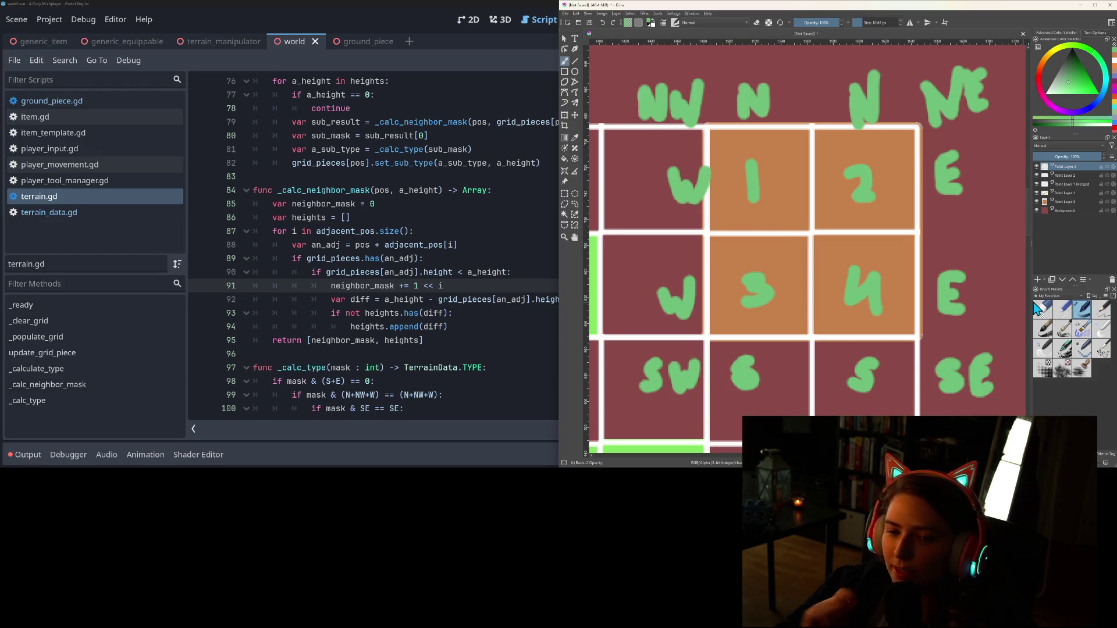
double_click(405, 9)
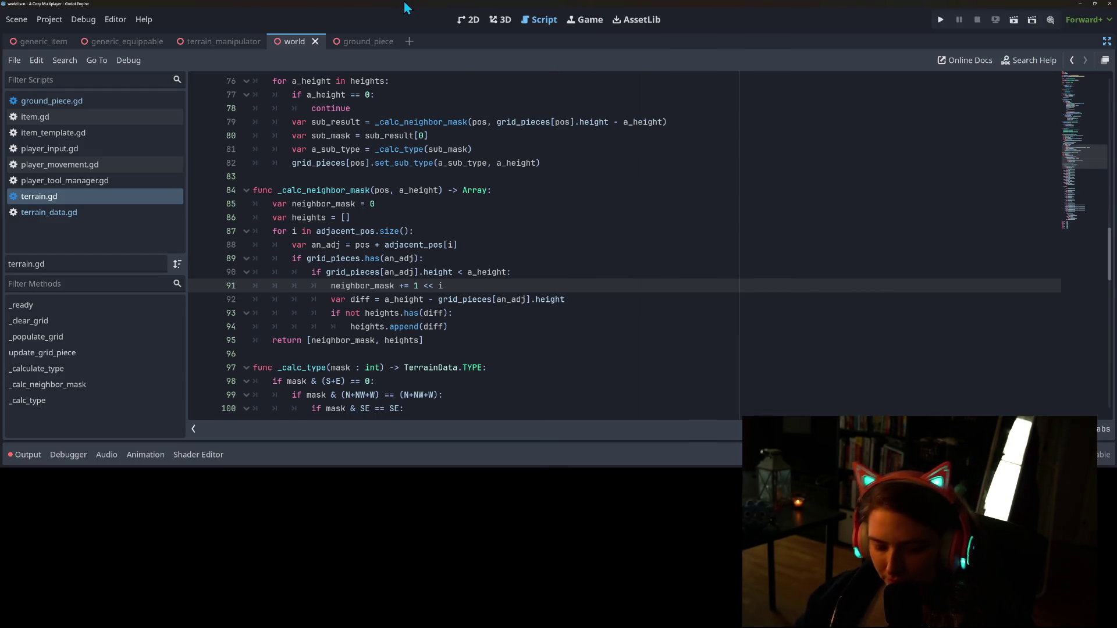
Snap Godot to the left half beside the Krita sketch and narrow the script list
key(super+Left)
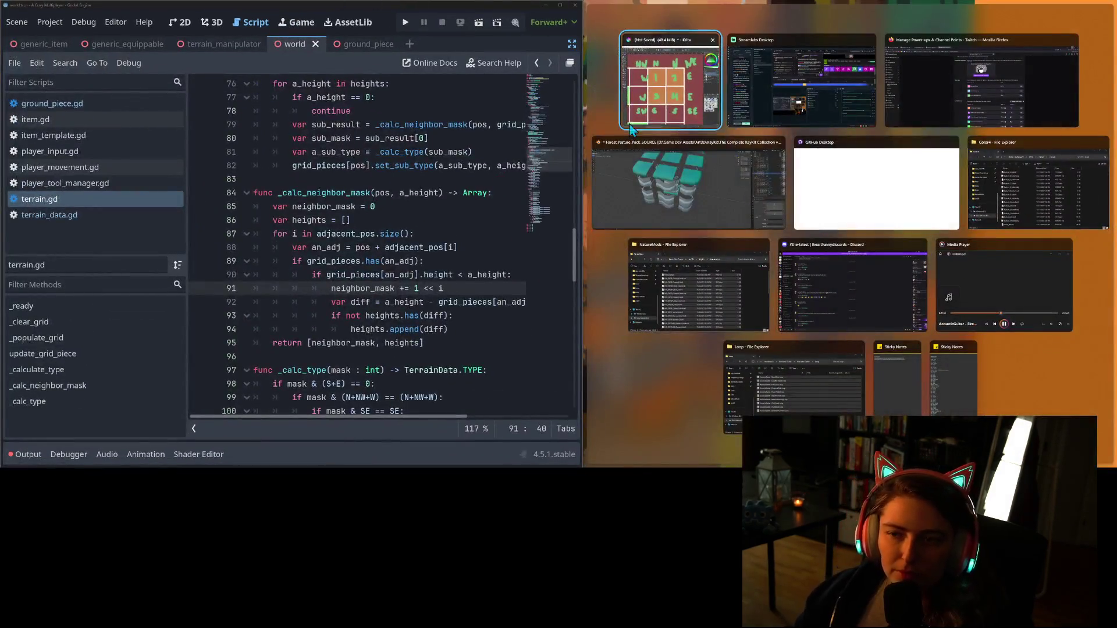
click(669, 82)
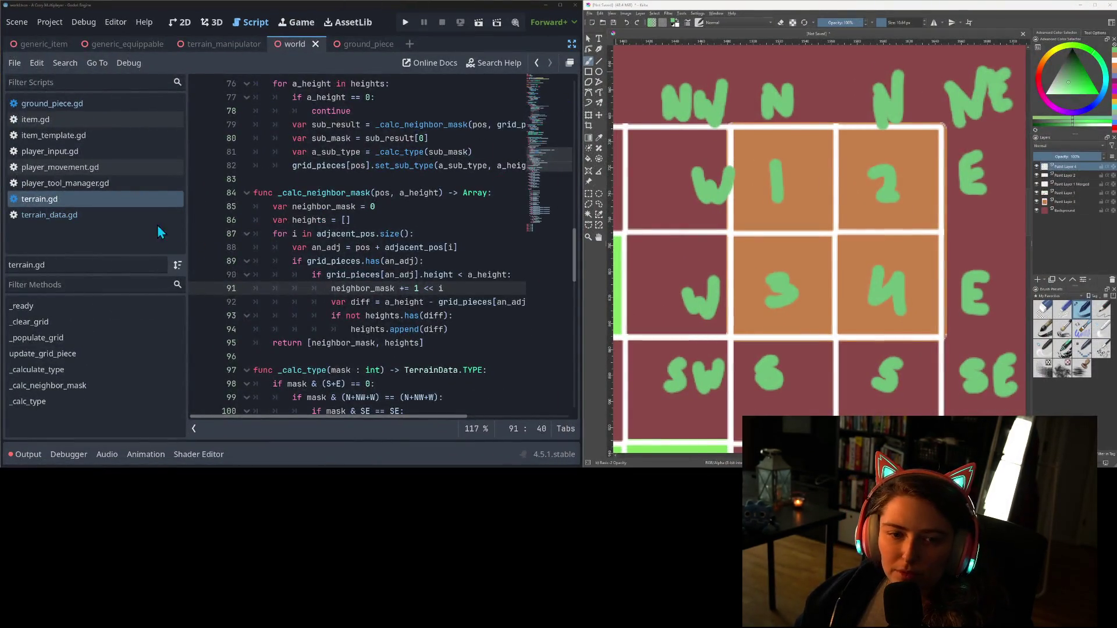
drag(187, 214, 98, 219)
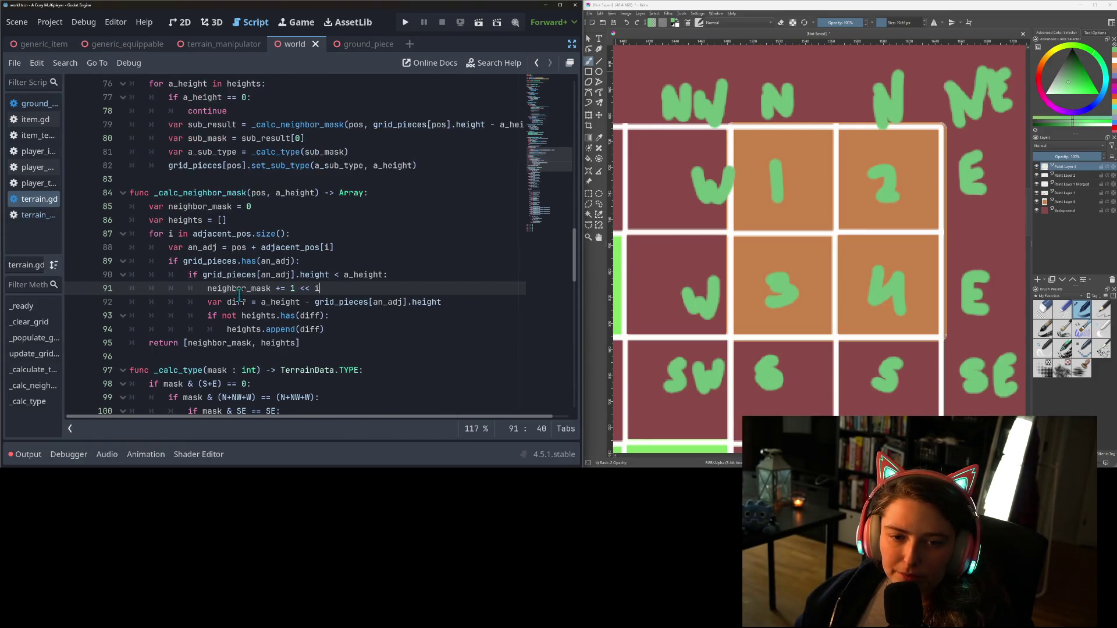
Comment out the old _calc_type condition code with Ctrl+K and save the script
scroll(239, 297, down, 5)
click(222, 233)
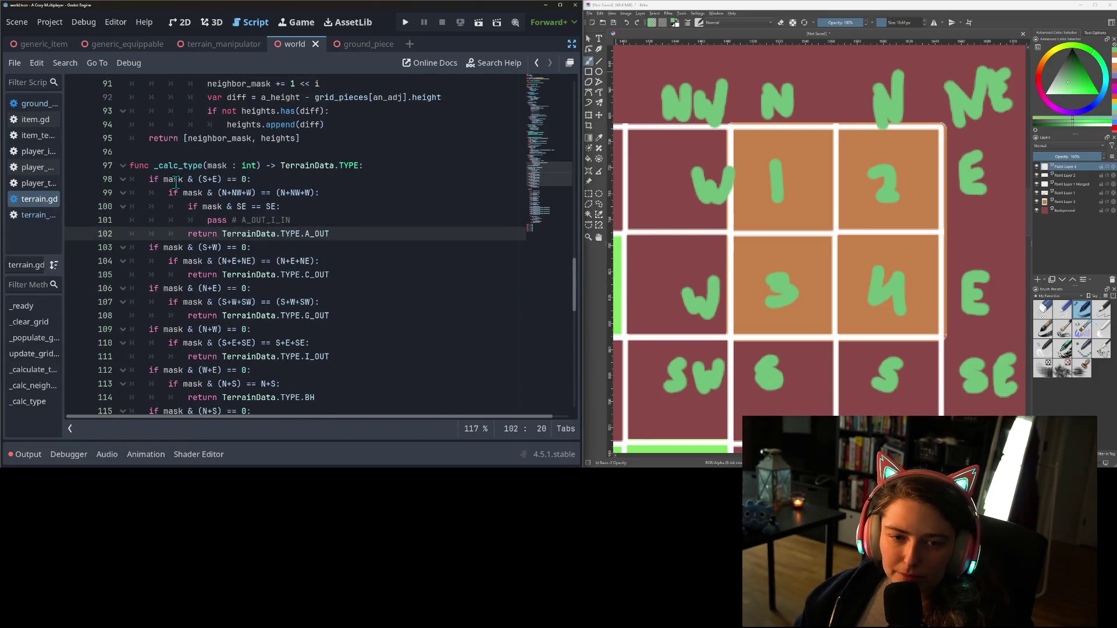
mouse_move(150, 179)
mouse_down()
mouse_move(269, 294)
mouse_move(280, 274)
mouse_move(307, 313)
mouse_move(331, 278)
mouse_up()
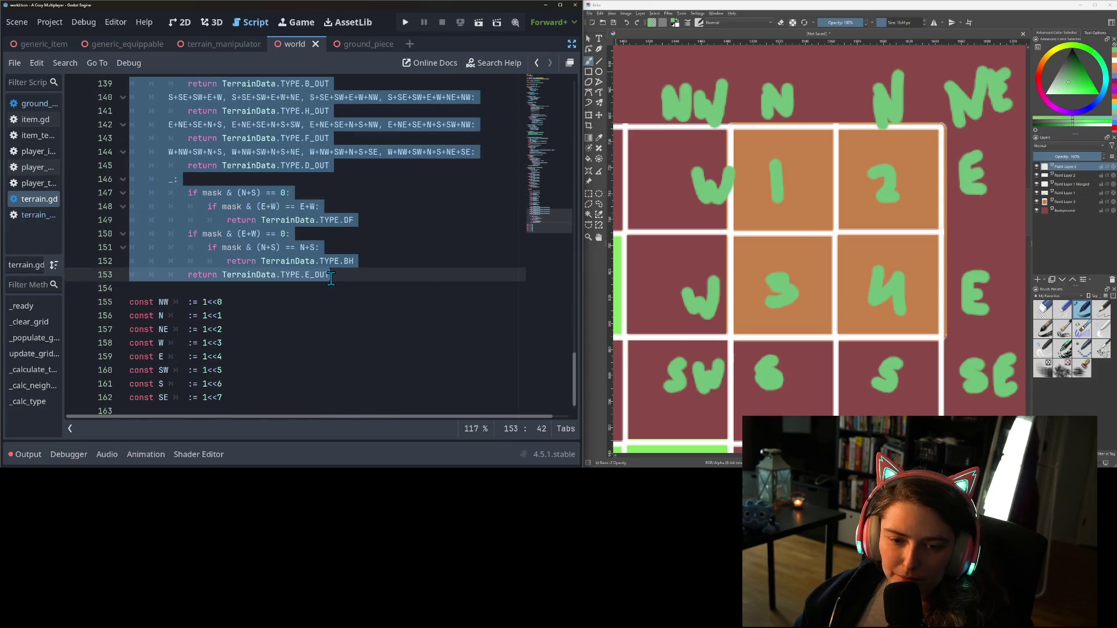
key(ctrl+k)
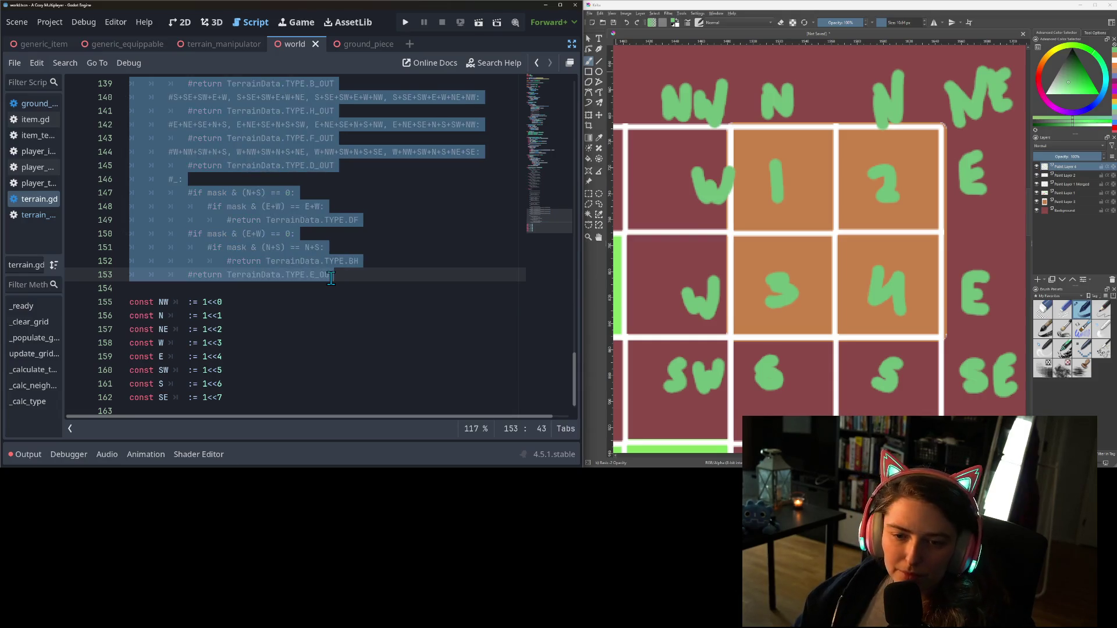
click(330, 278)
key(ctrl+s)
Add blank lines beneath the _calc_type declaration on line 97
scroll(372, 314, up, 8)
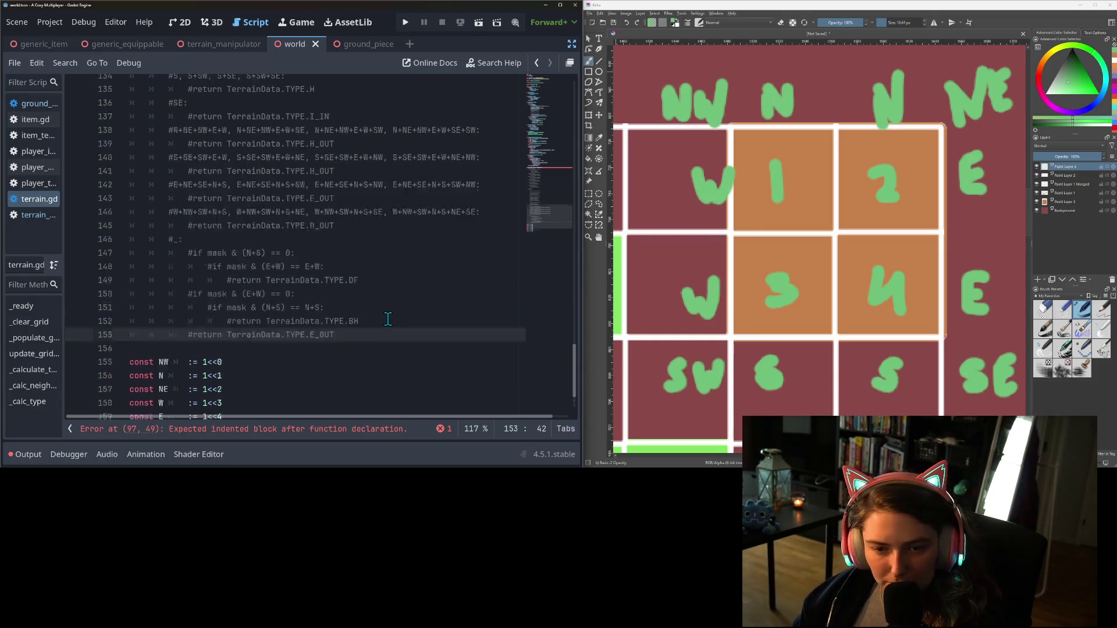
scroll(381, 315, up, 9)
click(377, 247)
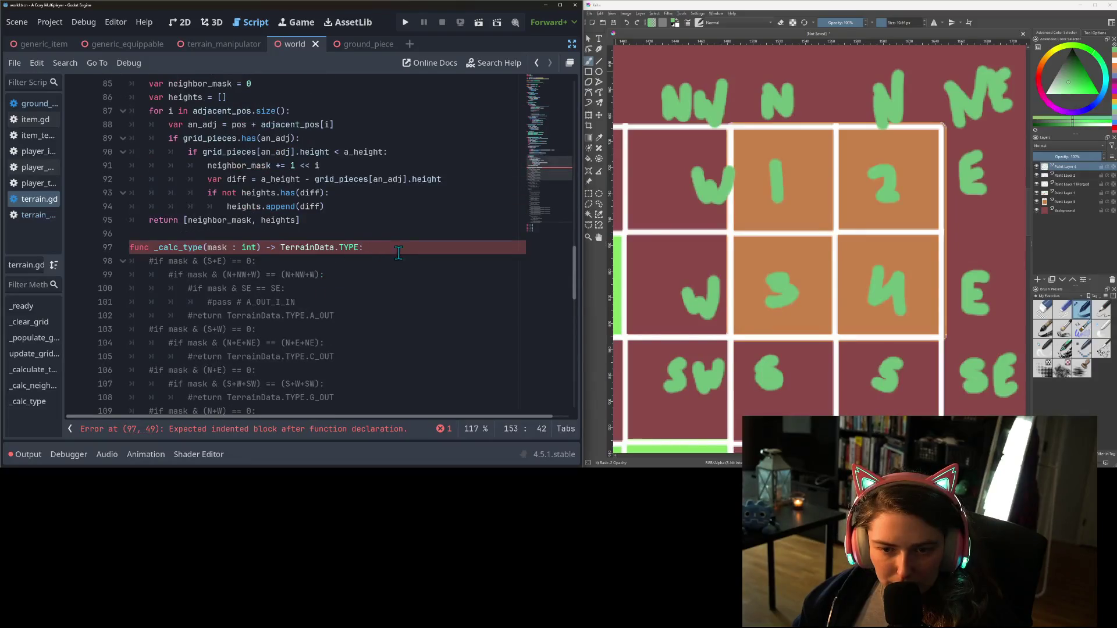
key(Return)
key(Return)
key(Up)
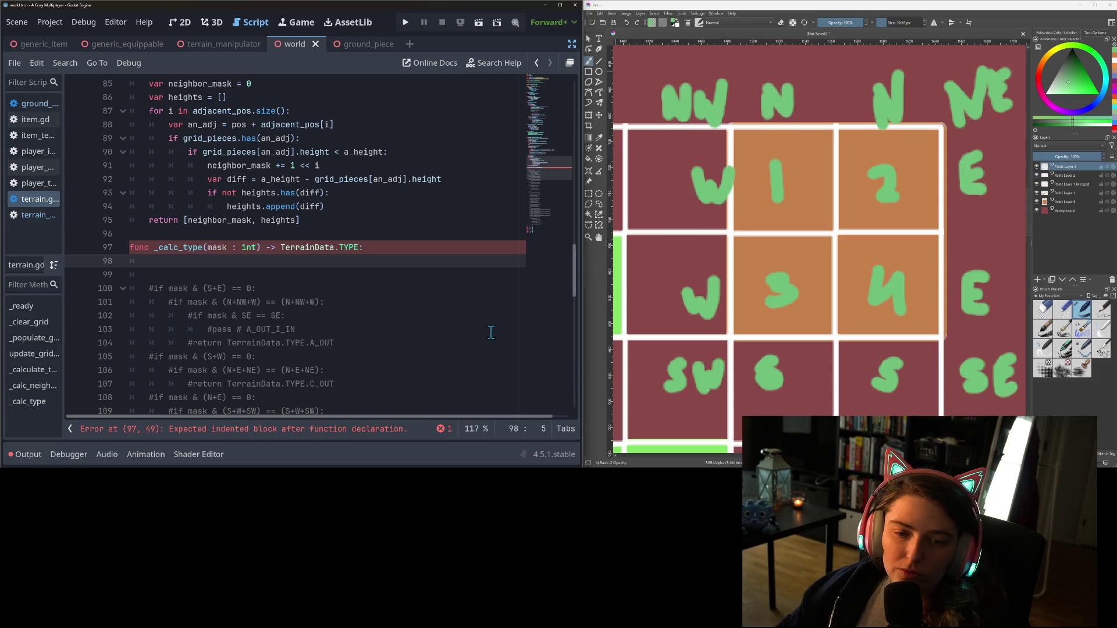
Change the _calc_type return type to the bracketed list [TerrainData.TYPE]
click(179, 249)
double_click(178, 249)
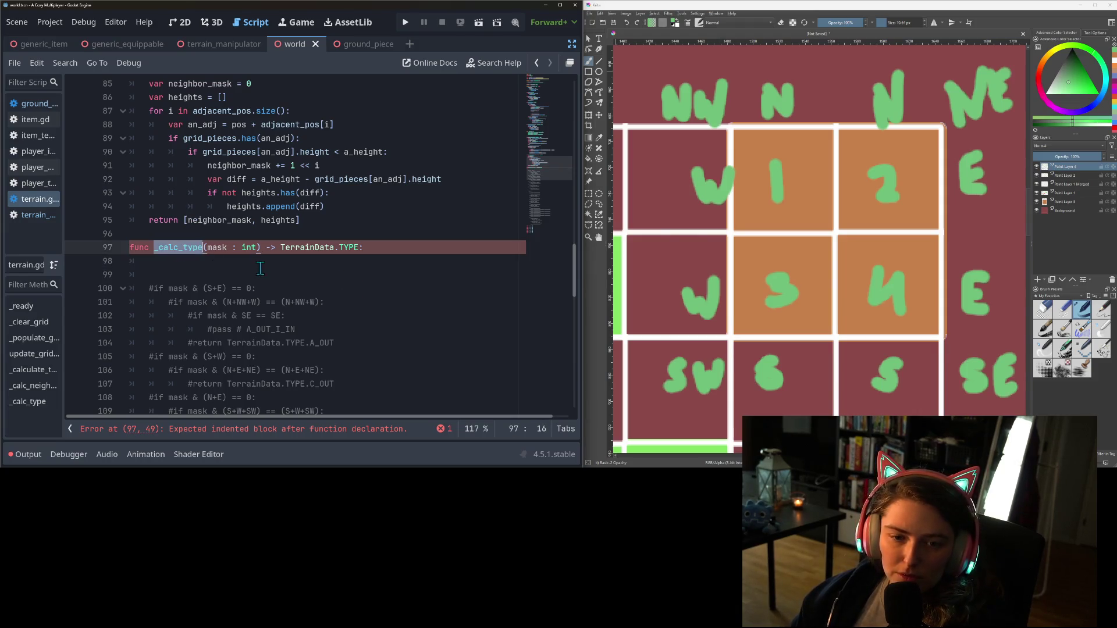
scroll(315, 307, up, 8)
scroll(319, 303, down, 7)
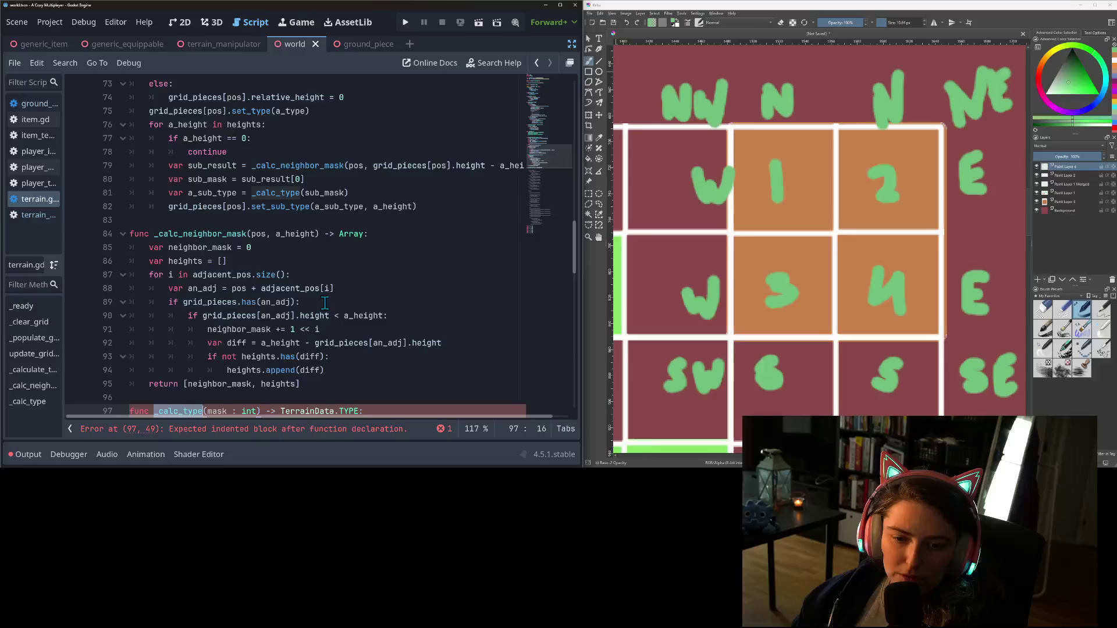
click(321, 300)
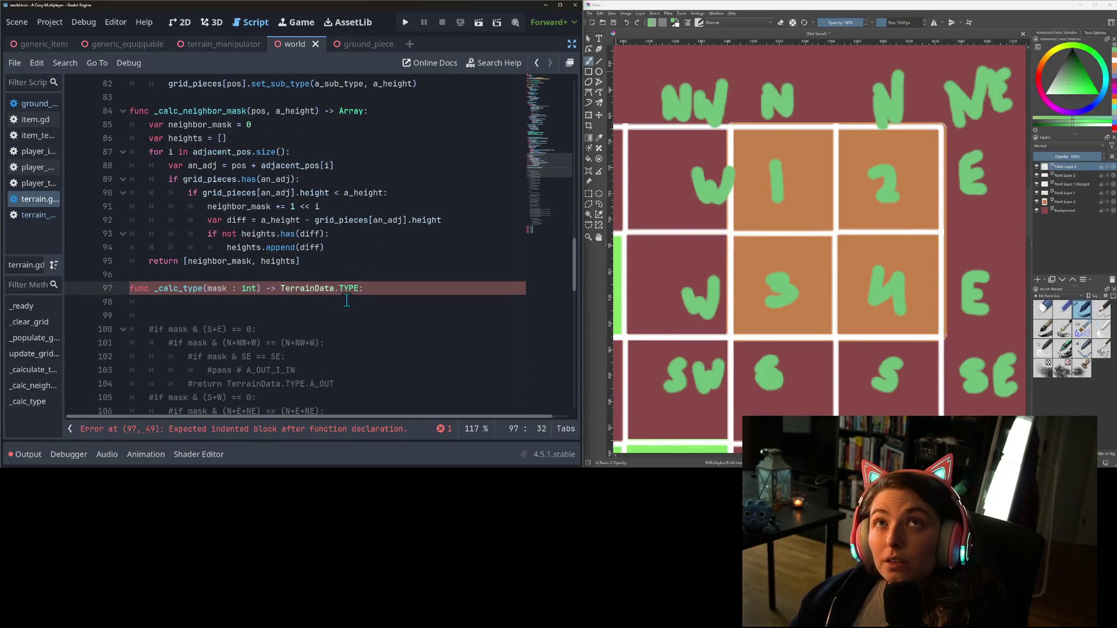
double_click(198, 289)
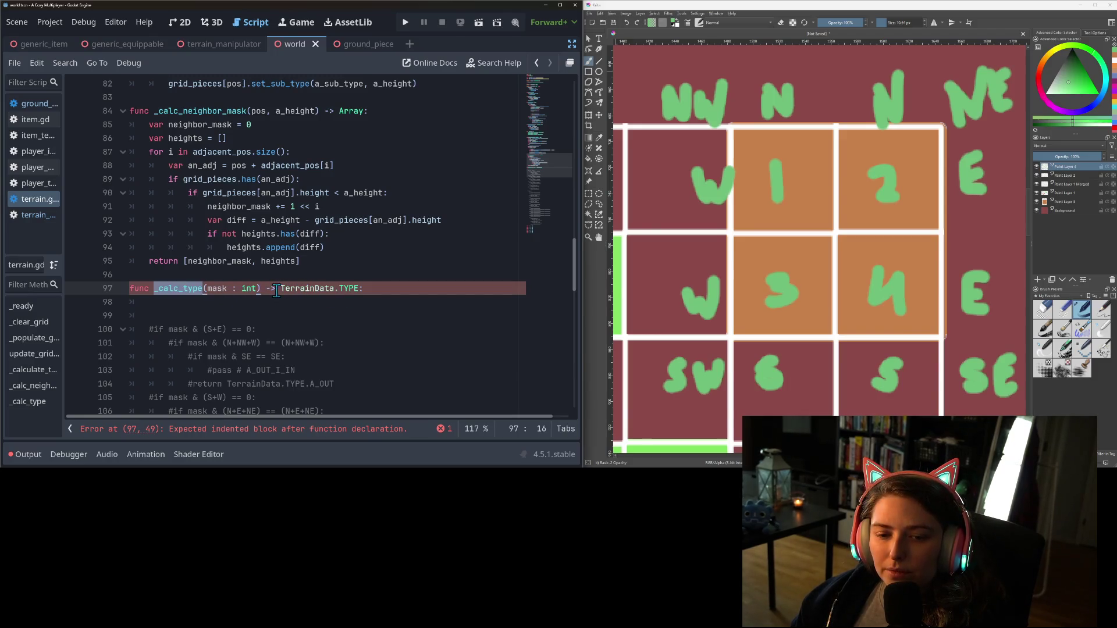
click(360, 289)
key(ctrl+shift+Left)
key(ctrl+shift+Left)
key(ctrl+shift+Left)
text([)
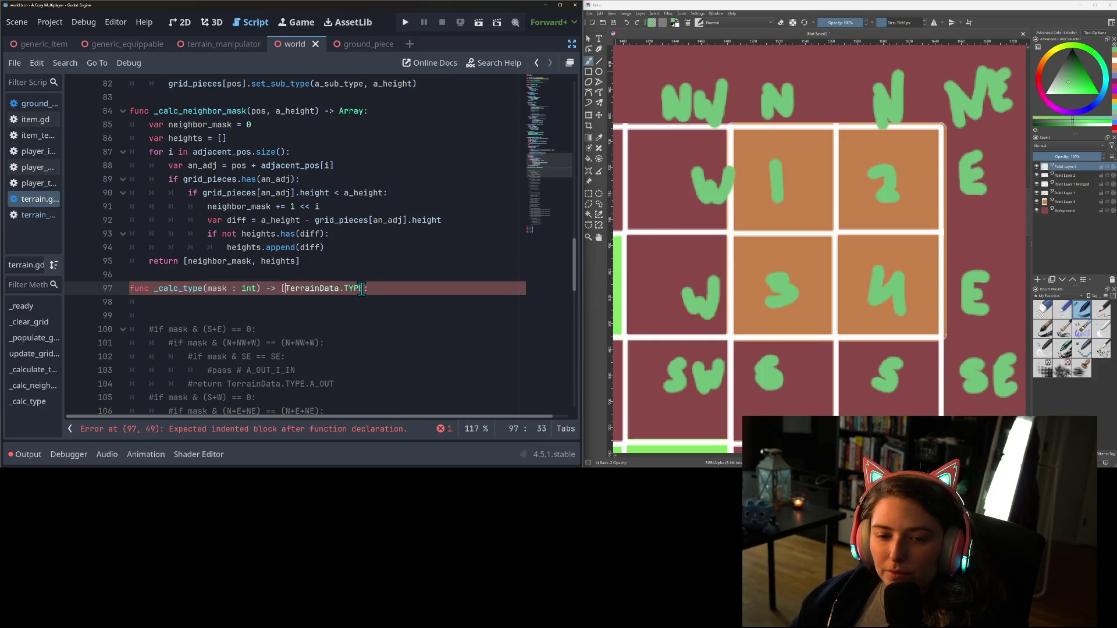
key(End)
text(:)
Start the body with var tt = [TerrainData.TYPE.E_IN, shortening the name from terrain_types
key(Return)
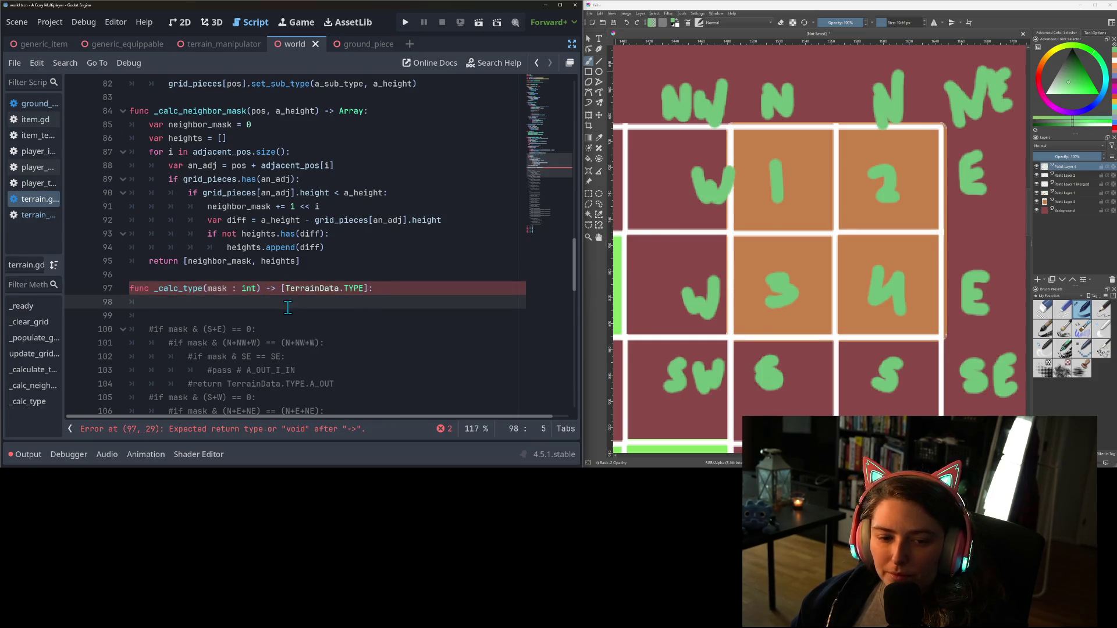
scroll(295, 307, down, 1)
text(var )
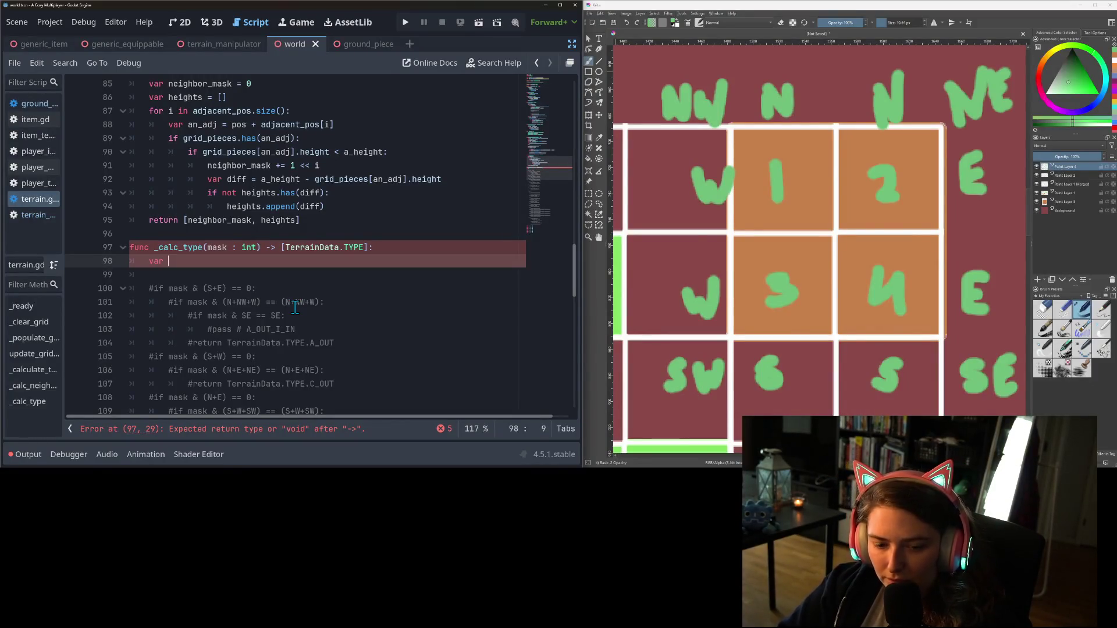
text(terrain_types)
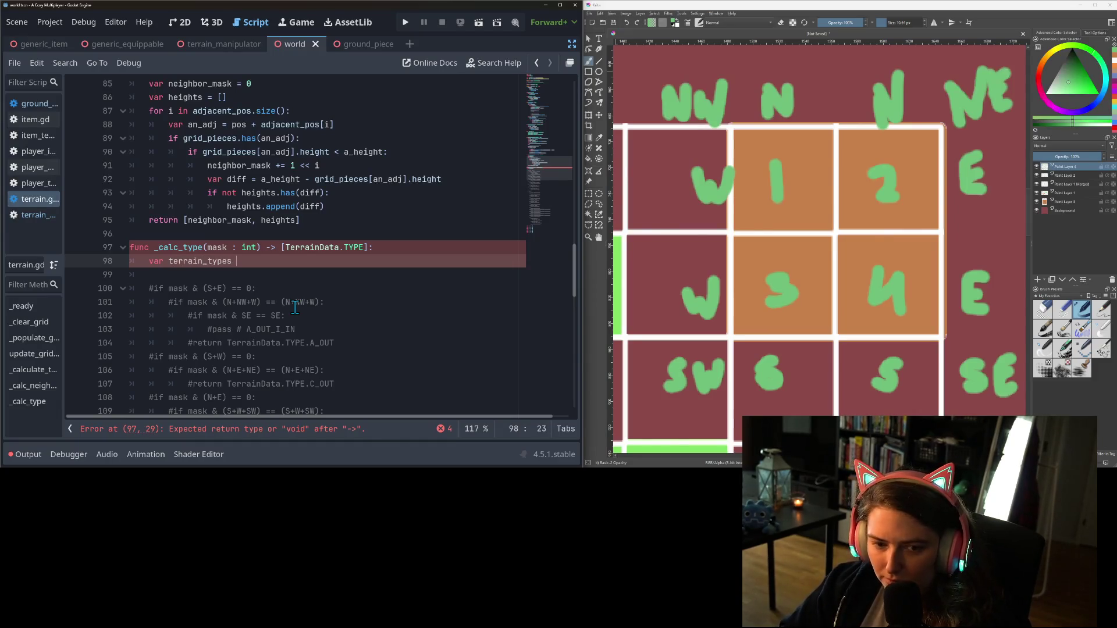
key(ctrl+BackSpace)
text(terrain)
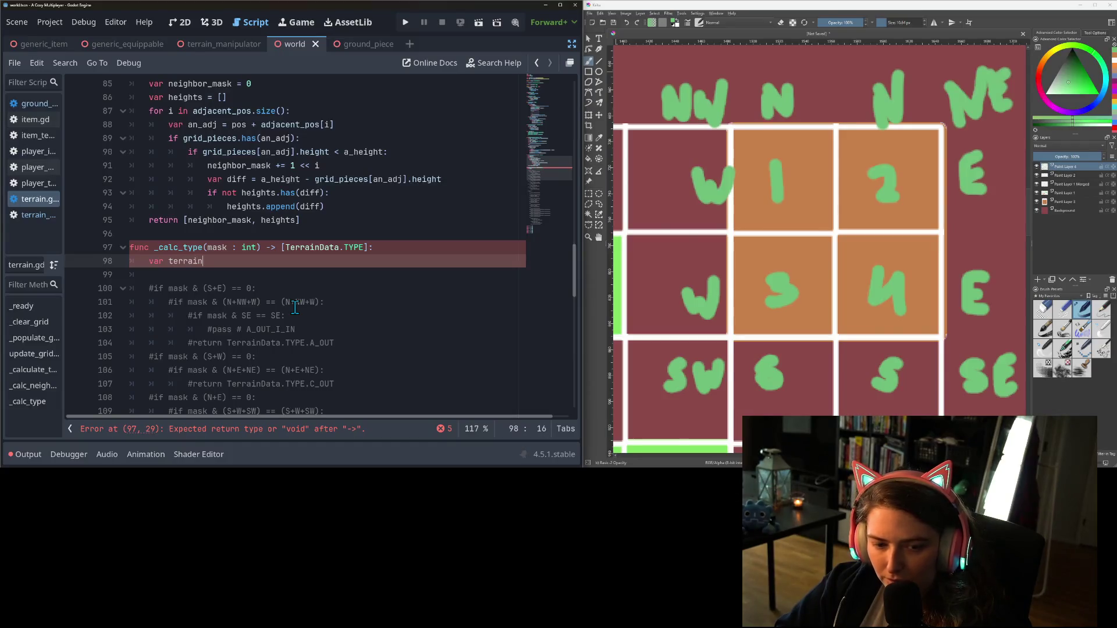
text(_types)
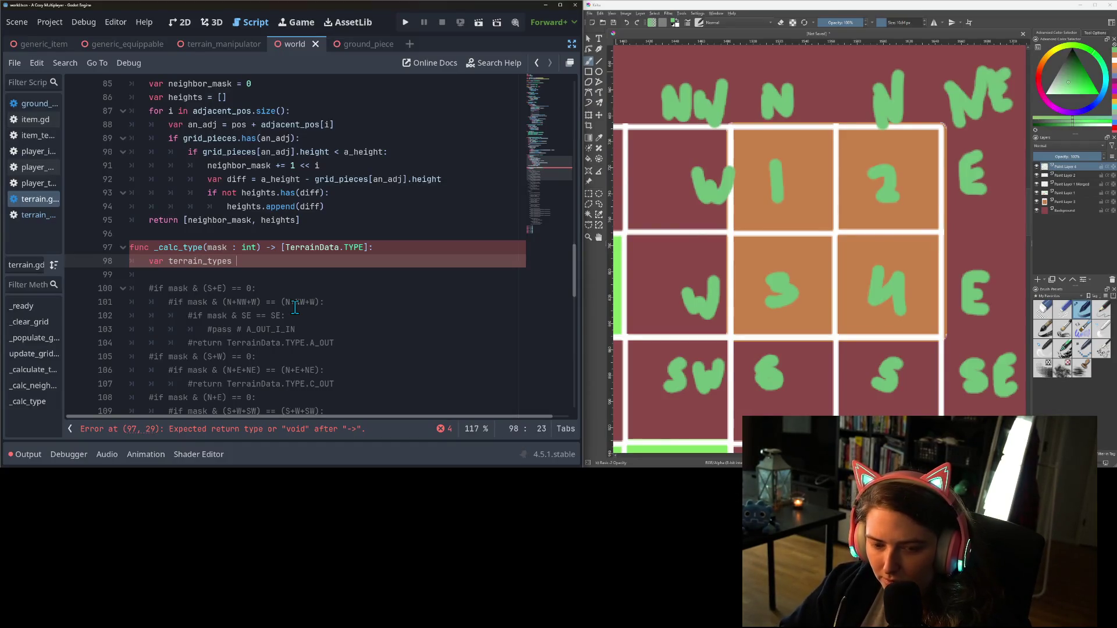
key(BackSpace)
key(BackSpace)
key(BackSpace)
text(= )
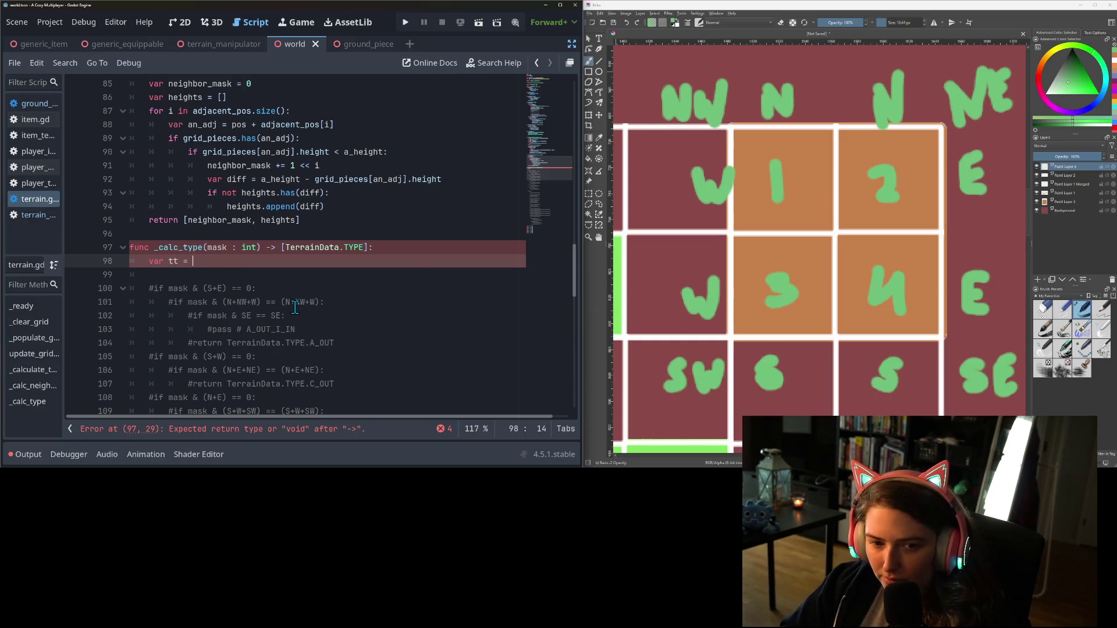
text([TerrainData.T)
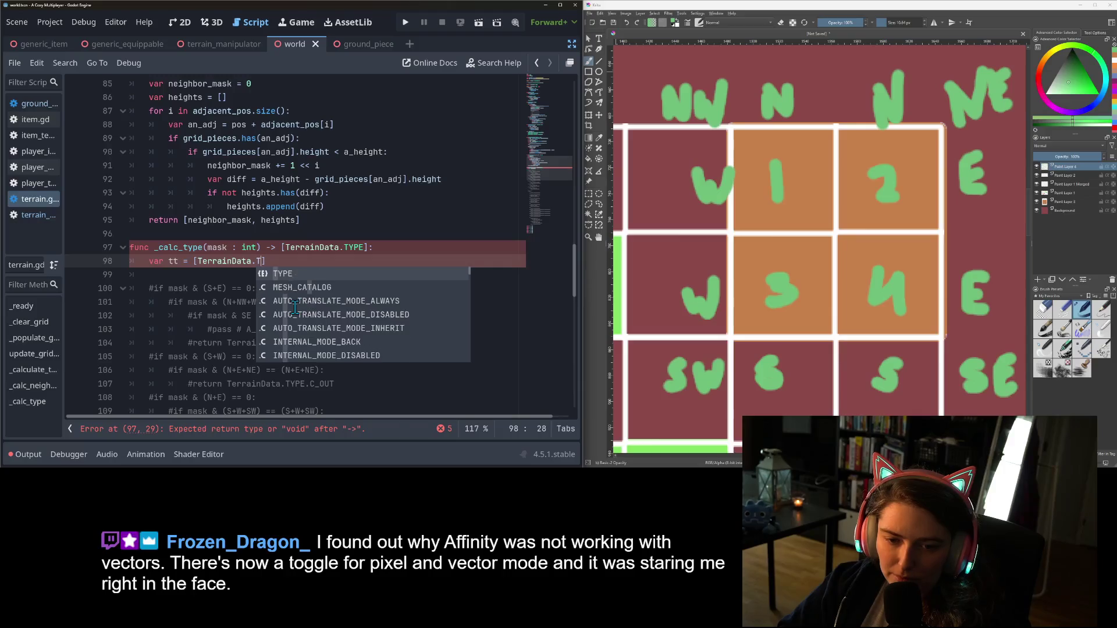
key(Return)
text(.)
text(E.E)
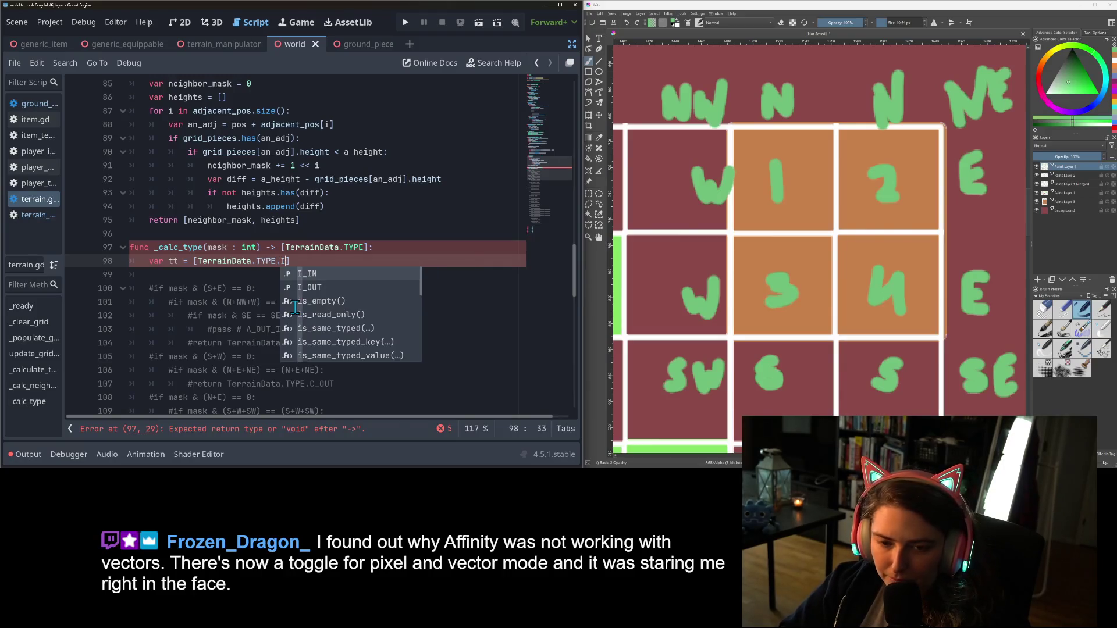
key(Return)
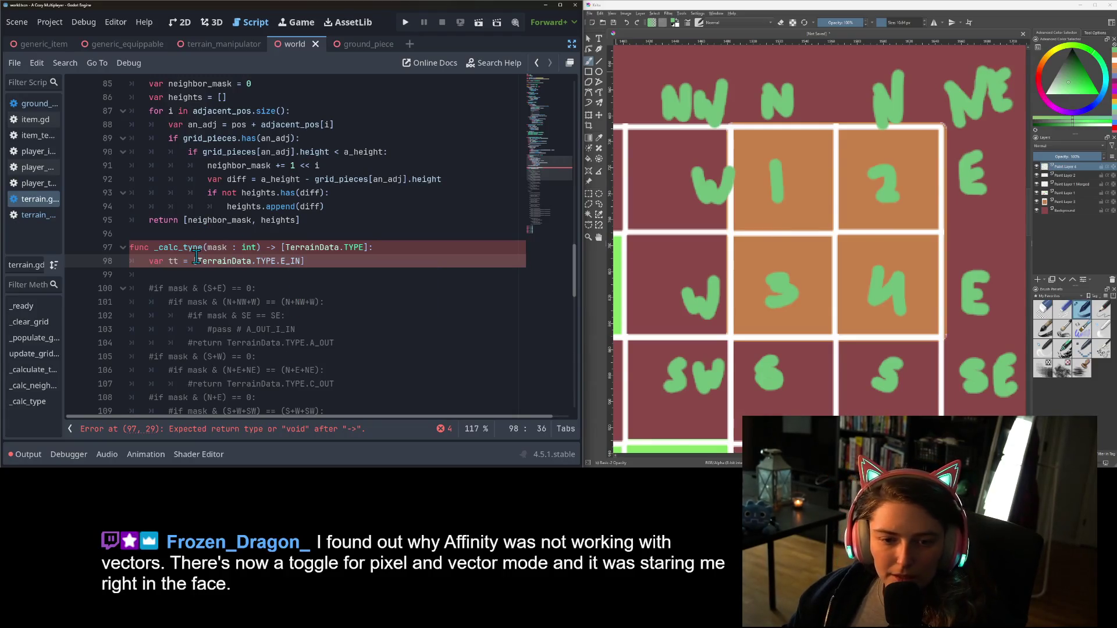
Copy the E_IN entry and paste it so tt lists four TerrainData.TYPE.E_IN values
drag(197, 262, 300, 261)
key(ctrl+c)
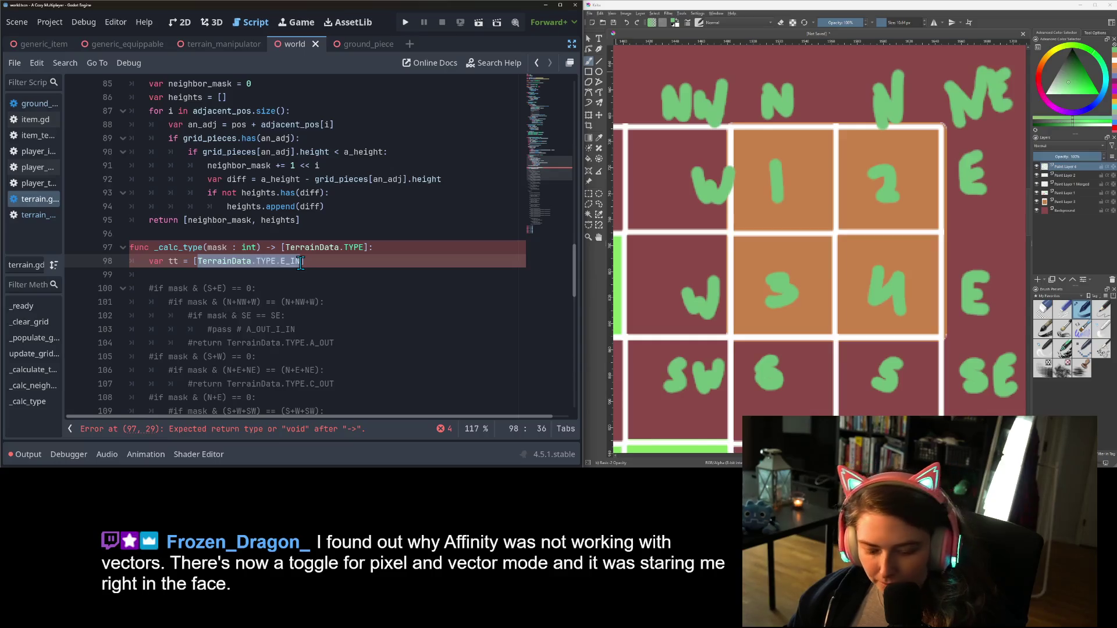
click(300, 261)
text(,)
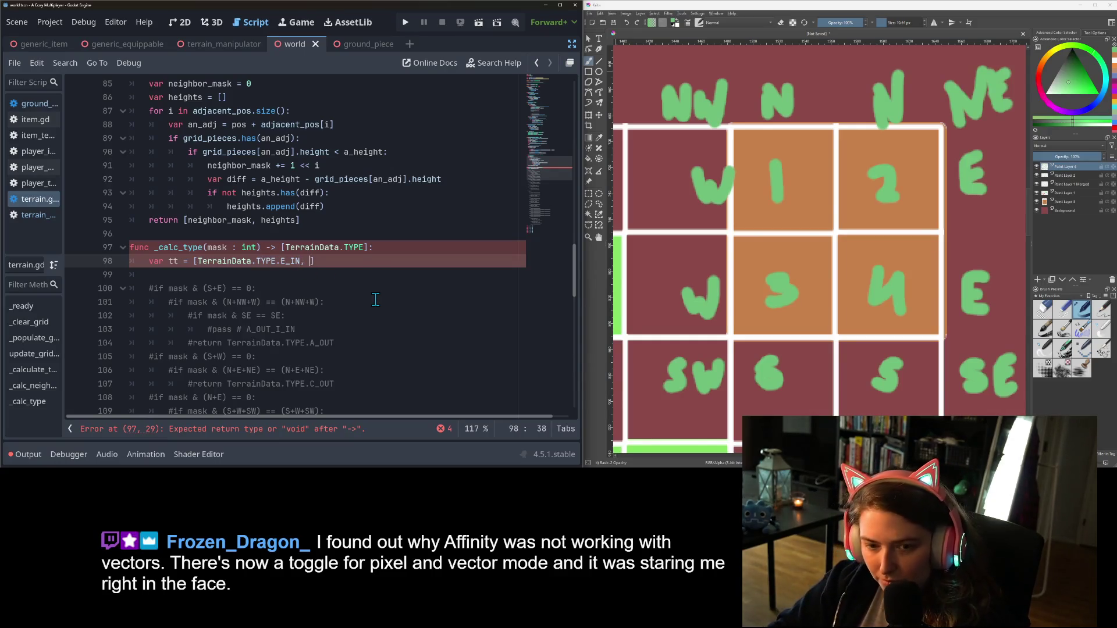
key(ctrl+v)
text(,)
key(ctrl+v)
text(,)
key(ctrl+v)
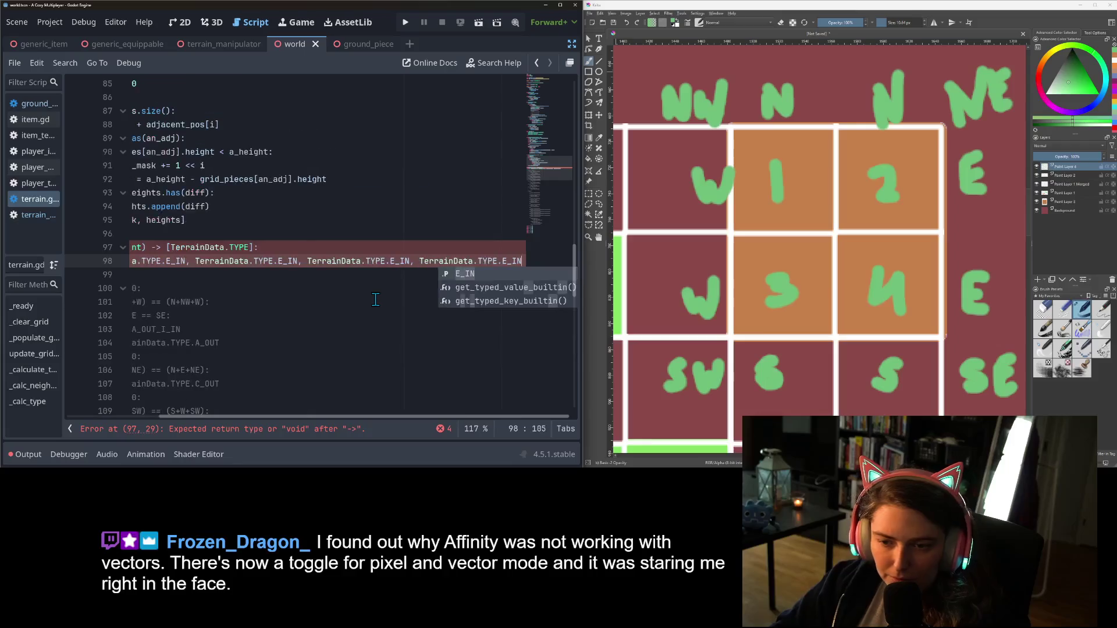
Split the tt list onto two lines with a backslash continuation
key(ctrl+Left)
key(ctrl+Left)
key(ctrl+Left)
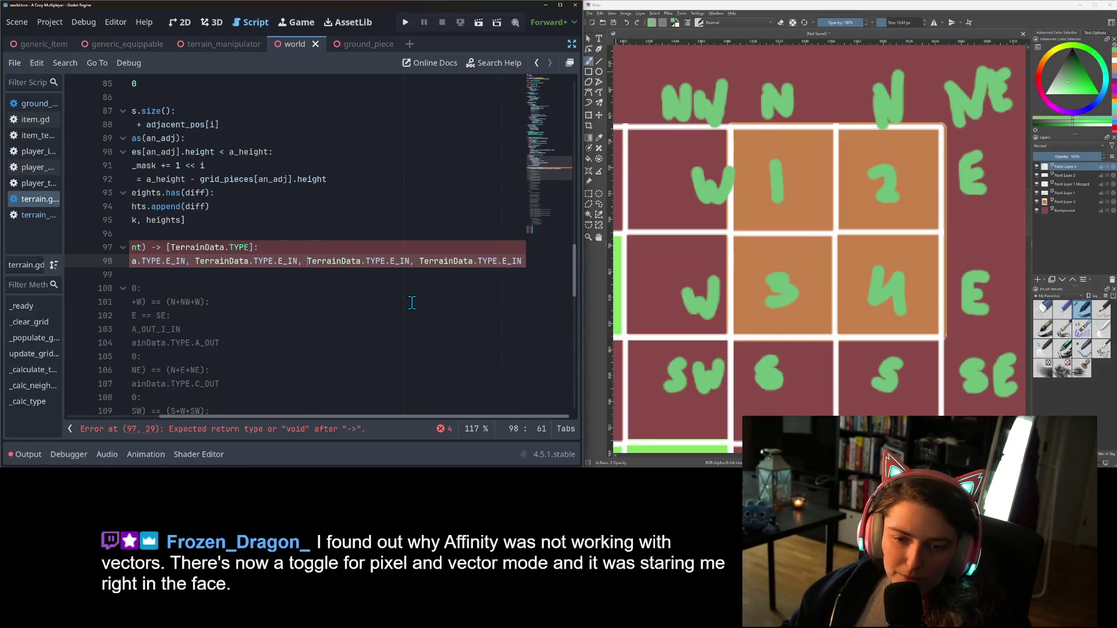
key(Return)
key(Tab)
click(345, 280)
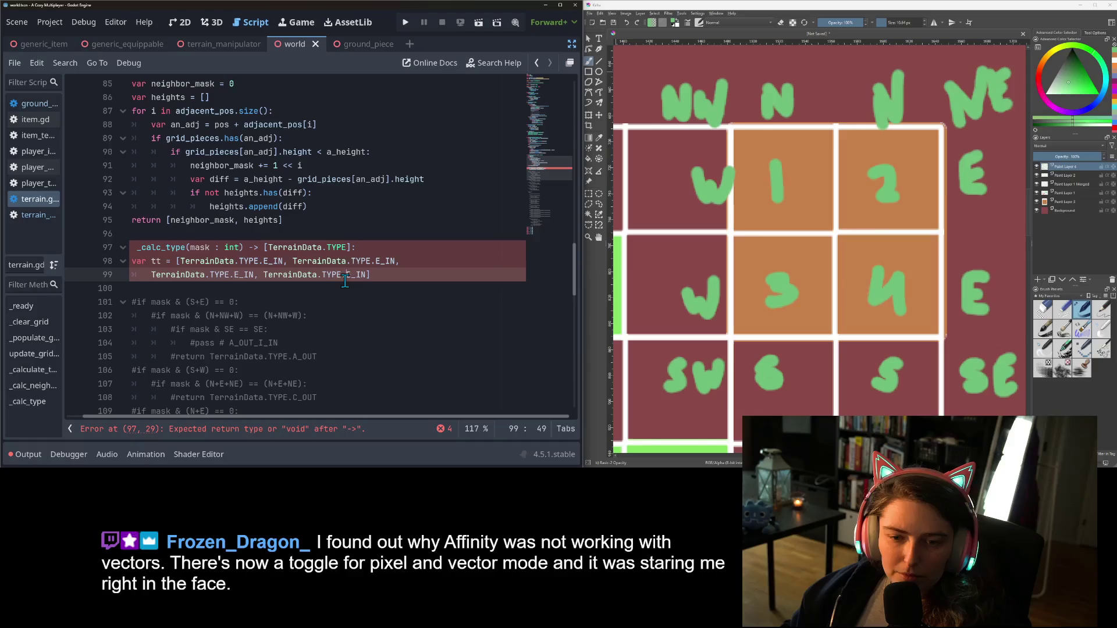
click(432, 259)
key(ctrl+space)
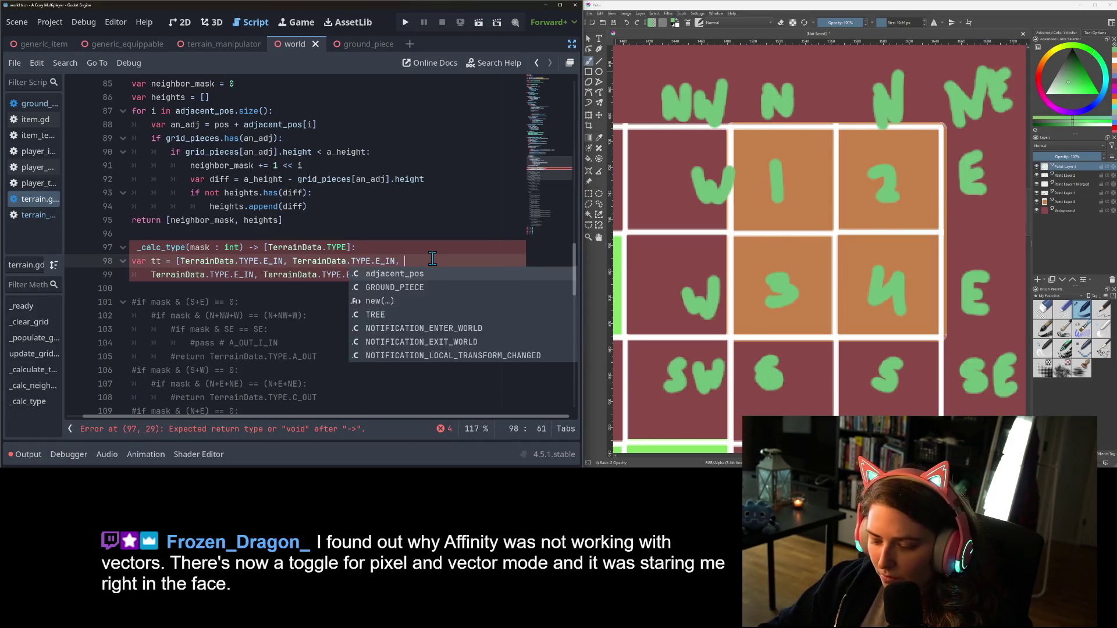
text(\)
Add a return tt statement below the list
click(313, 292)
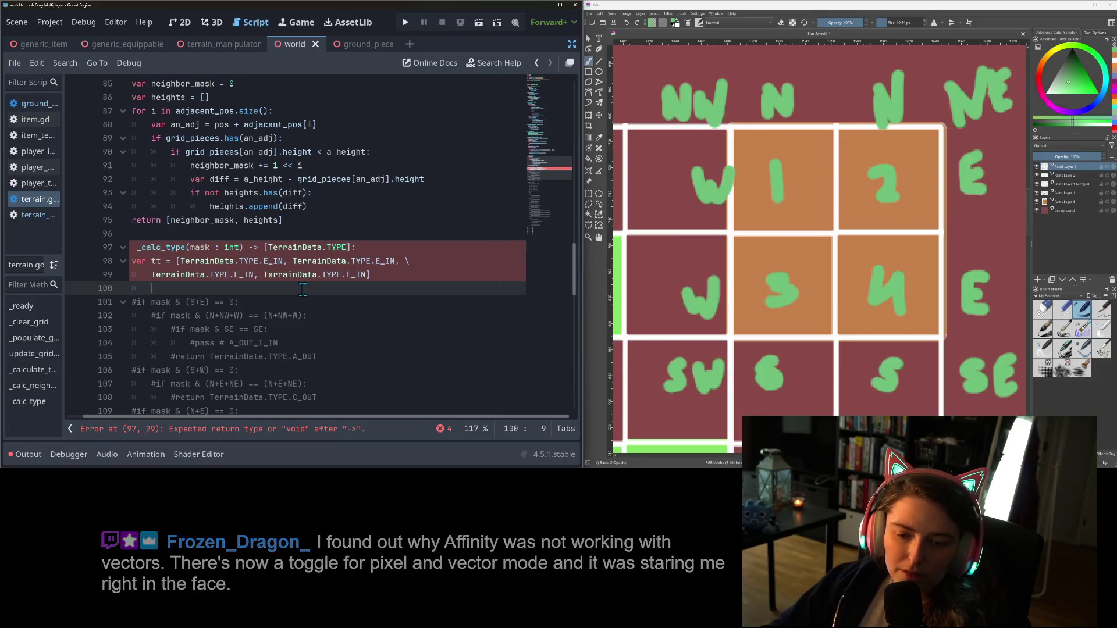
key(Return)
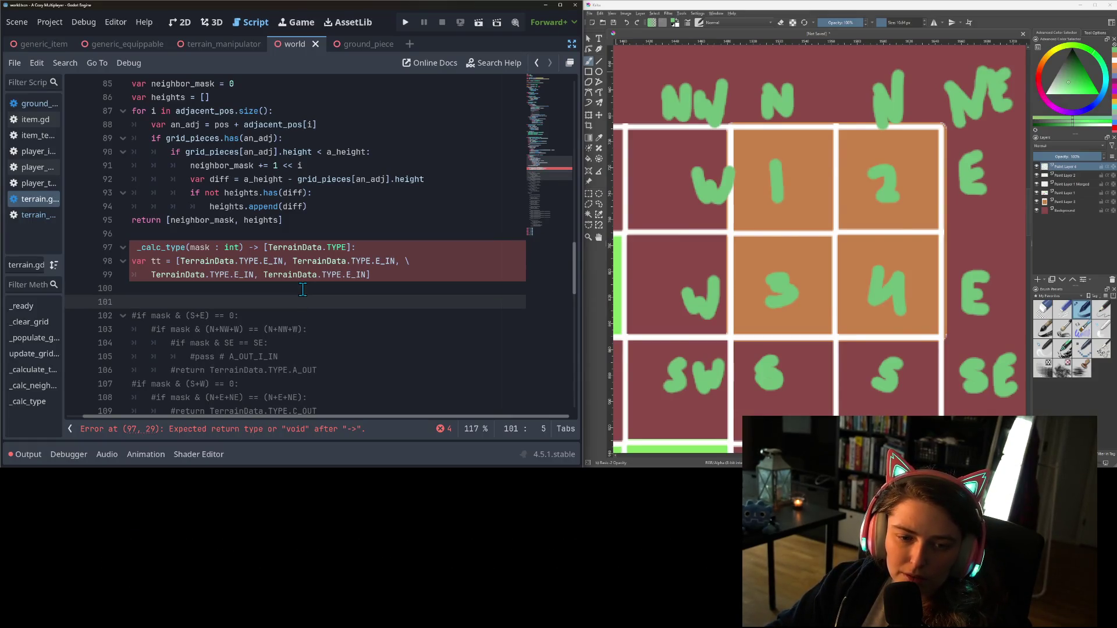
key(Return)
text(return)
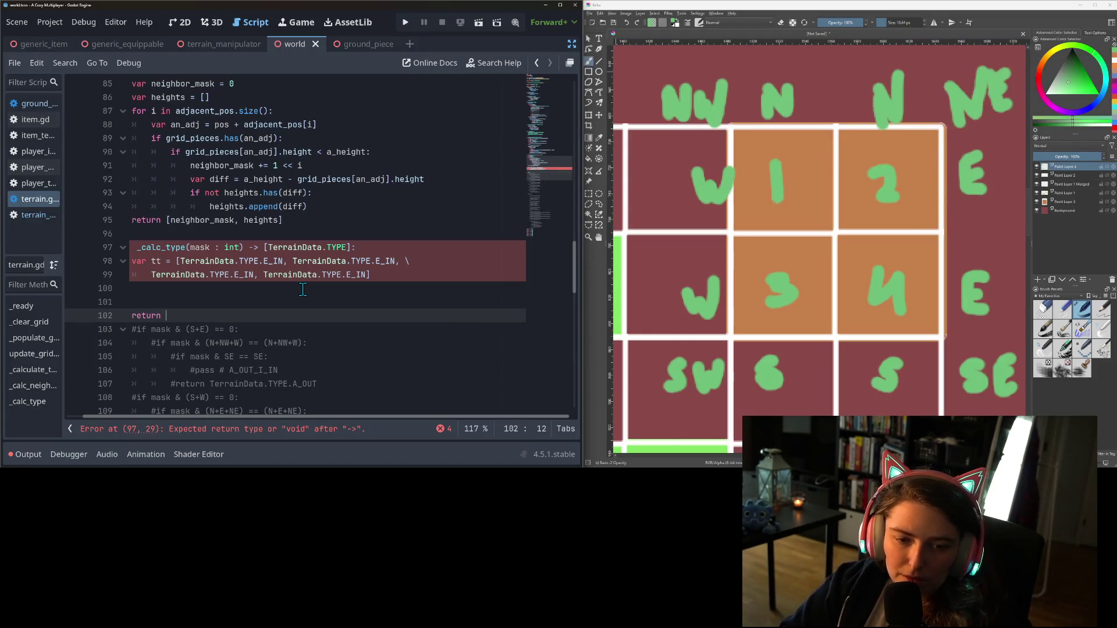
Fix indentation so the tt list and return tt sit inside the function body
click(270, 291)
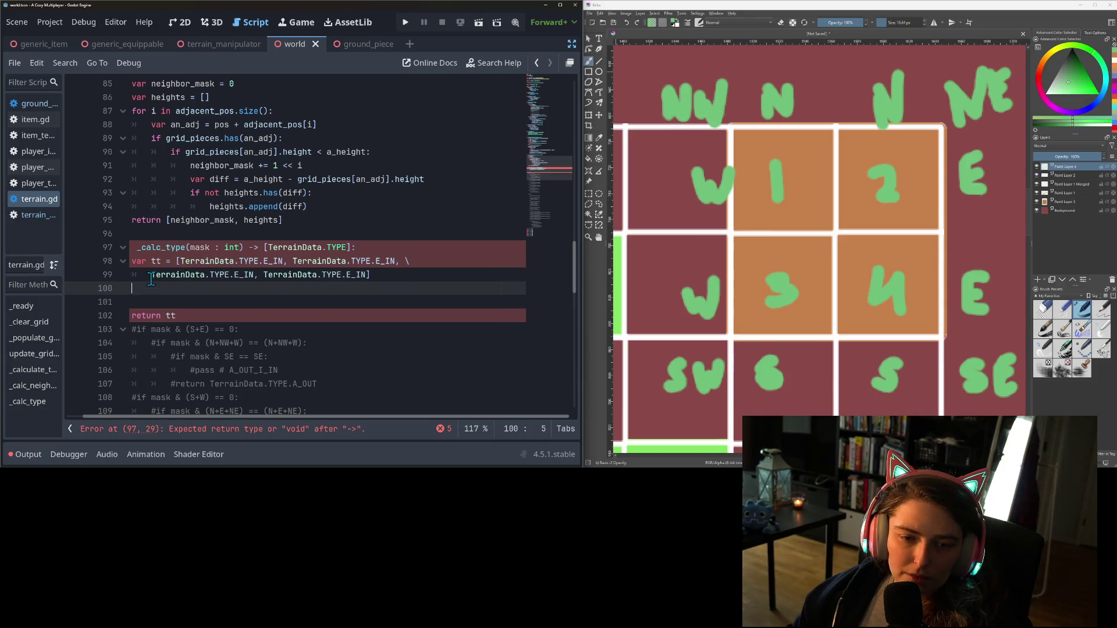
click(150, 276)
click(129, 261)
shift+click(180, 277)
key(Tab)
click(158, 315)
key(Tab)
key(BackSpace)
key(Home)
key(Tab)
click(209, 303)
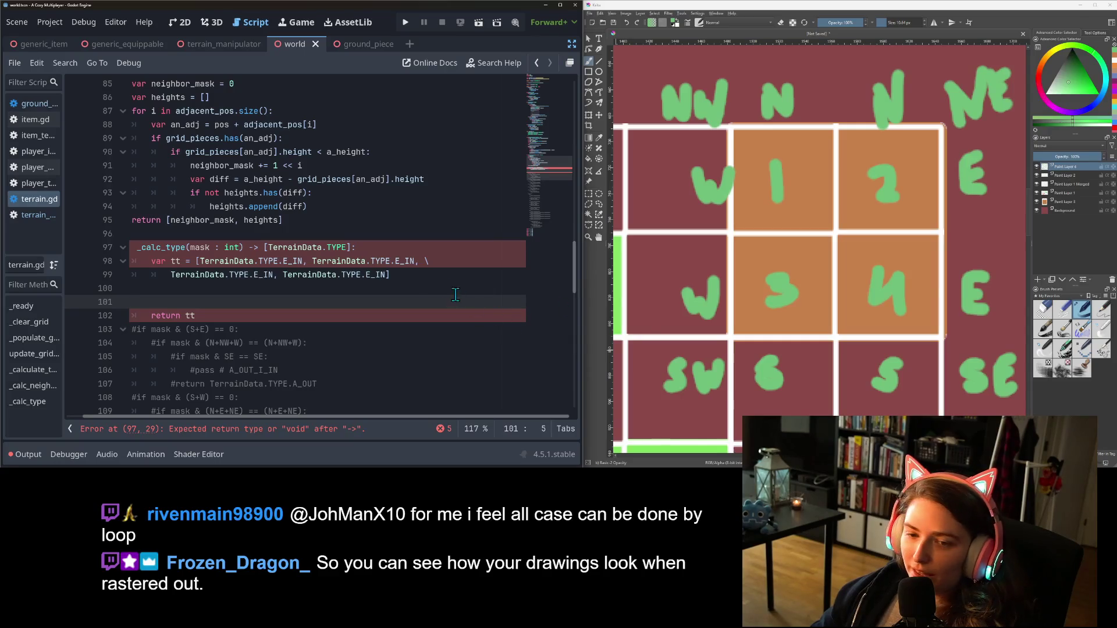
Remove the Array[TerrainData.TYPE] return type, leaving func _calc_type(mask : int):
click(266, 248)
text(Array)
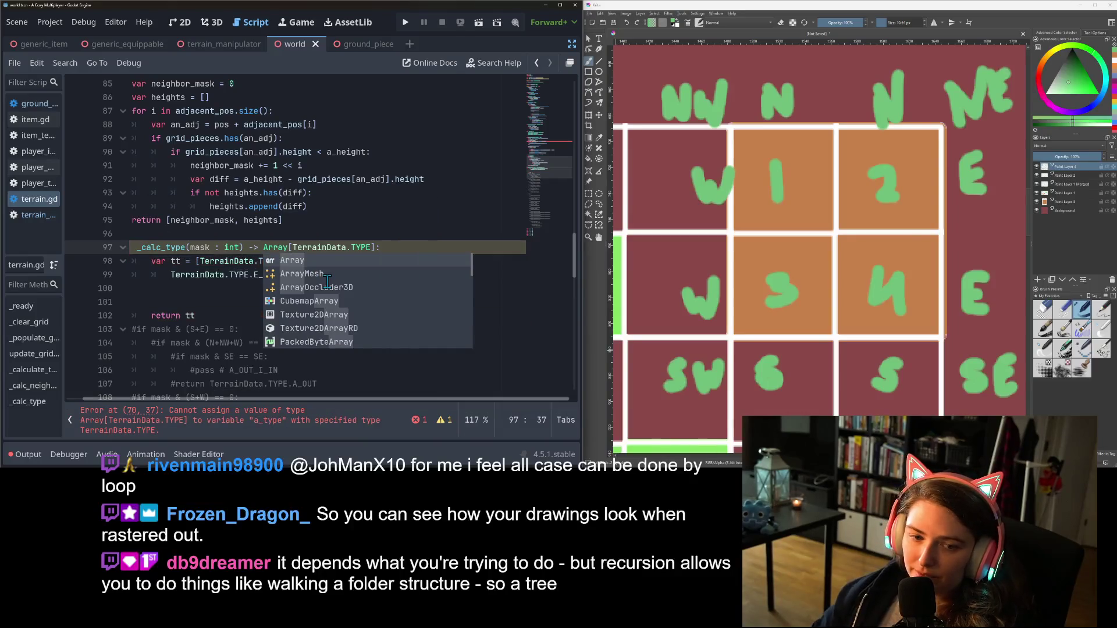
click(186, 302)
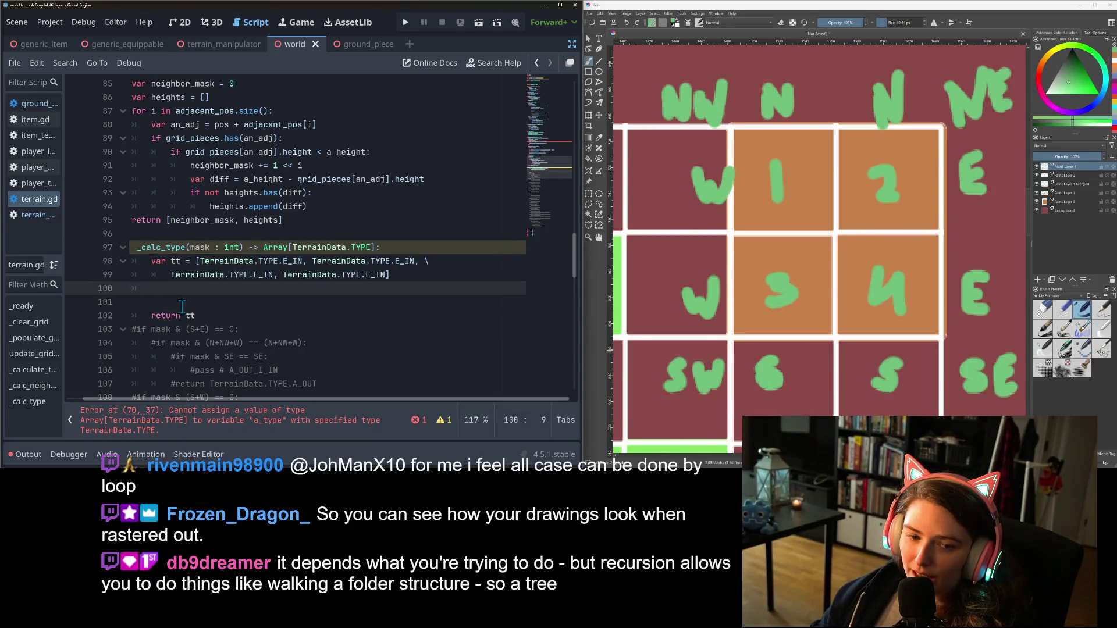
click(205, 291)
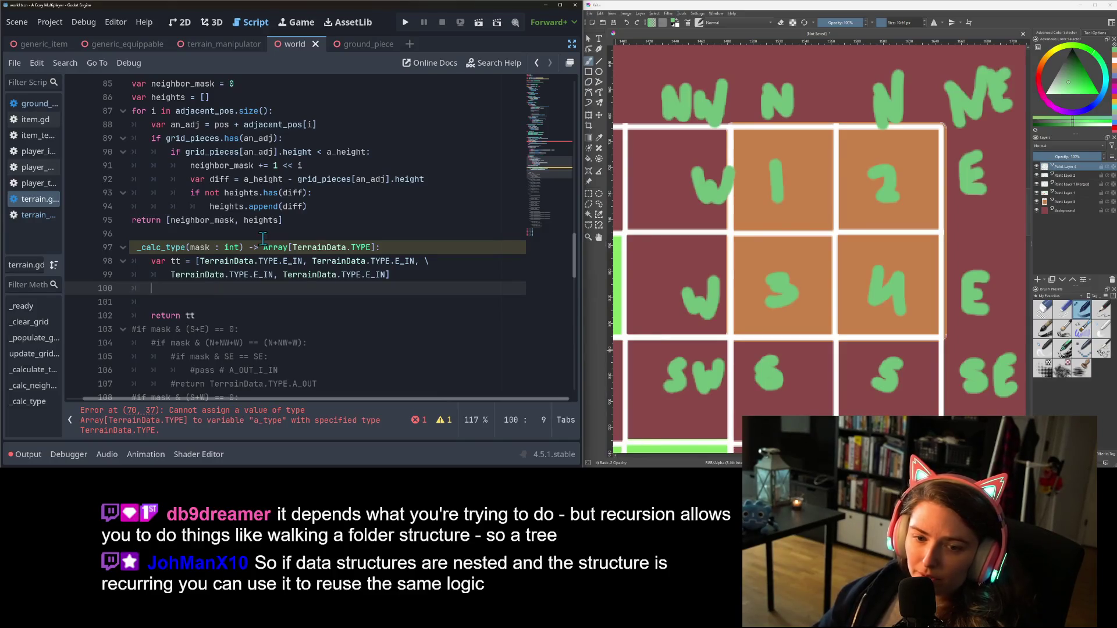
drag(264, 247, 377, 248)
key(BackSpace)
key(BackSpace)
key(BackSpace)
key(BackSpace)
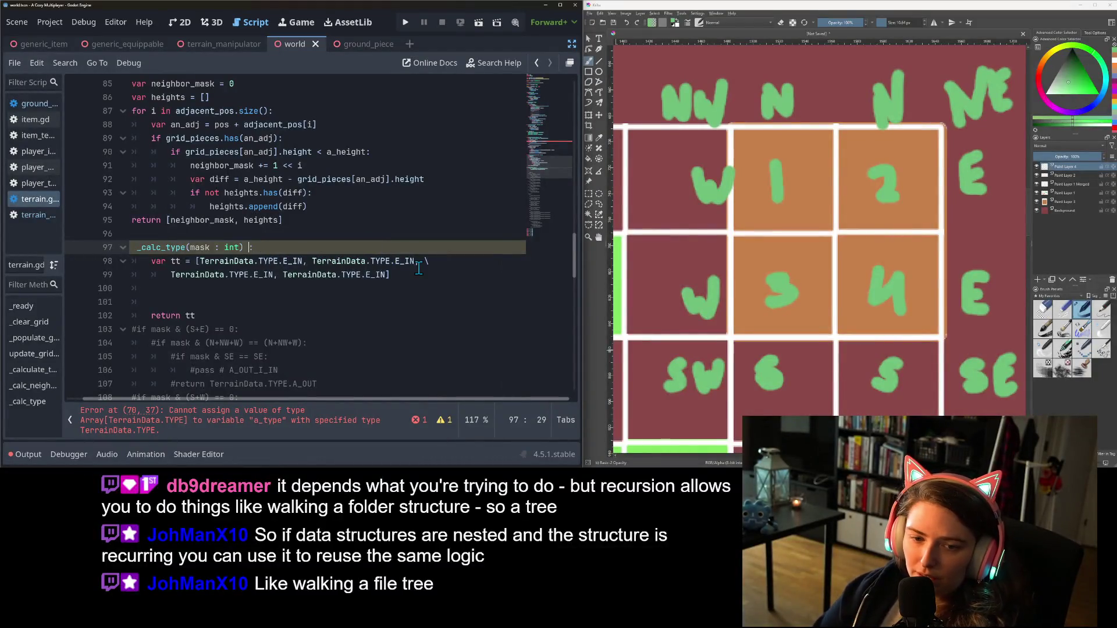
Unindent the _calc_type body from var tt to return tt by one level
click(324, 314)
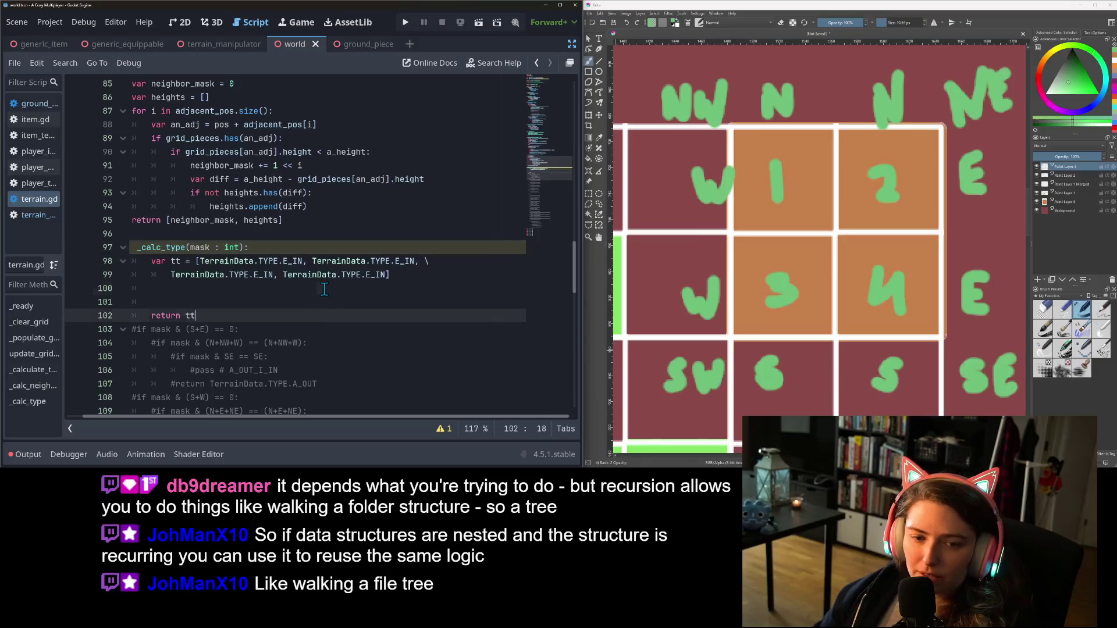
click(323, 289)
scroll(253, 278, down, 1)
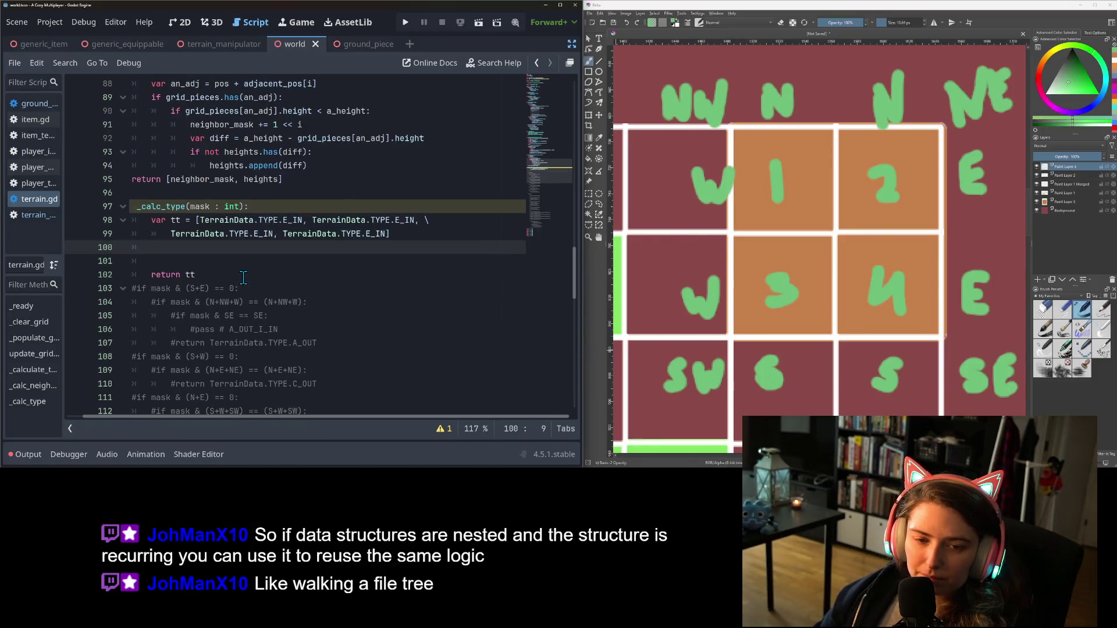
scroll(245, 276, up, 1)
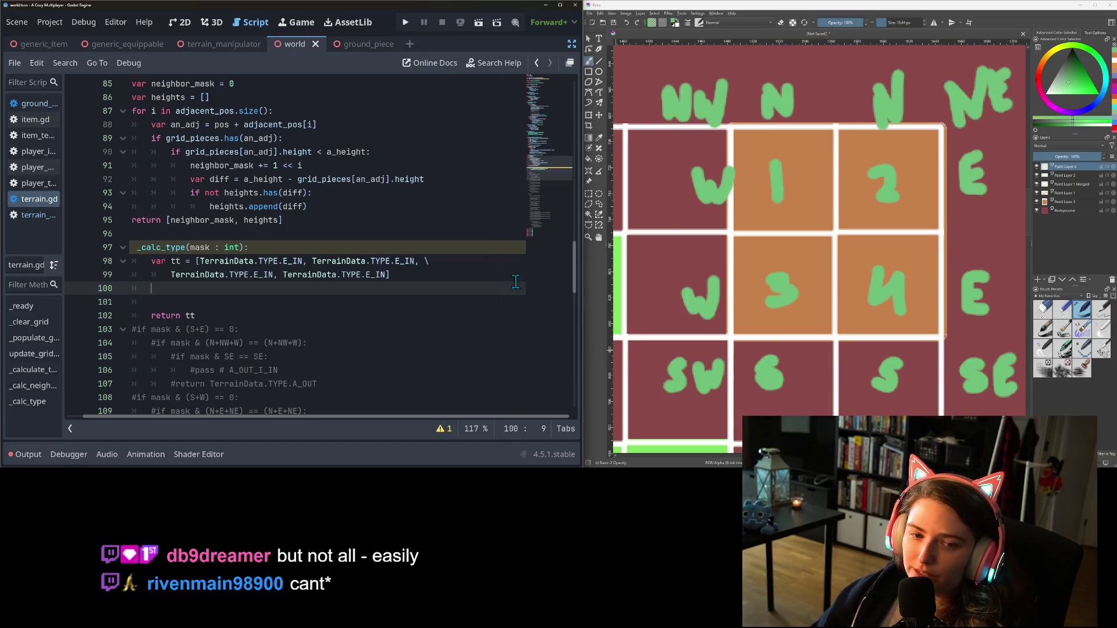
scroll(298, 416, left, 1)
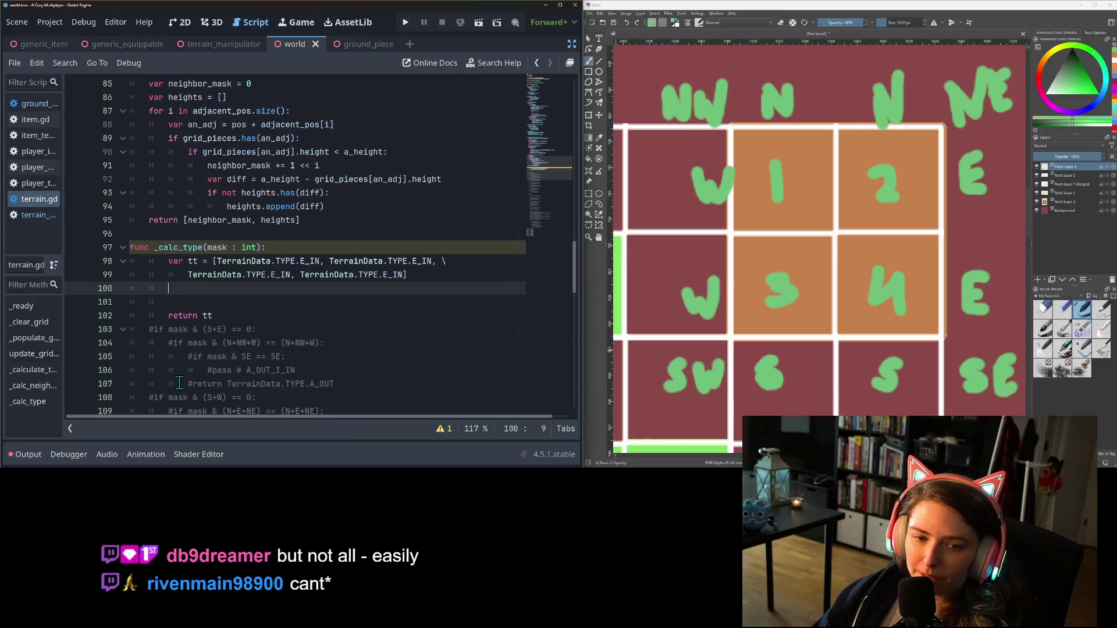
mouse_move(169, 261)
mouse_down()
mouse_move(204, 276)
mouse_move(207, 316)
mouse_up()
key(shift+Tab)
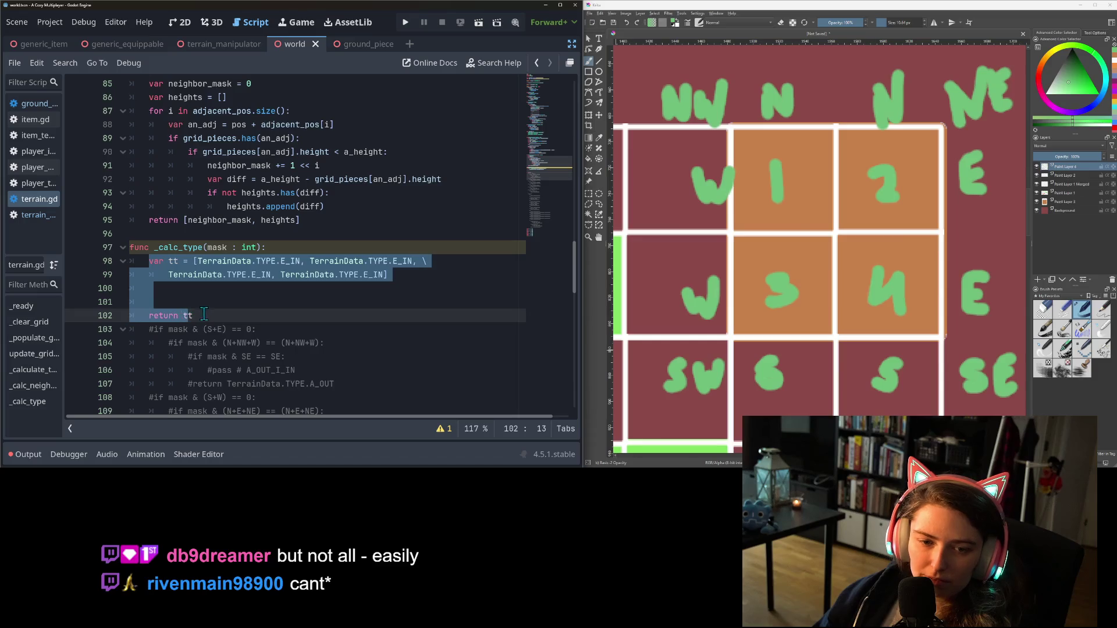
click(192, 288)
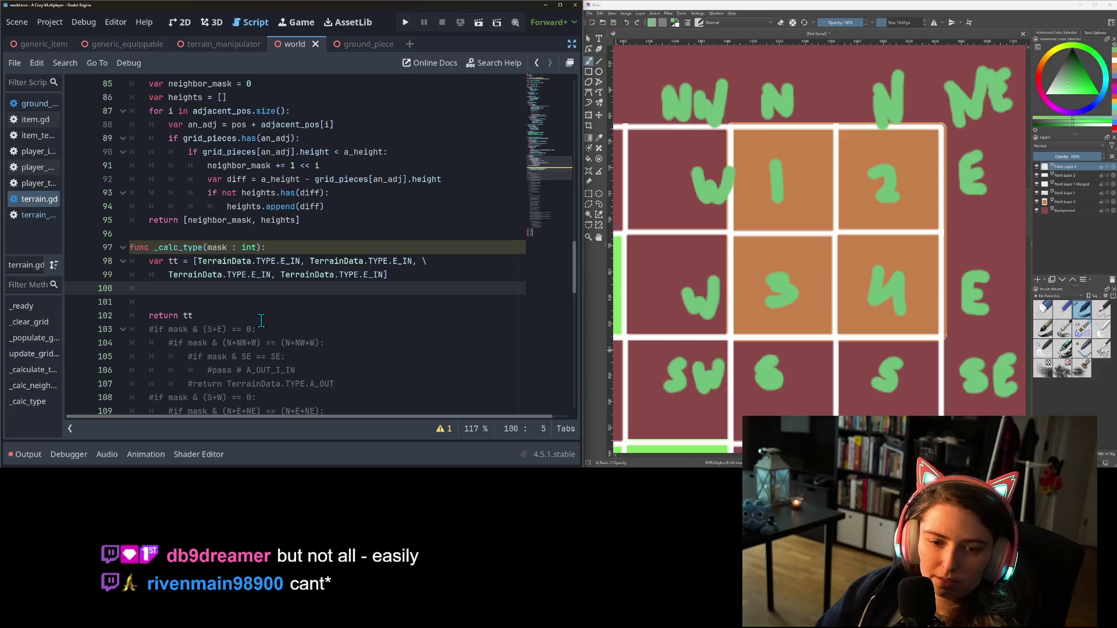
Select the _calc_type name, then return the caret to the blank body line
click(181, 247)
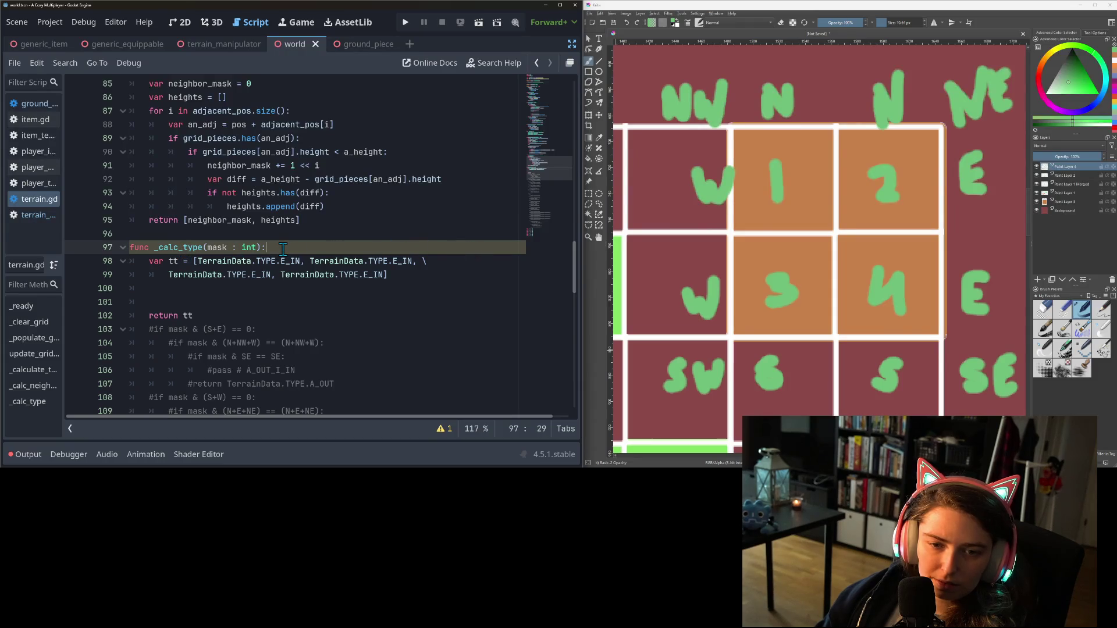
double_click(191, 248)
click(212, 261)
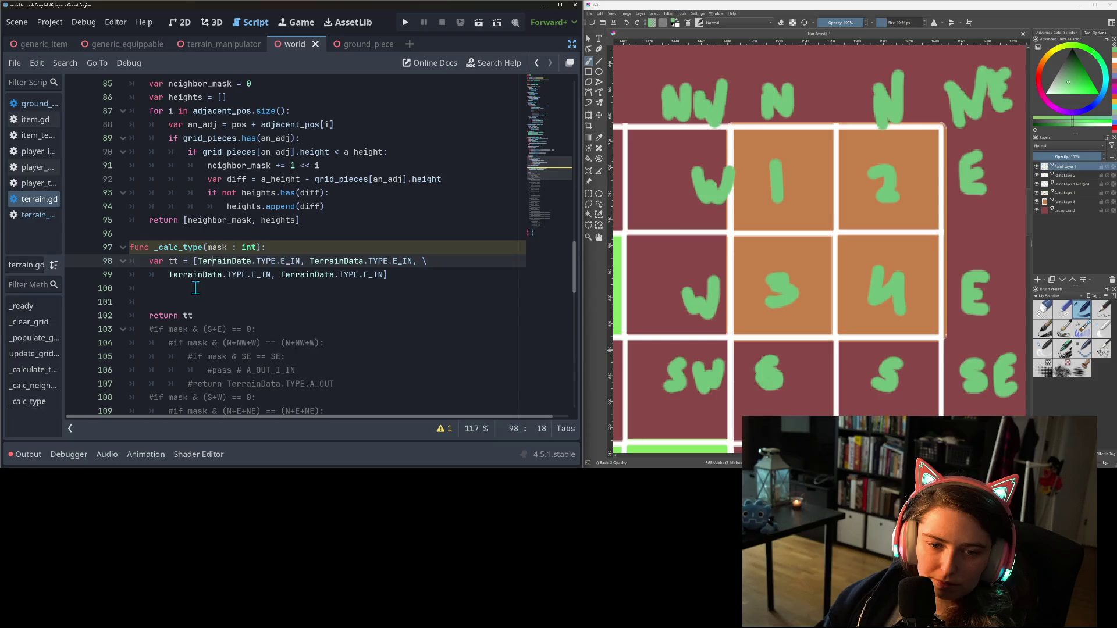
click(195, 288)
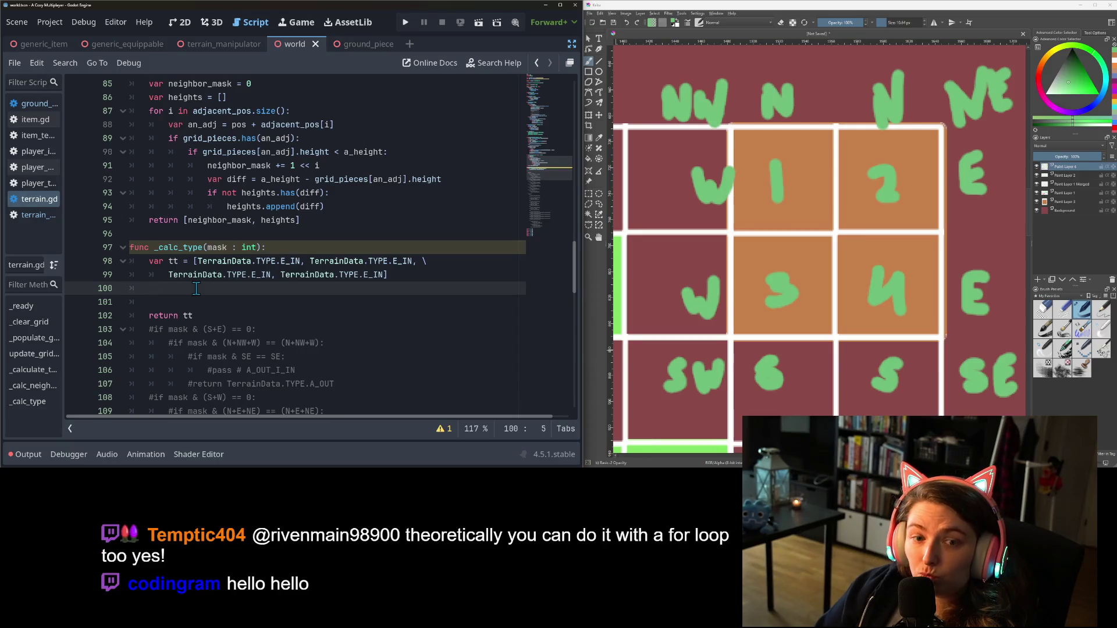
Write var sub_mask = mask & (W+NW+N) on a new line in _calc_type
key(Return)
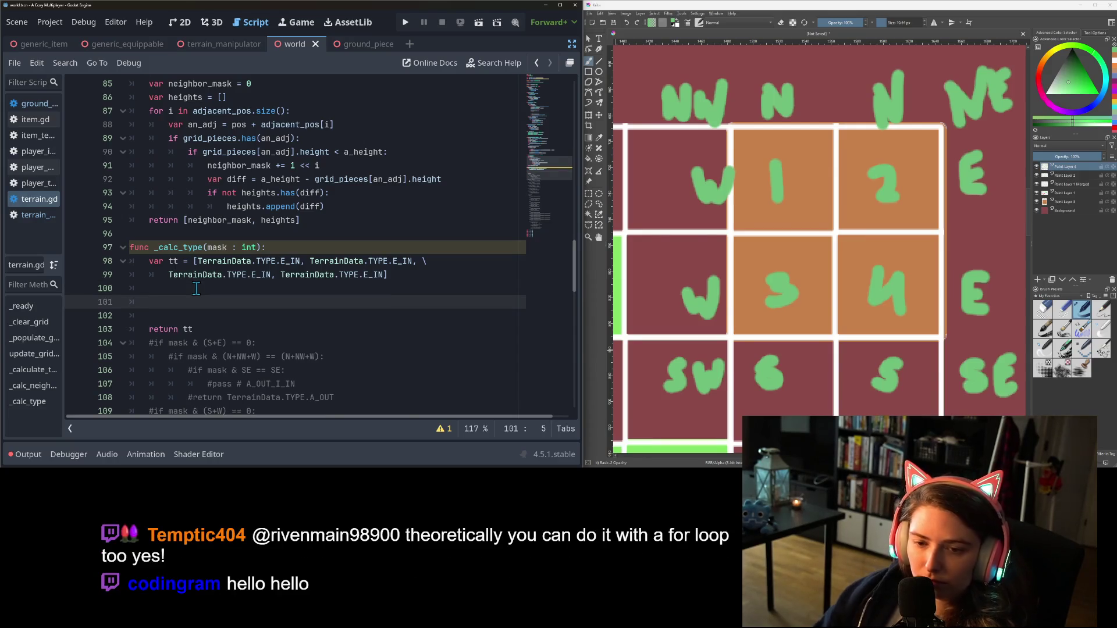
scroll(198, 288, down, 1)
key(Up)
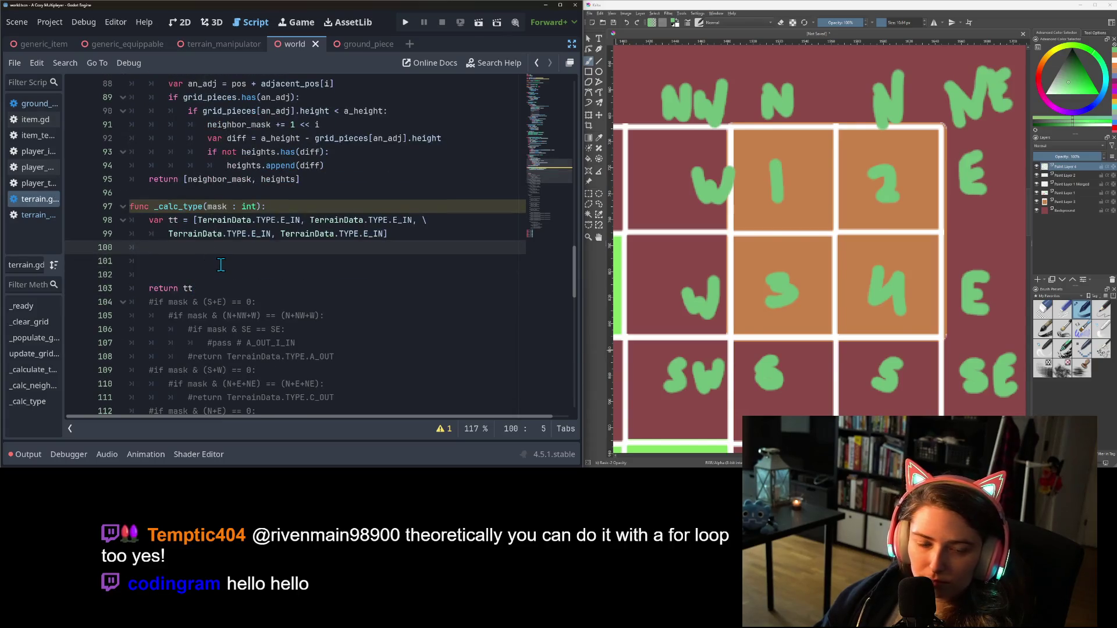
key(Return)
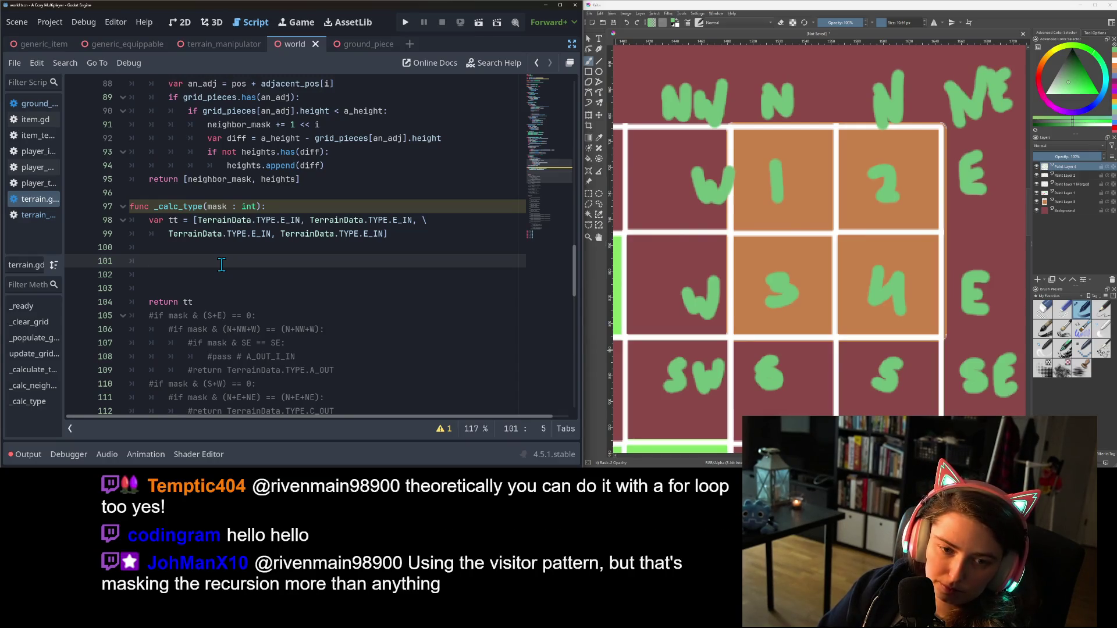
text(var i)
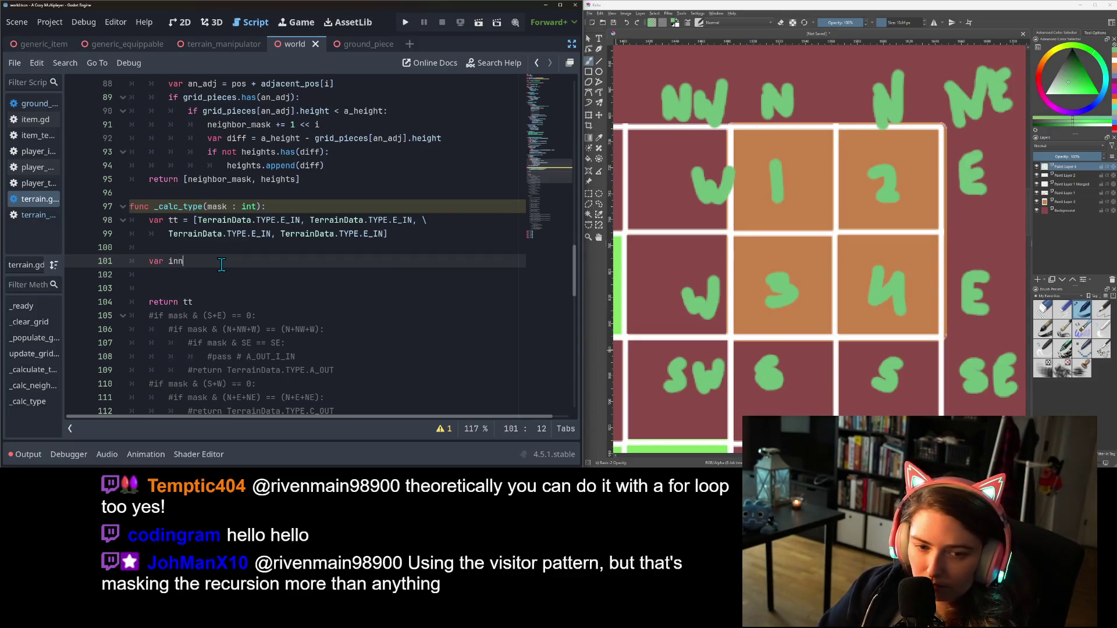
key(BackSpace)
text(sub)
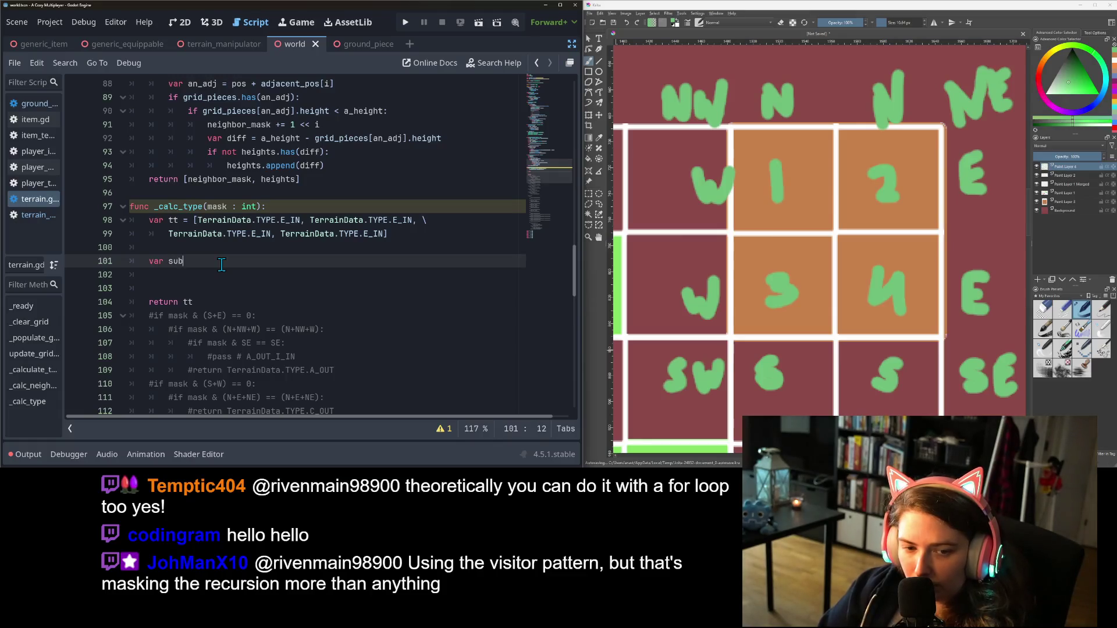
text(_mask )
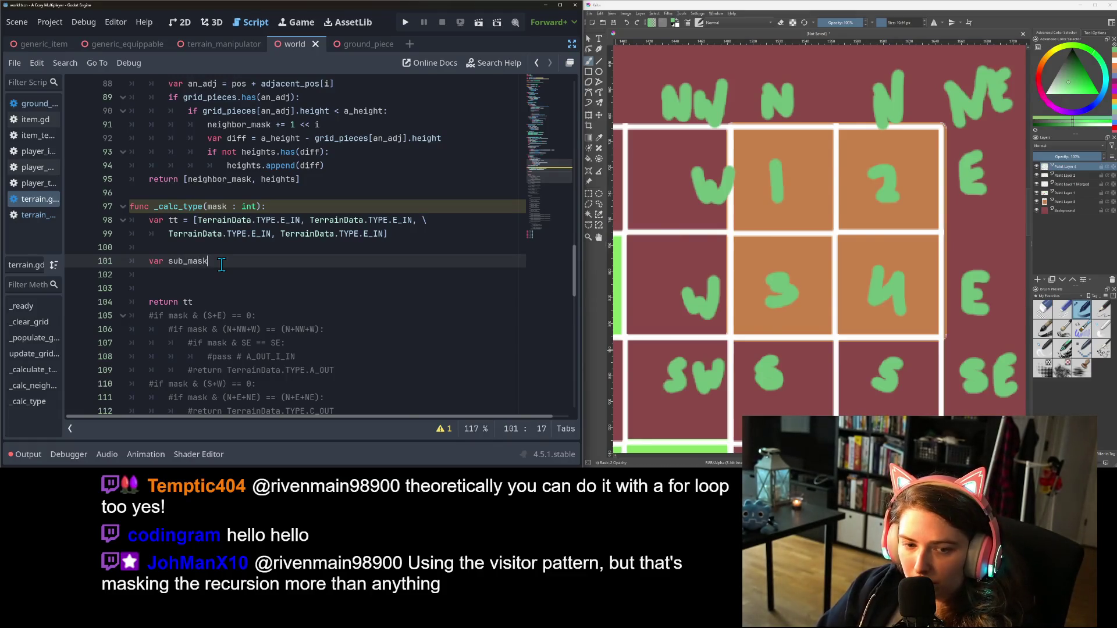
text(= )
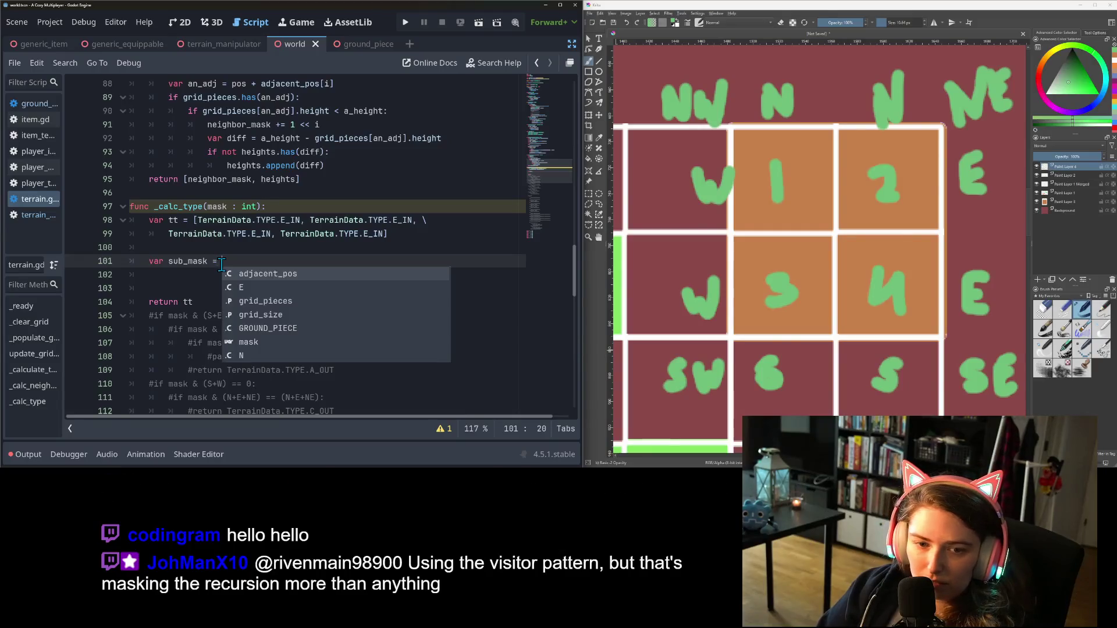
text(mask )
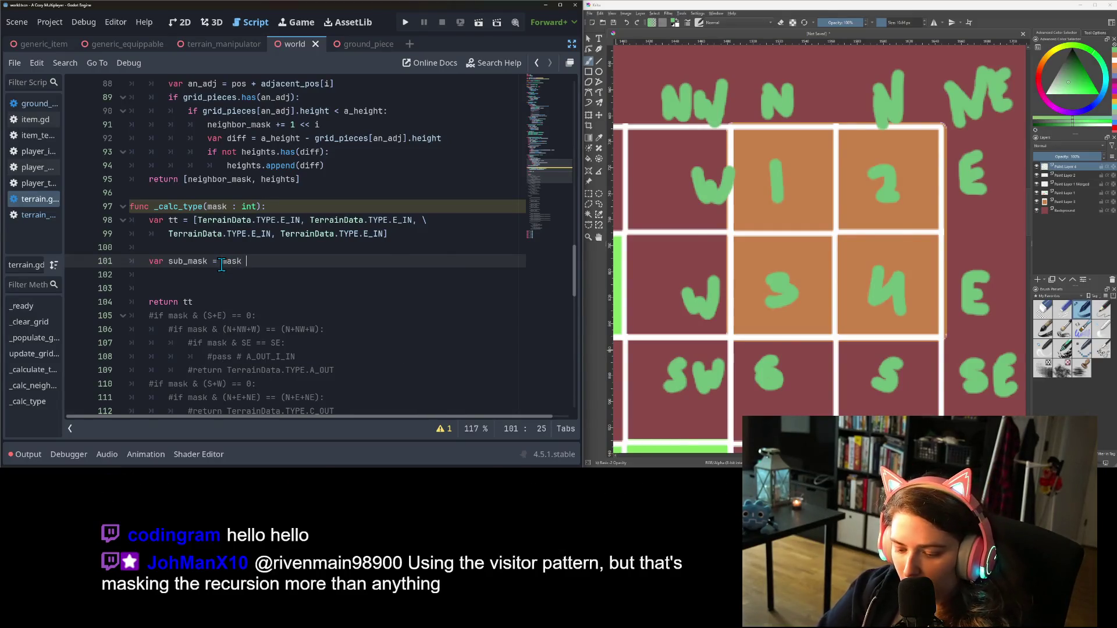
text(& ()
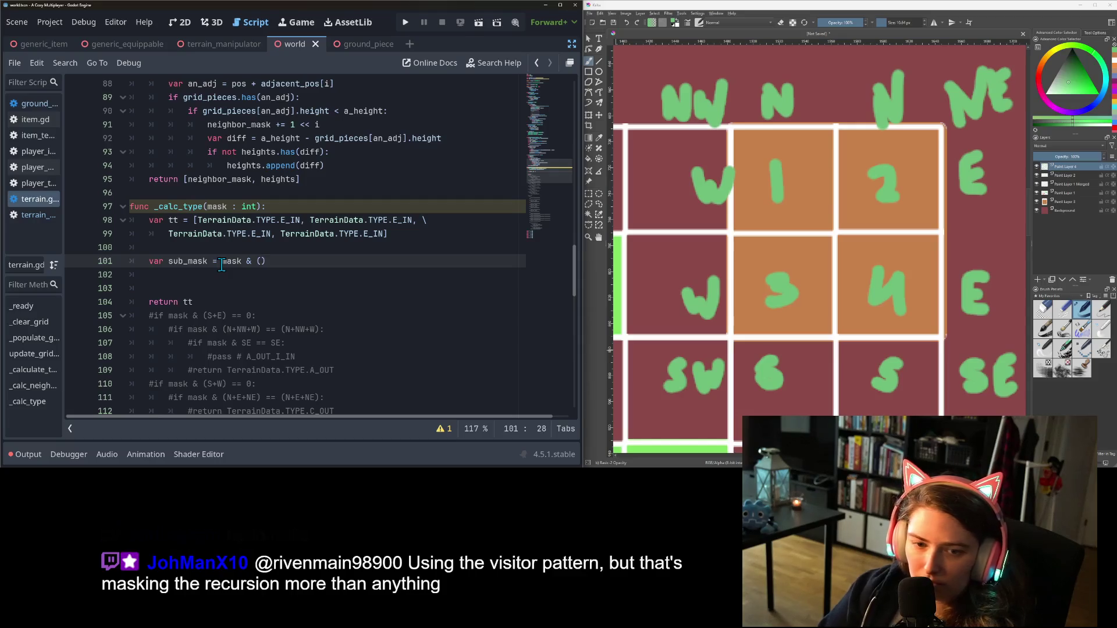
text(N)
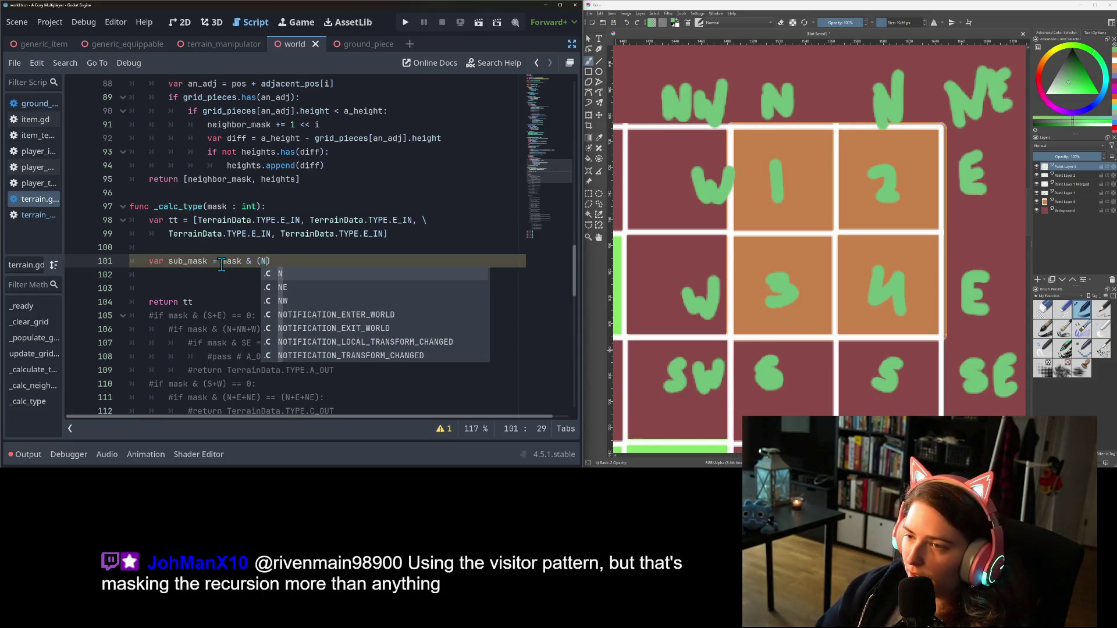
key(BackSpace)
text(W+N)
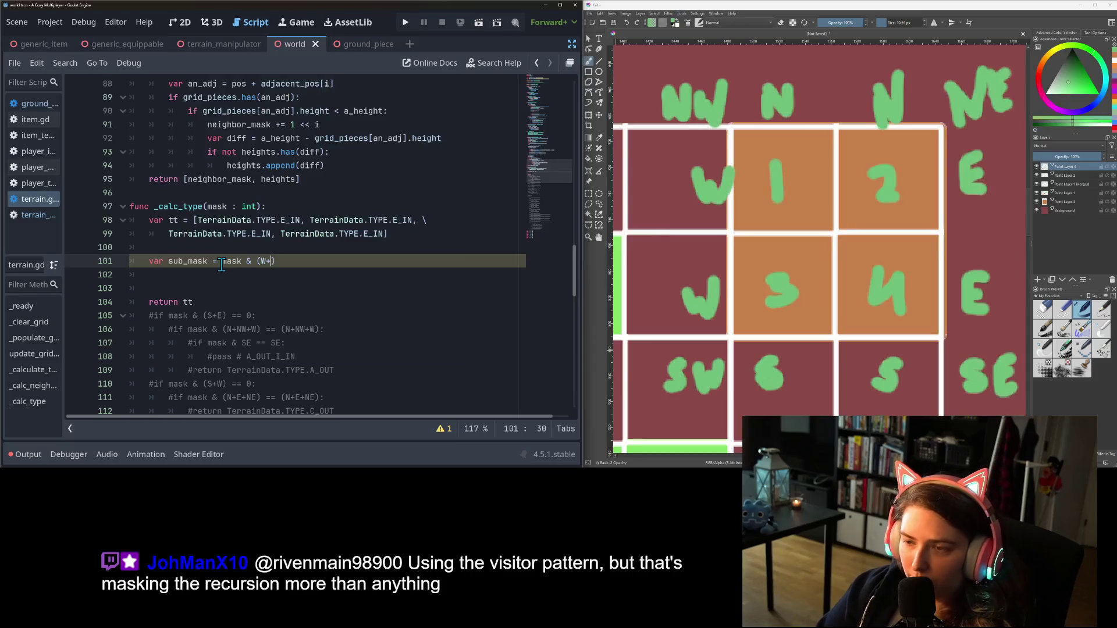
text(W+)
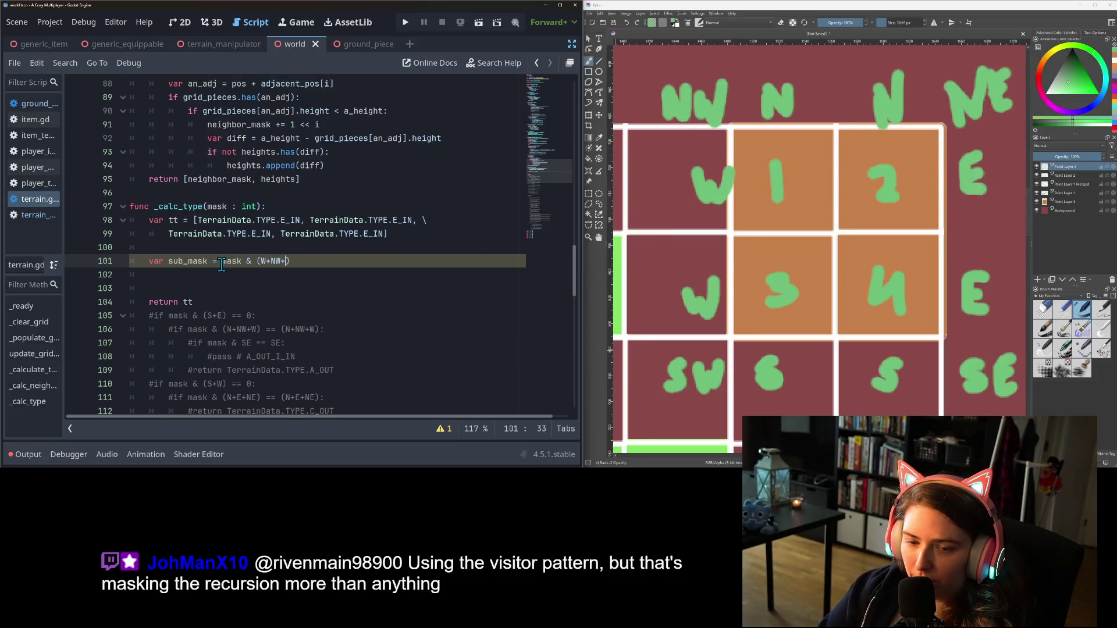
text(N)
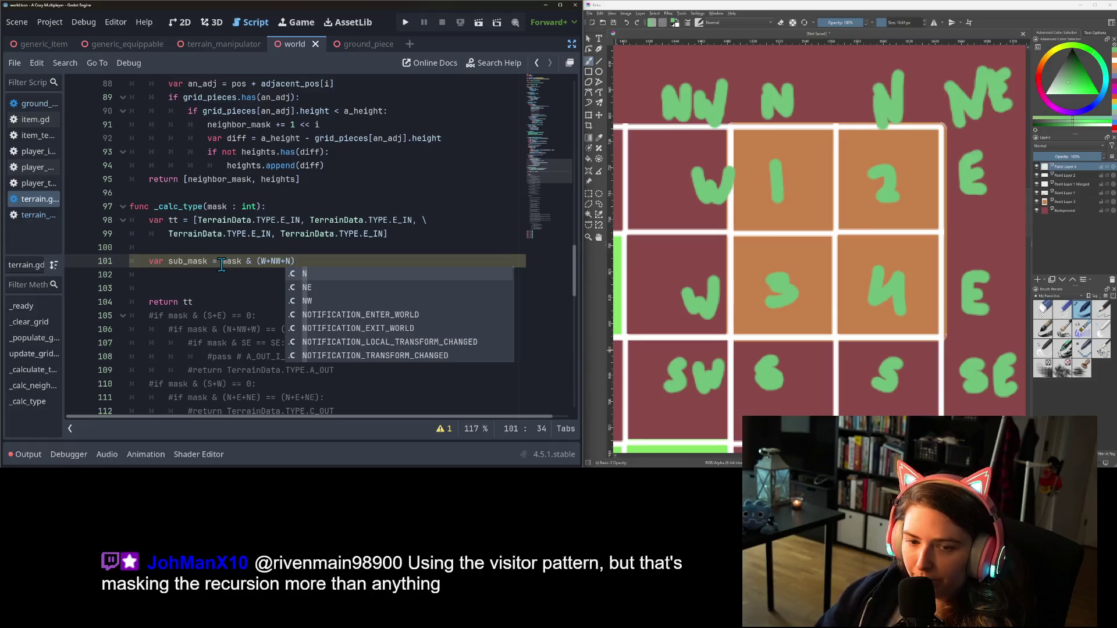
key(Escape)
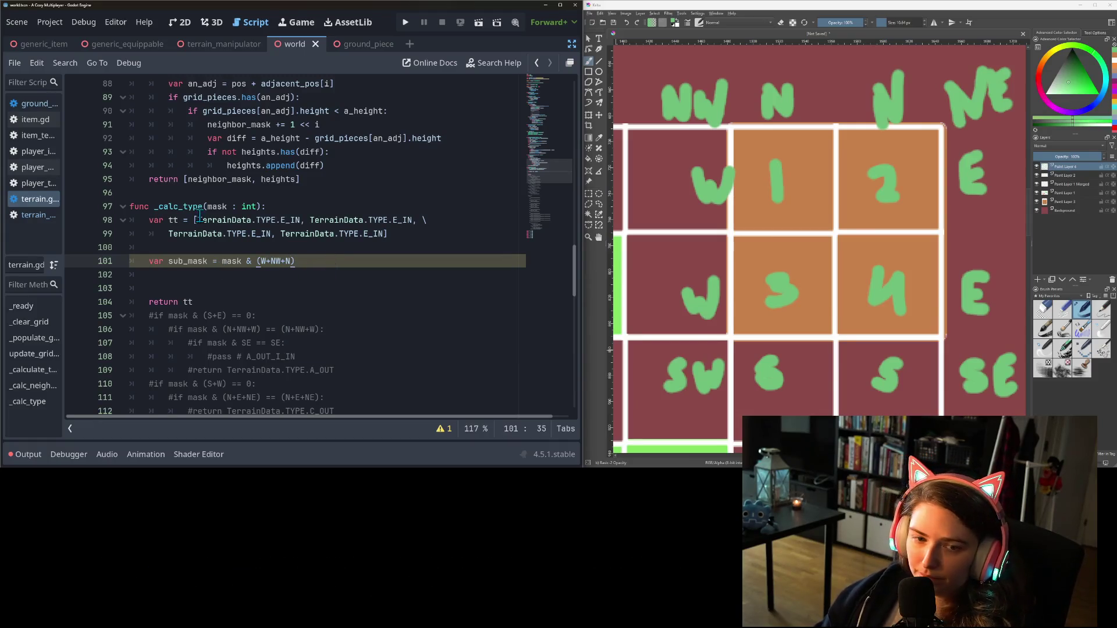
click(211, 195)
Declare const sub_masks = [W+NW+N, N+NE+E, W+SW+S, S+SE+E] above _calc_type
key(Return)
key(Return)
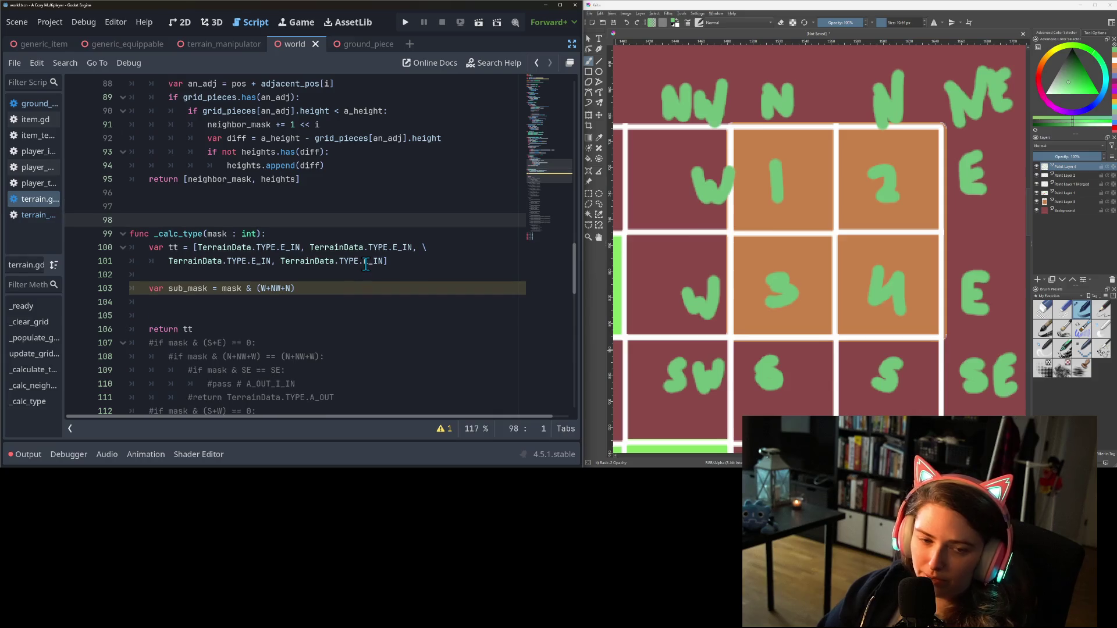
text(v)
key(BackSpace)
text(const )
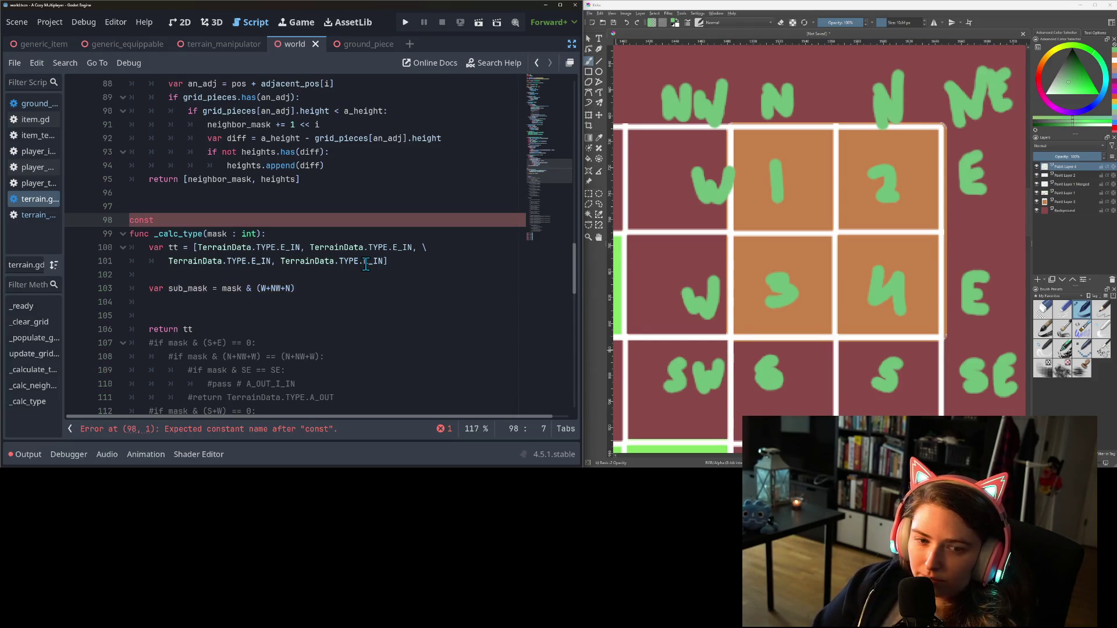
text(direc)
key(BackSpace)
key(BackSpace)
key(BackSpace)
text(b_masks )
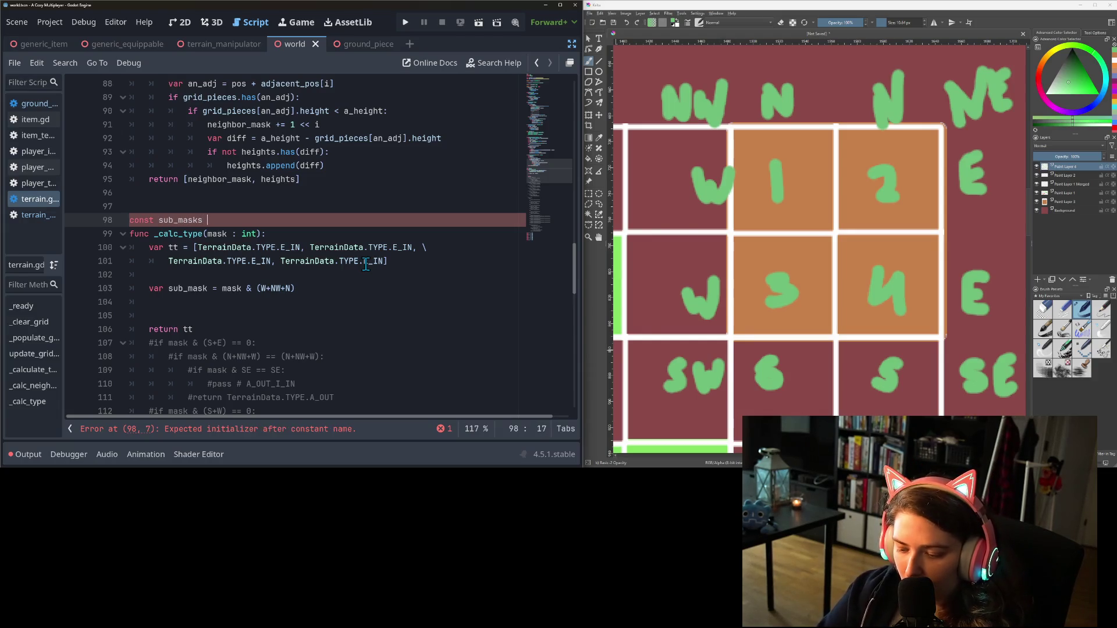
text(= [)
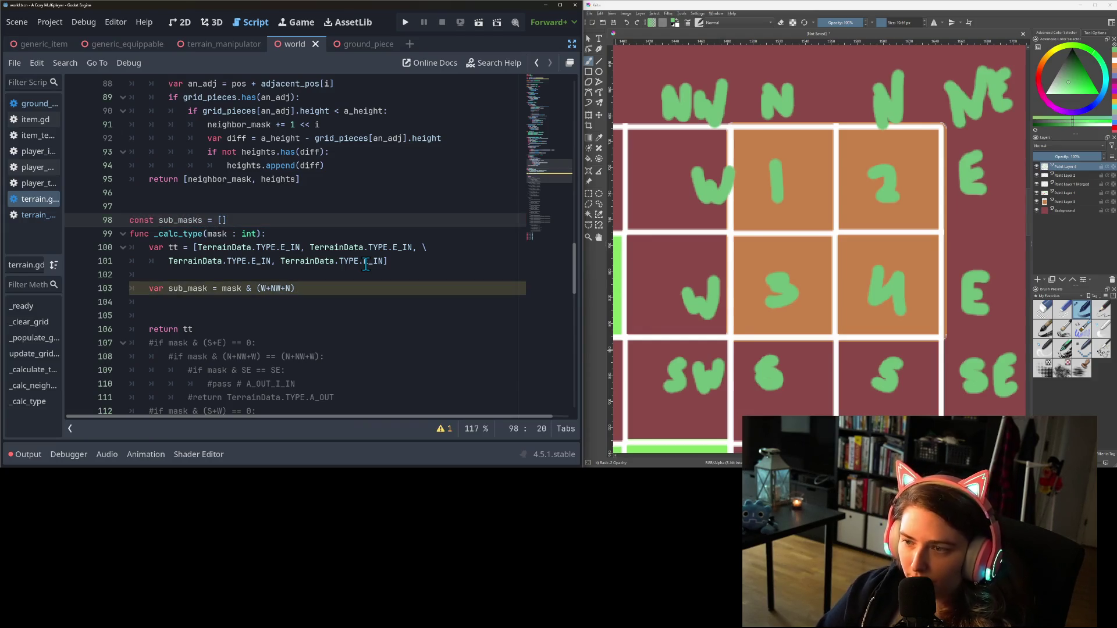
text(W+NW)
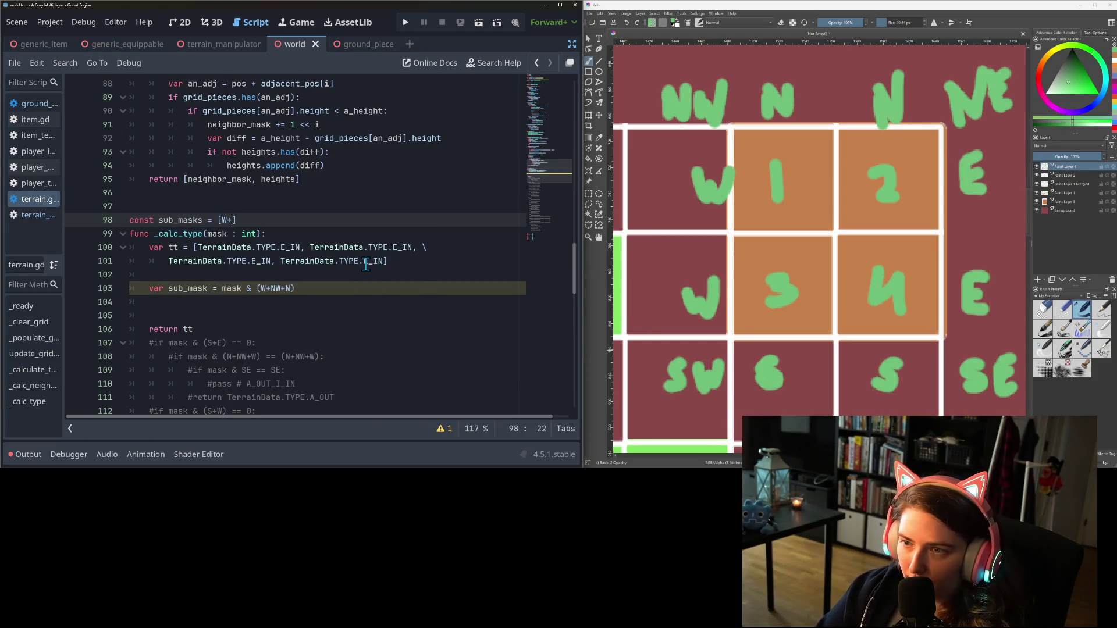
text(+N, )
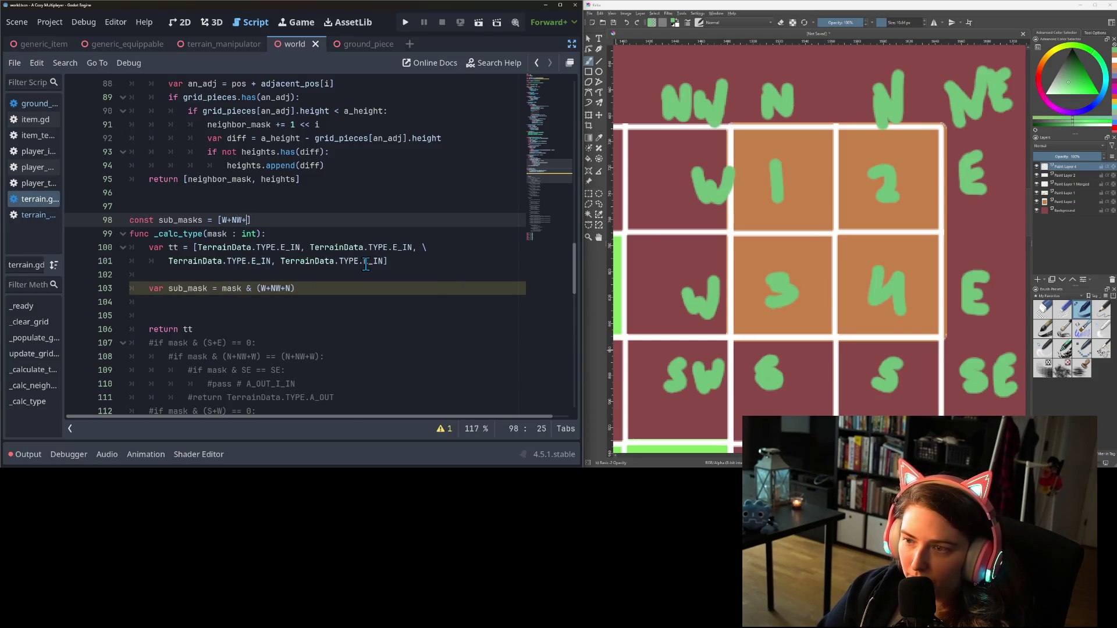
text(N+)
text(NE+E)
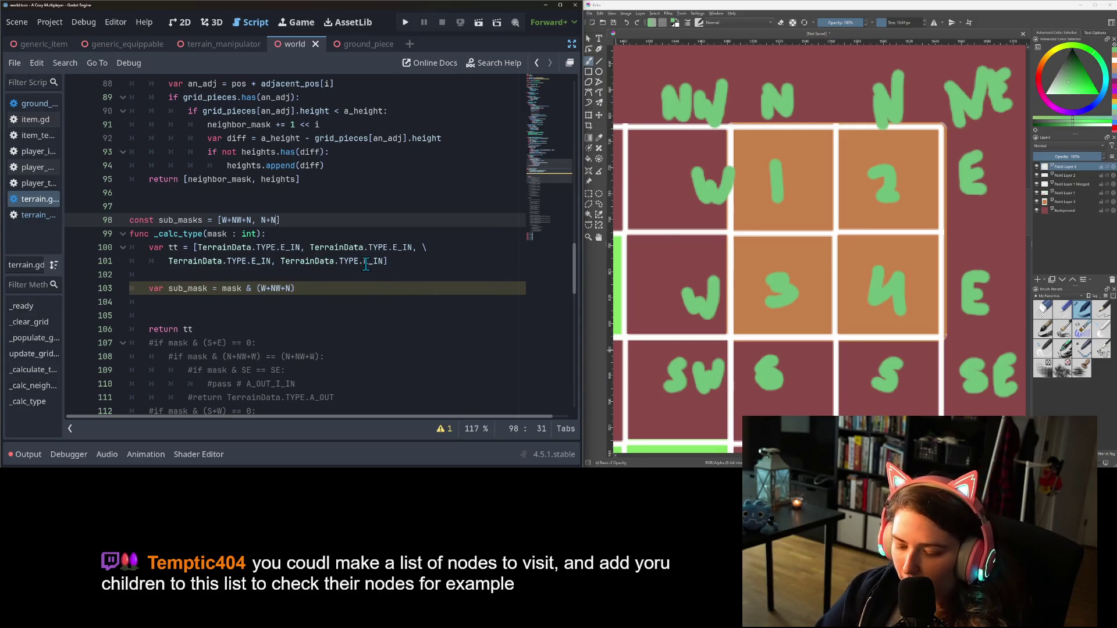
text(, )
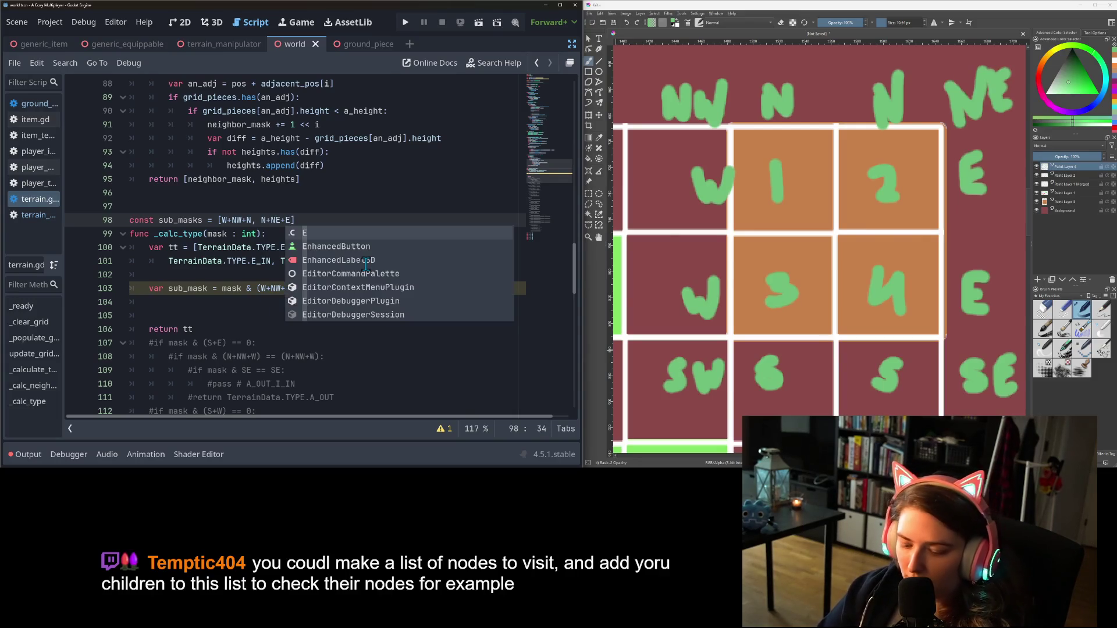
text(W+SW)
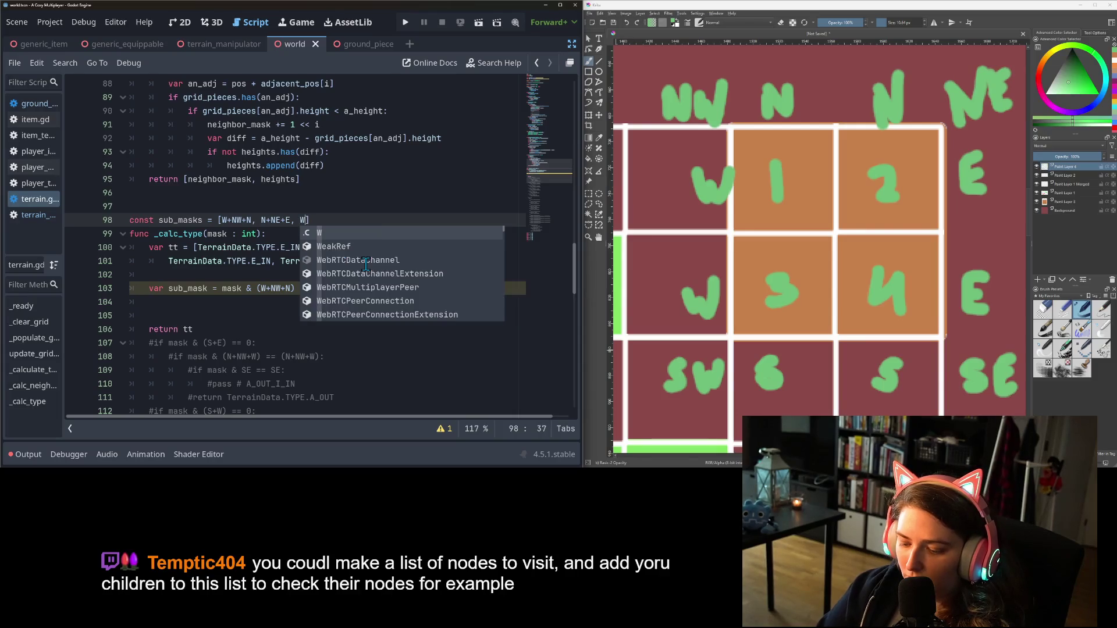
text(+S, )
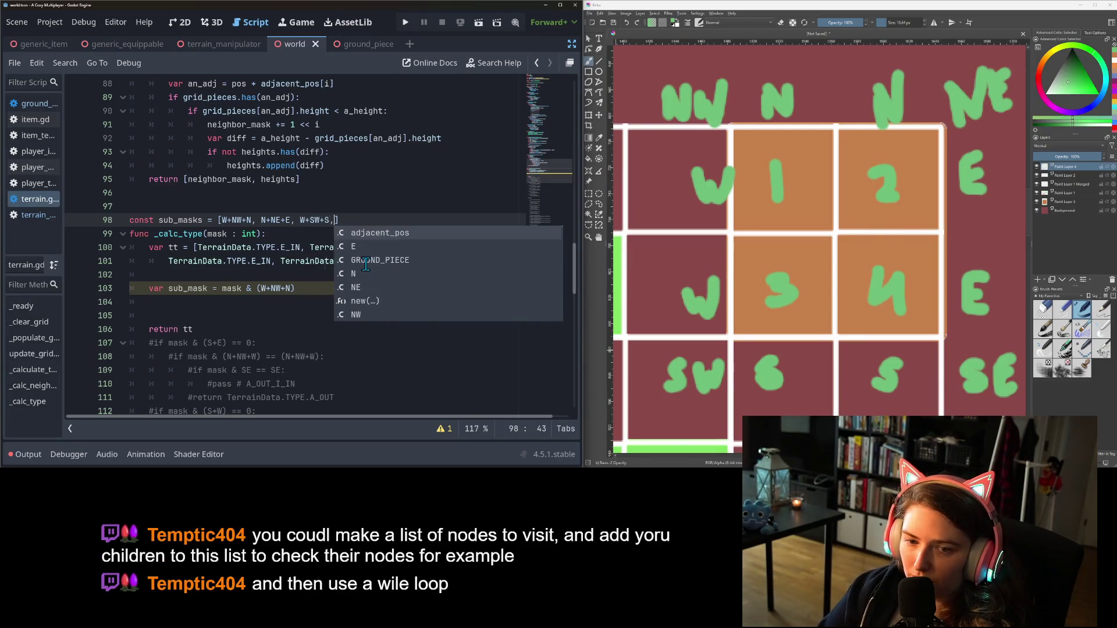
text(S+SE+)
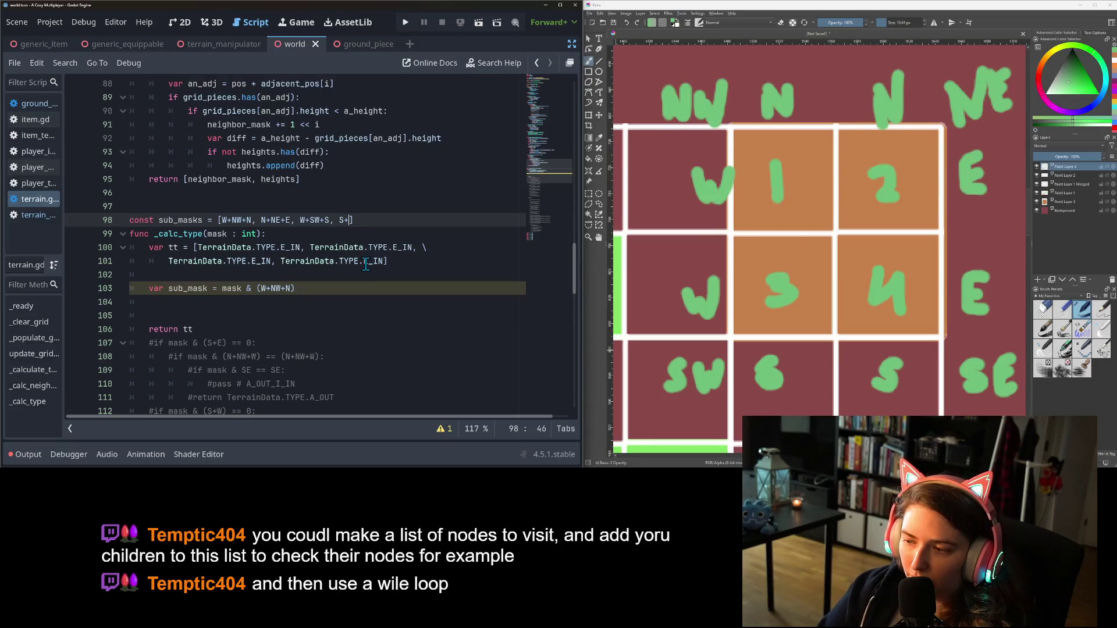
text(E)
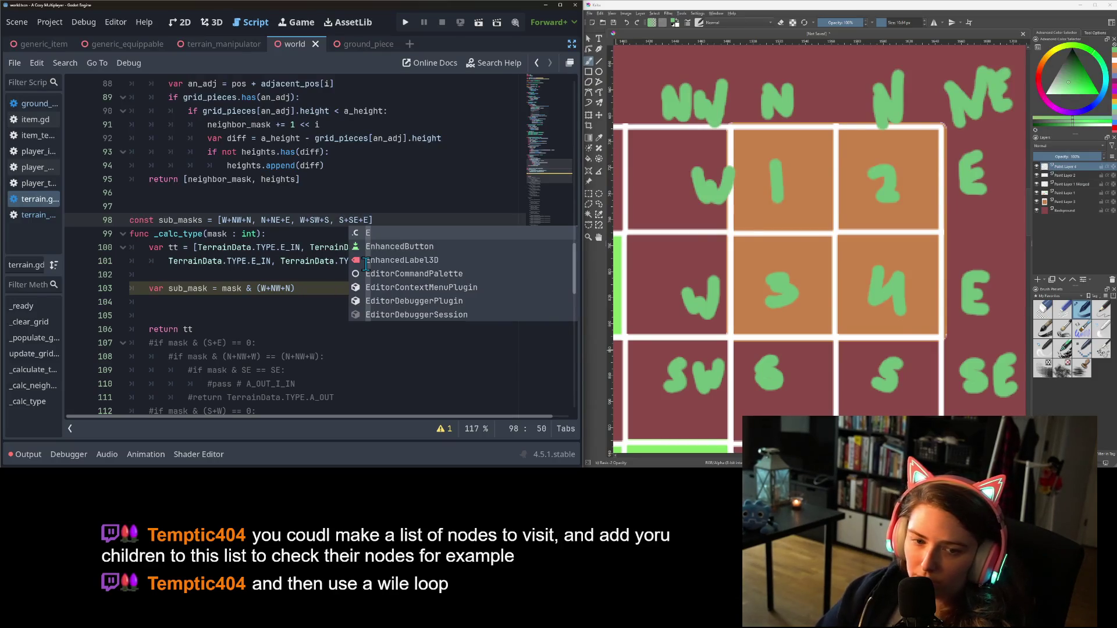
Insert a blank line before the sub_mask line, below the tt array
click(186, 264)
click(192, 274)
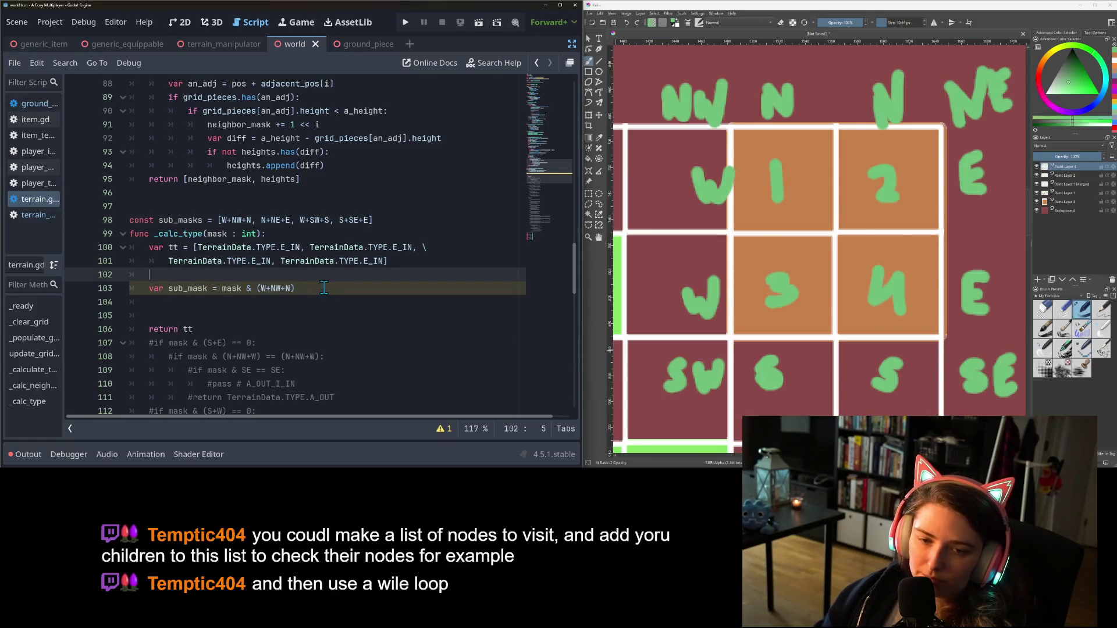
key(Return)
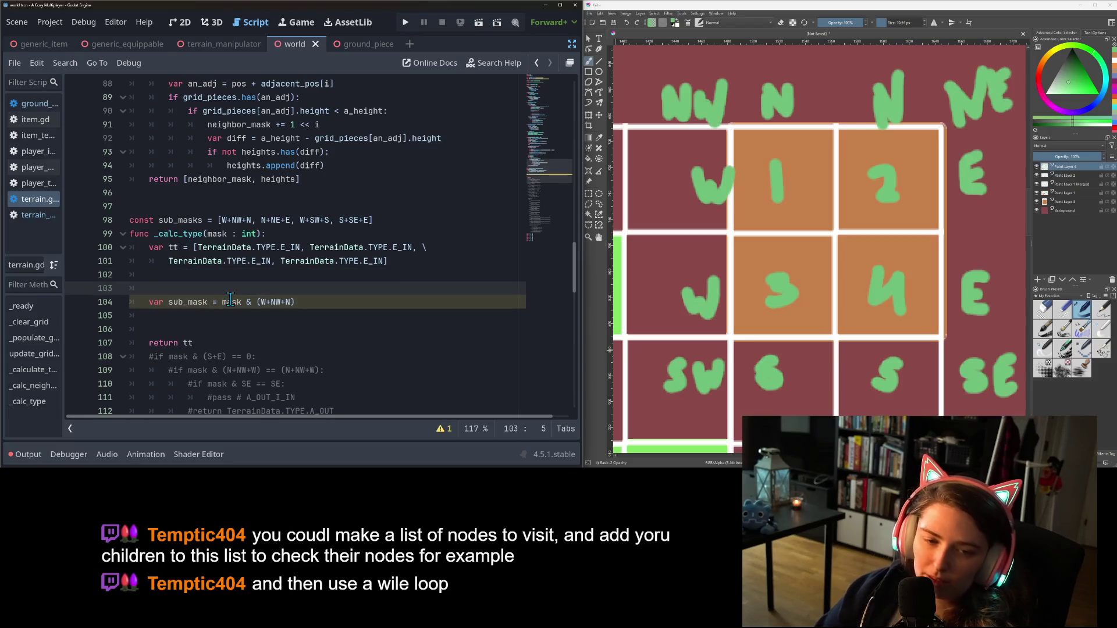
Add a 'for i in 4:' loop and indent the sub_mask line into its body
text(for i in )
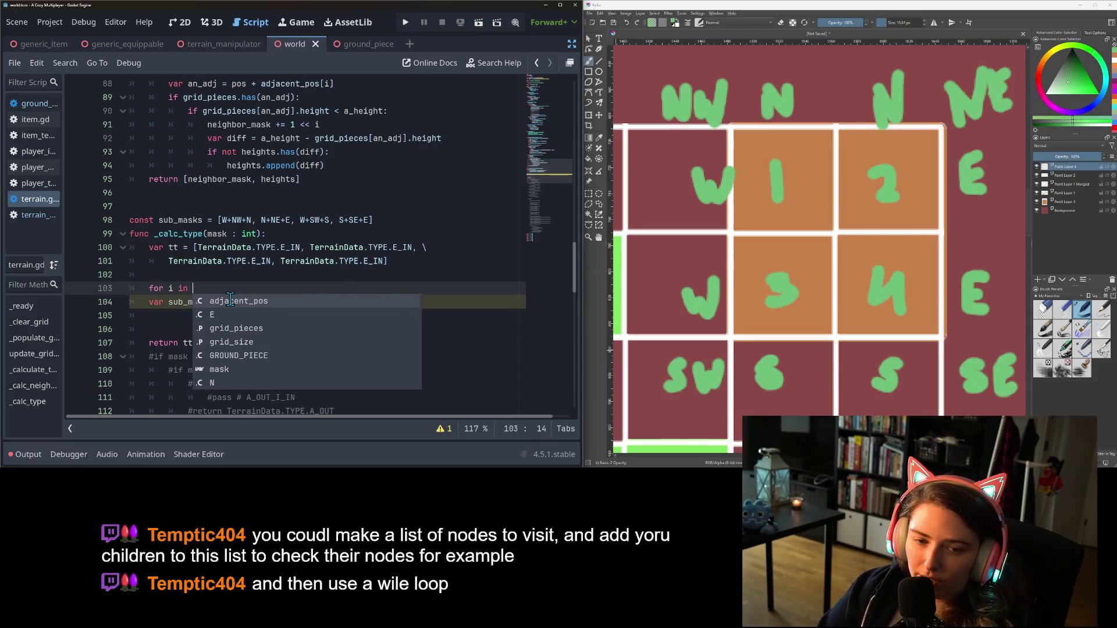
text(4:)
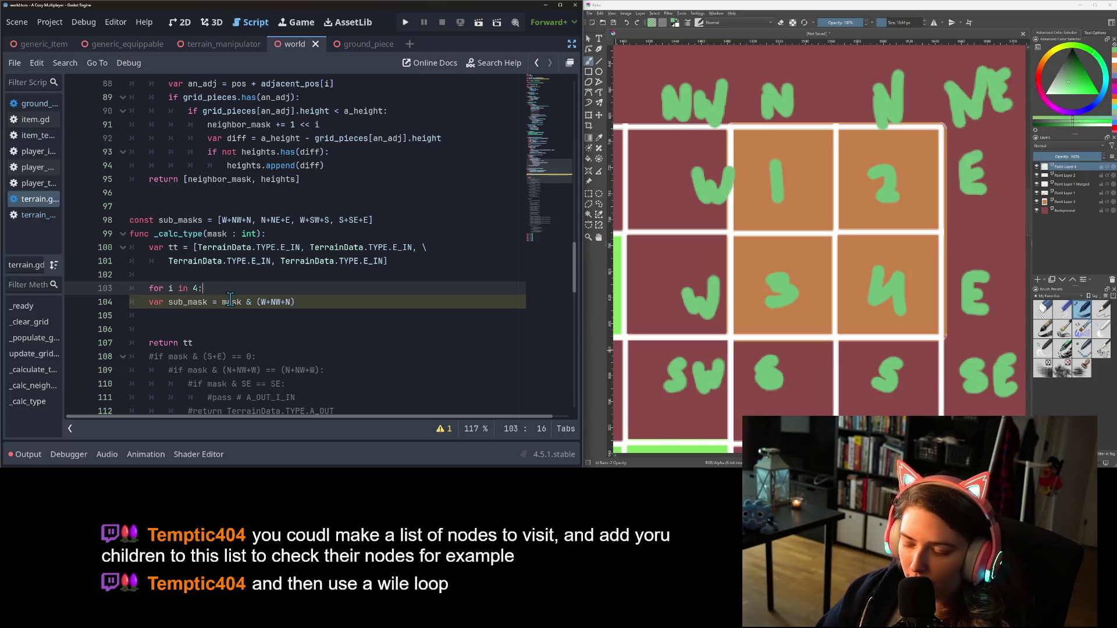
click(151, 303)
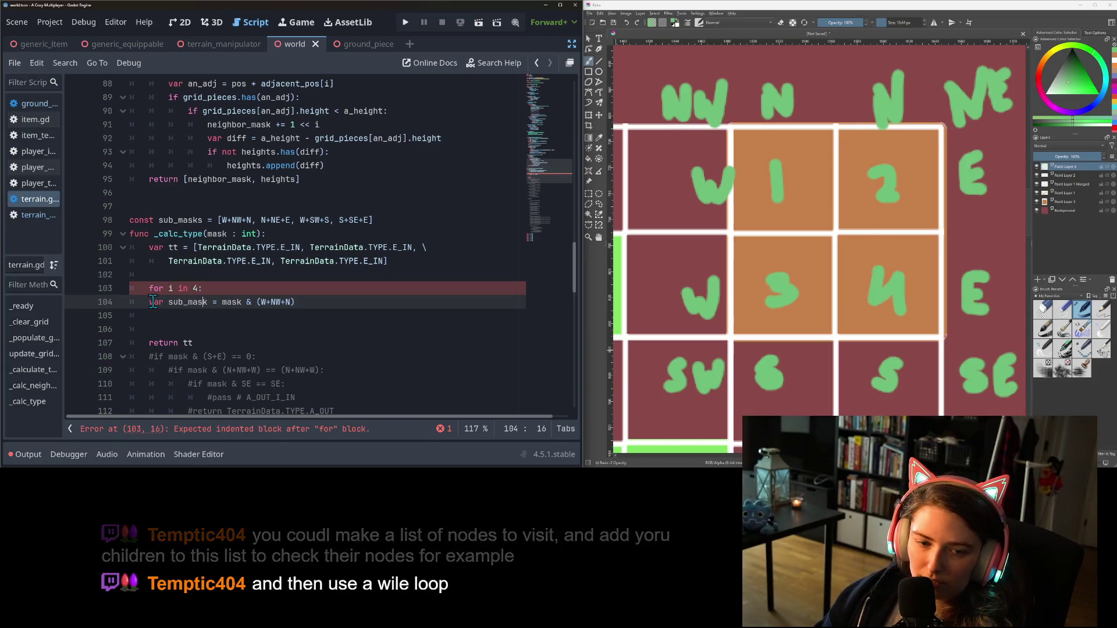
key(Tab)
click(278, 302)
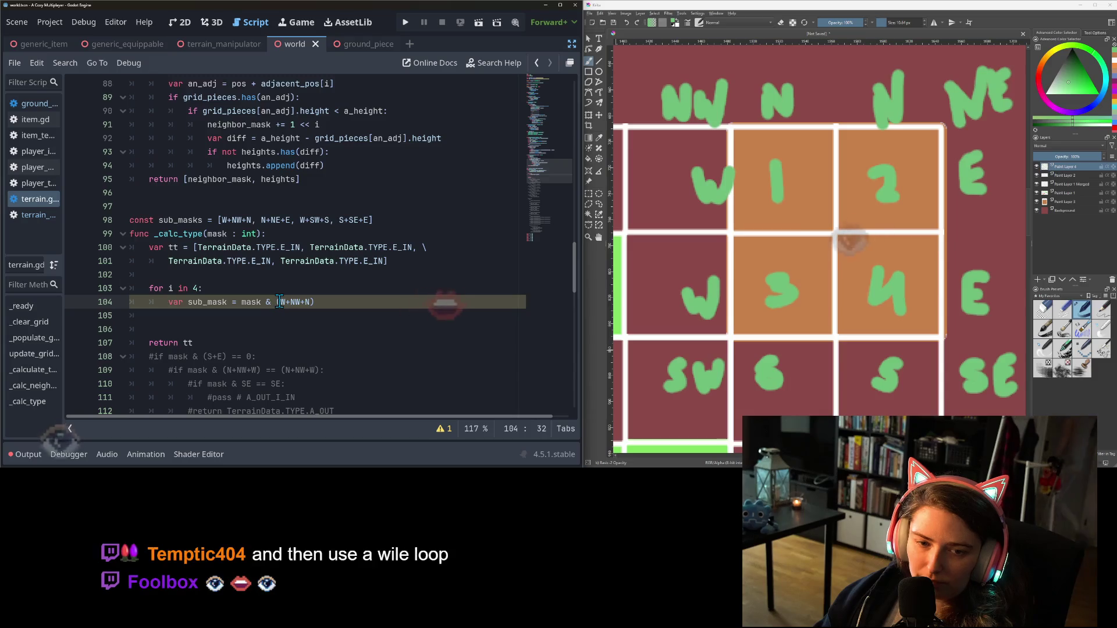
text(()
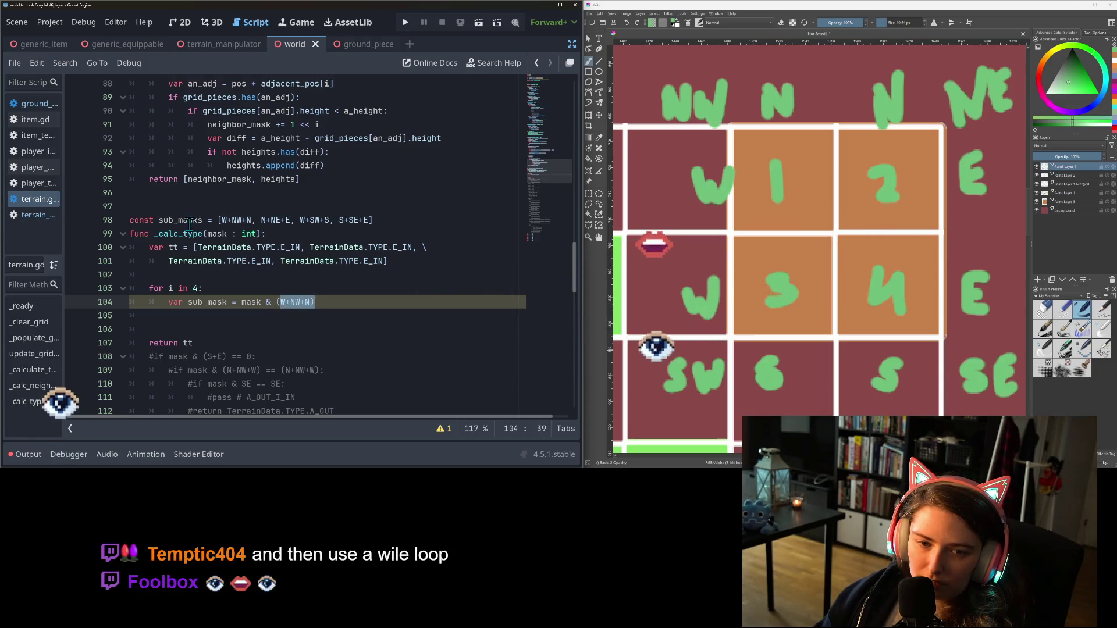
Rename the constant to SUB_MASKS, replace (W+NW+N) with SUB_MASKS[i], and save
click(176, 212)
double_click(177, 220)
text(SUB)
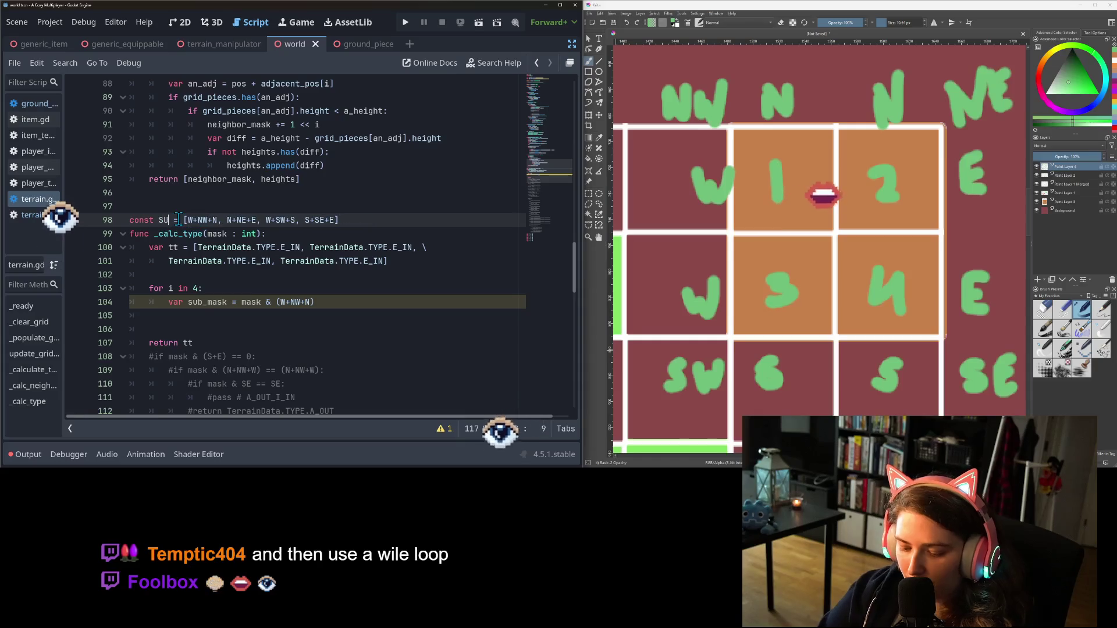
text(_MASKS)
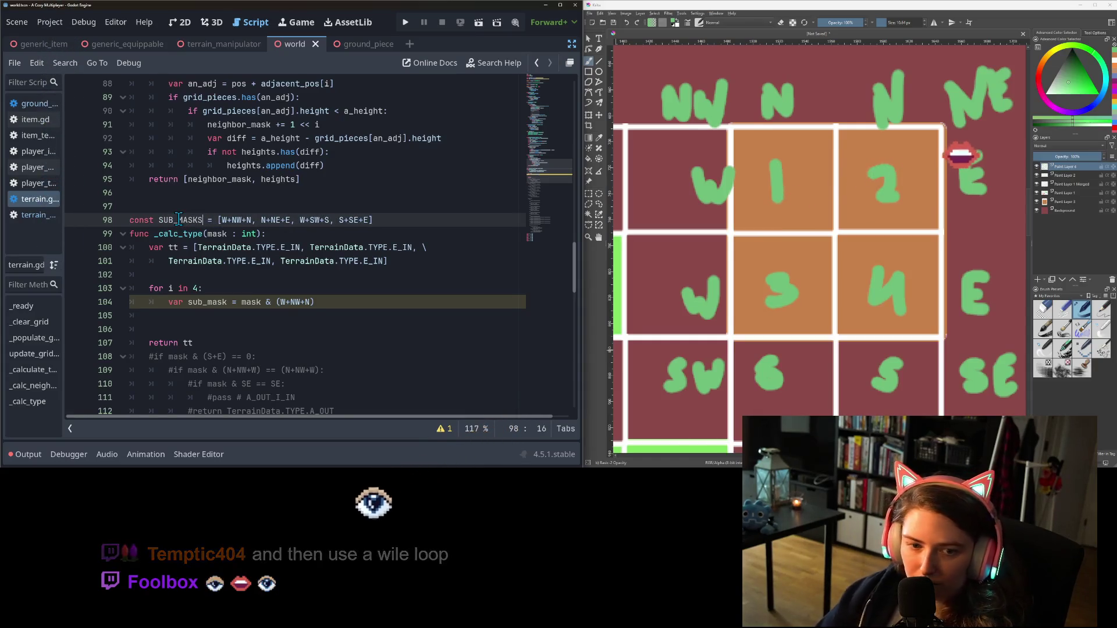
double_click(179, 220)
key(ctrl+c)
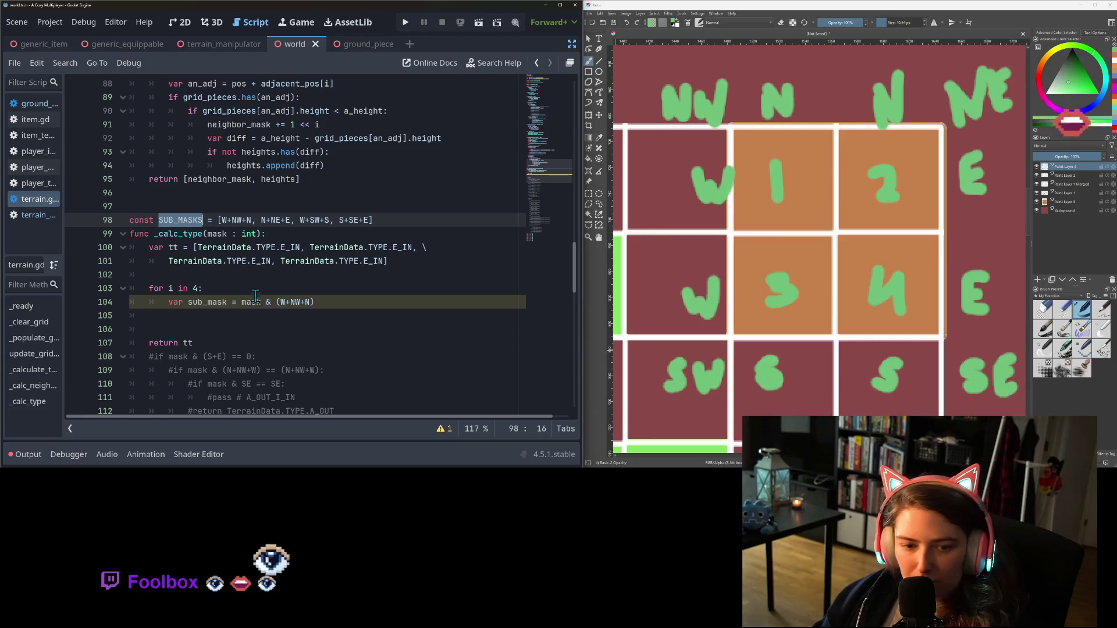
drag(276, 302, 314, 301)
key(ctrl+v)
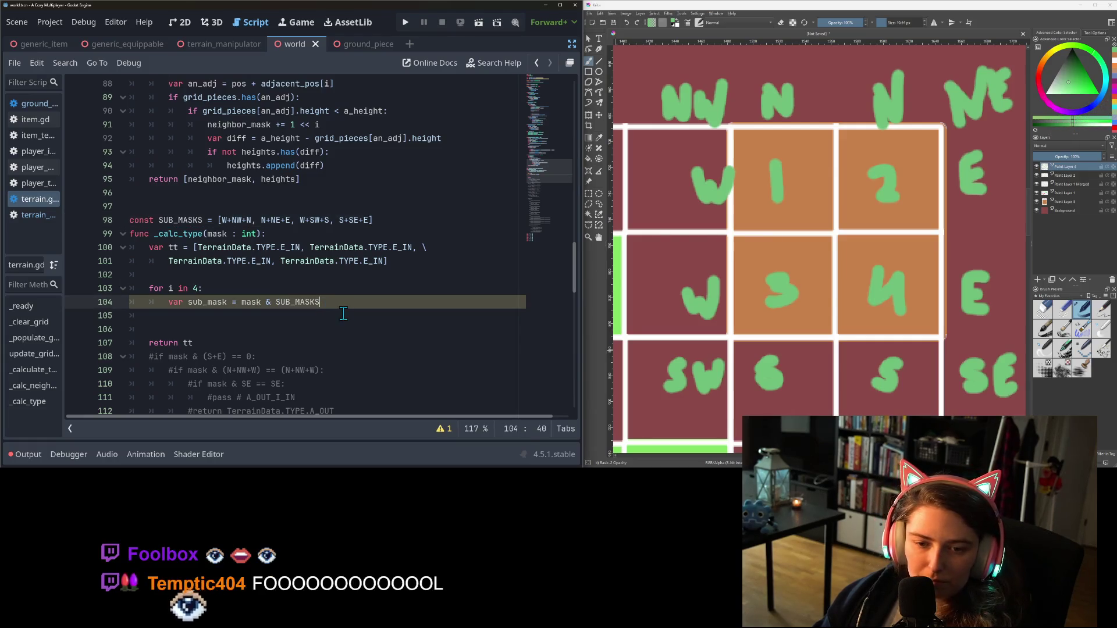
text([i)
key(ctrl+s)
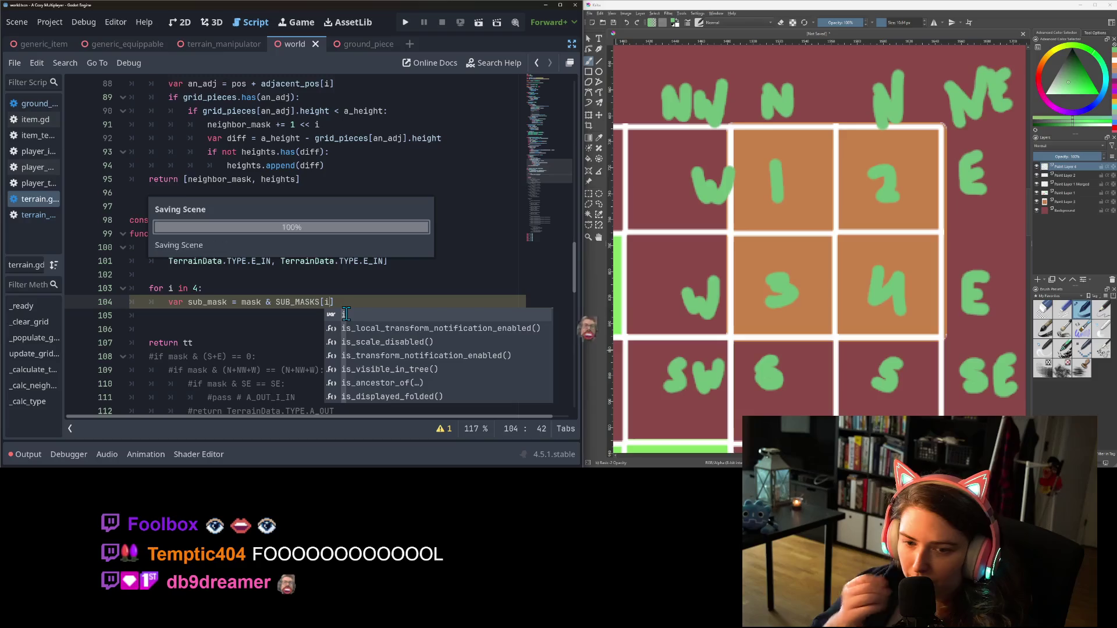
text(])
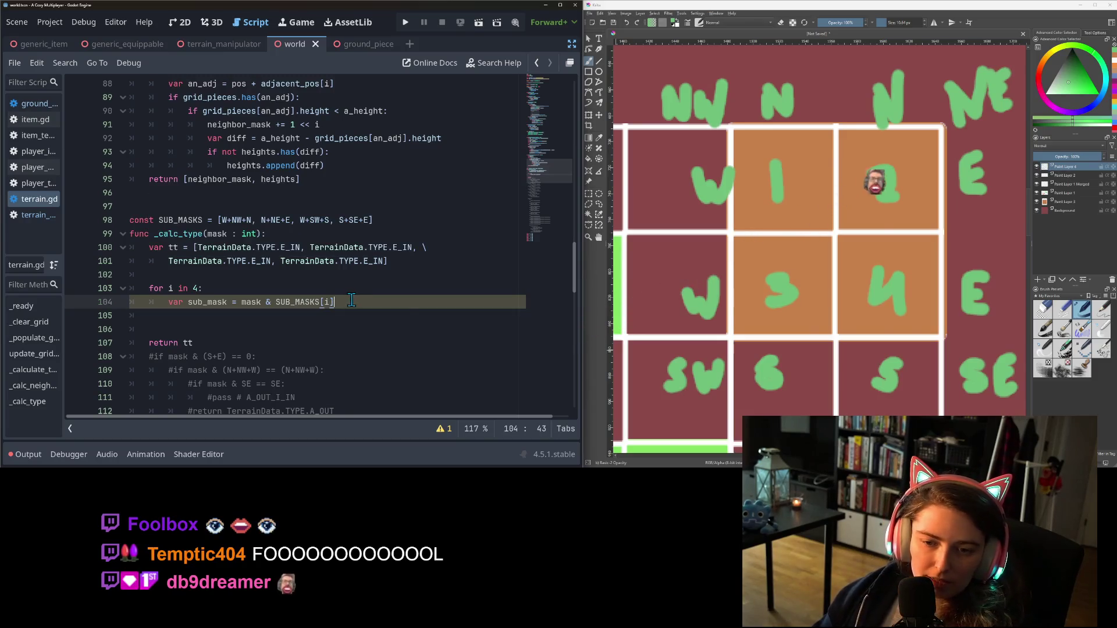
key(Return)
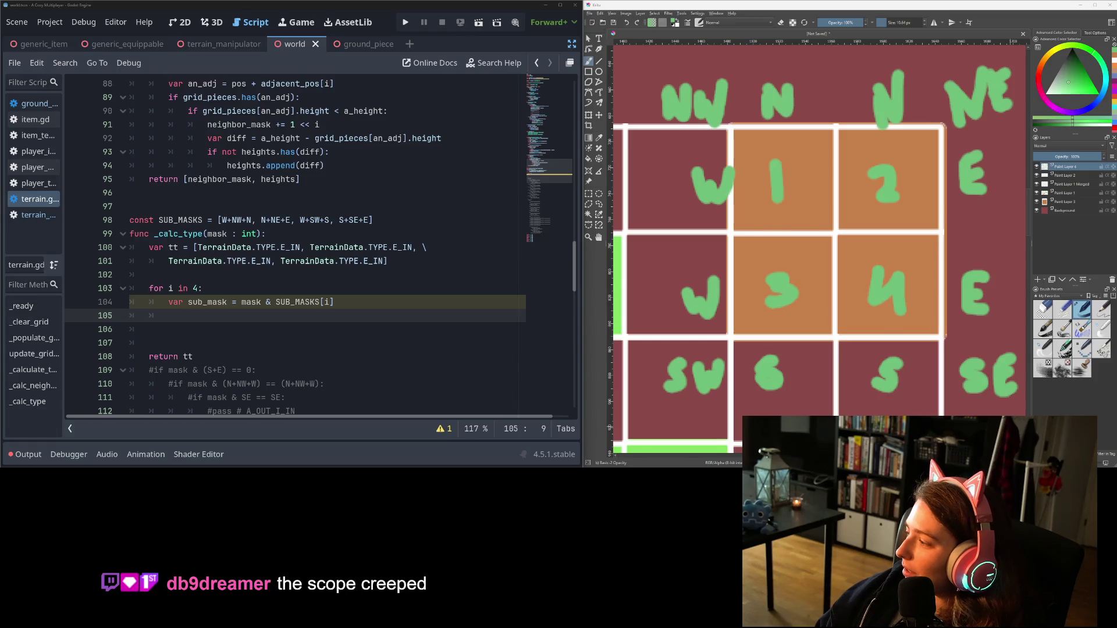
key(alt+Tab)
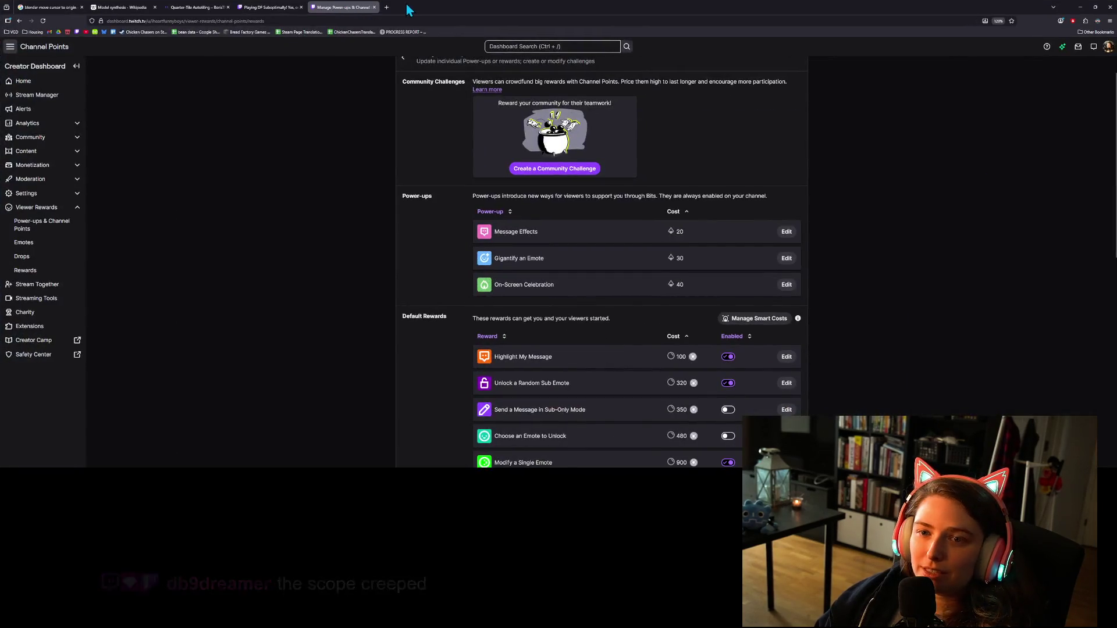
Search the web for 'steam' in a new tab and open the Steam store
key(ctrl+t)
text(steam)
key(Return)
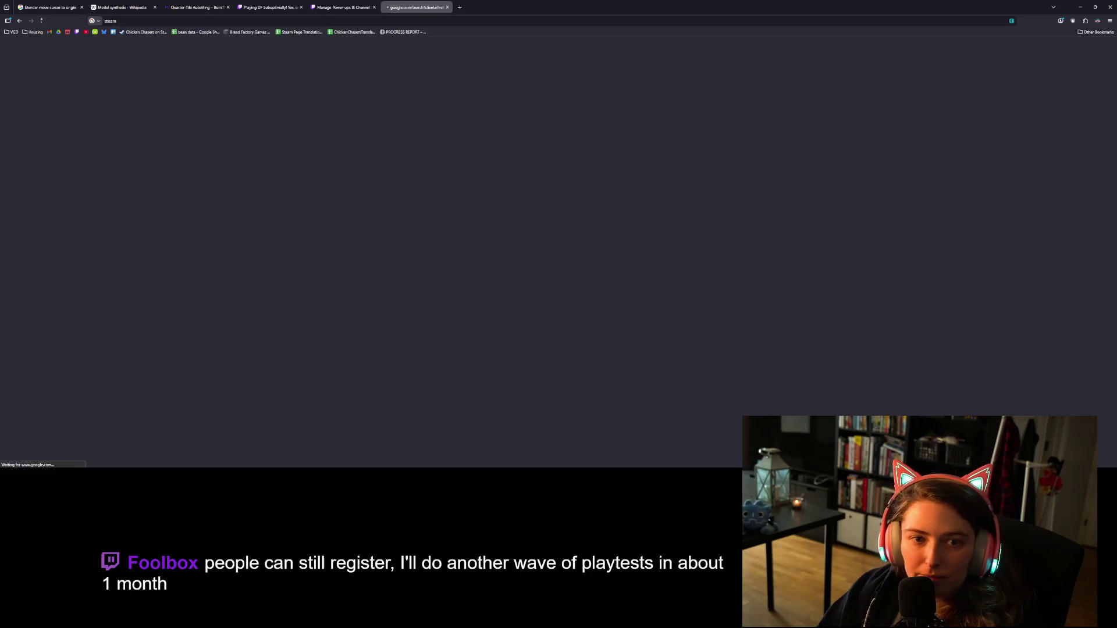
click(185, 146)
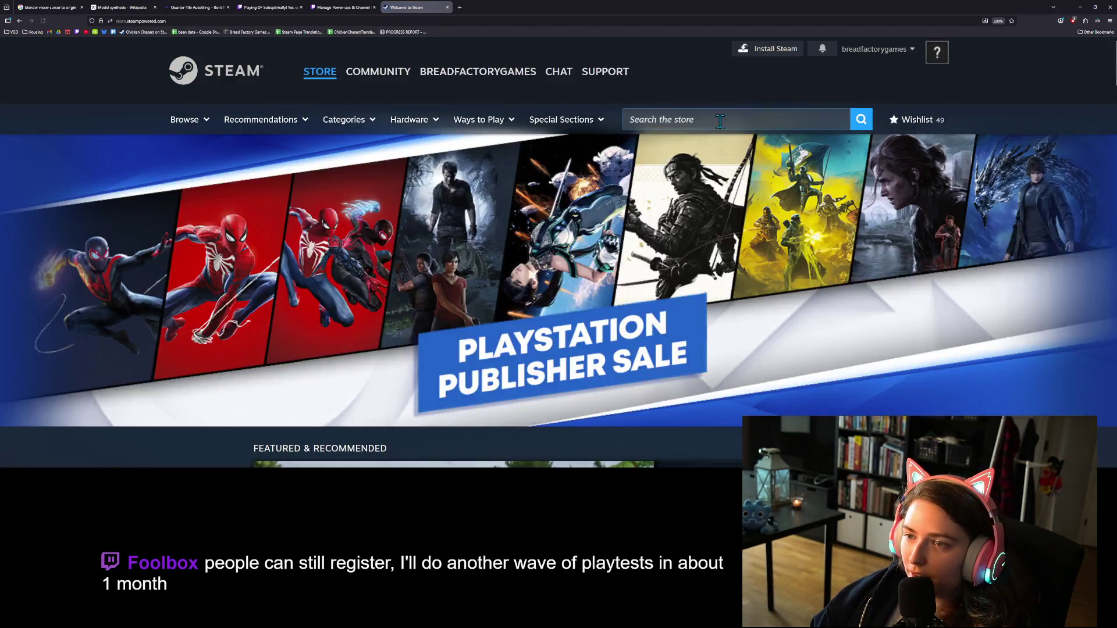
Search the Steam store for scopecreep and open the SCOPECREEP page
click(698, 120)
text(scop)
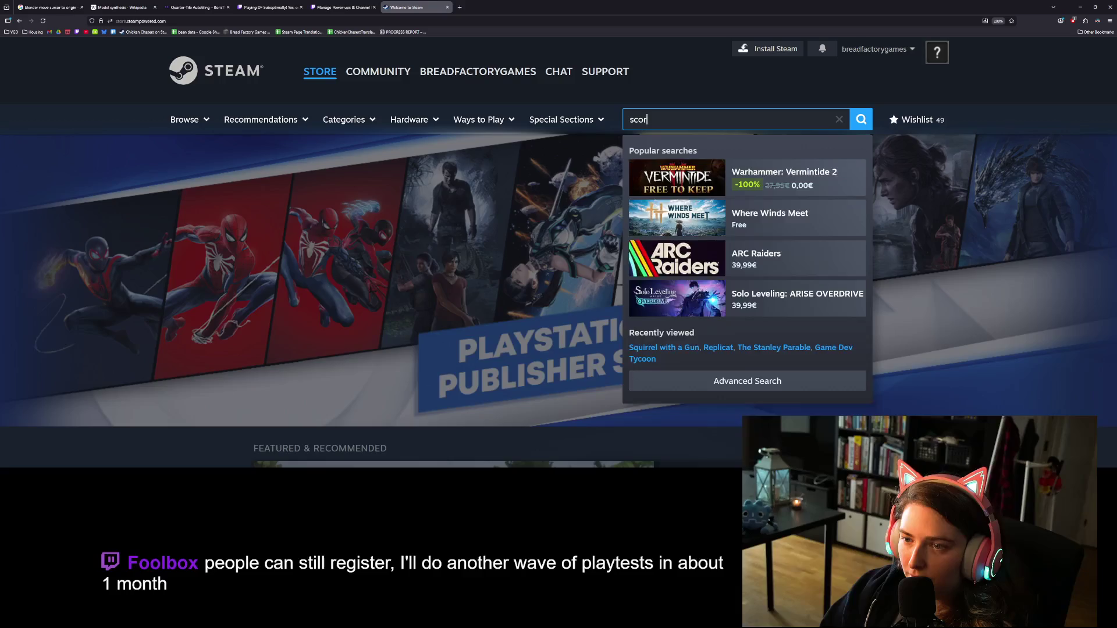
text(ecr)
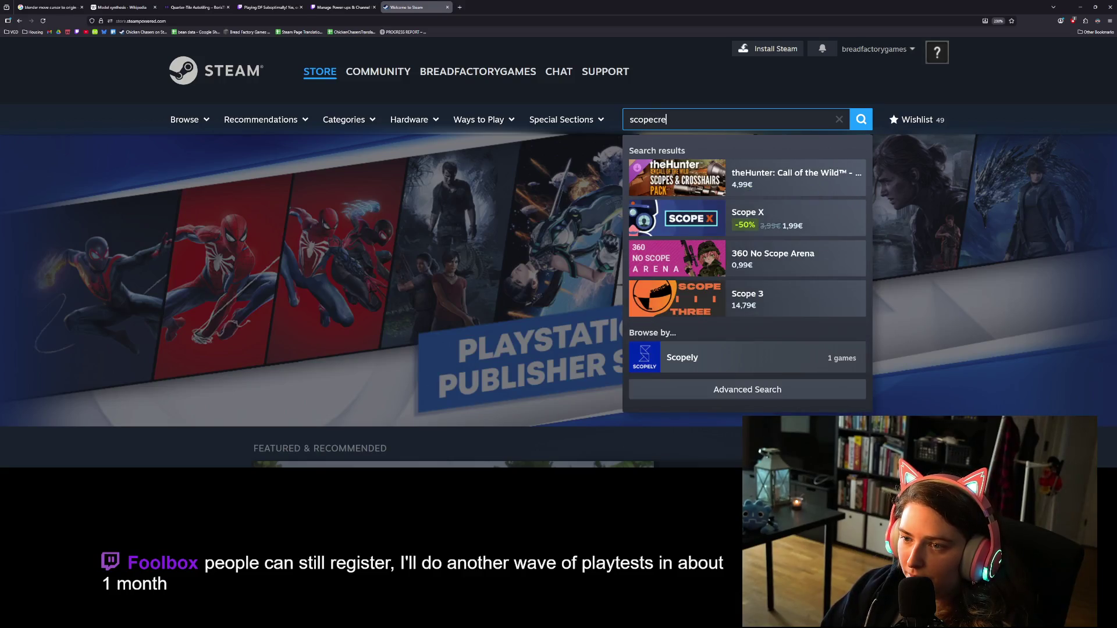
text(ep)
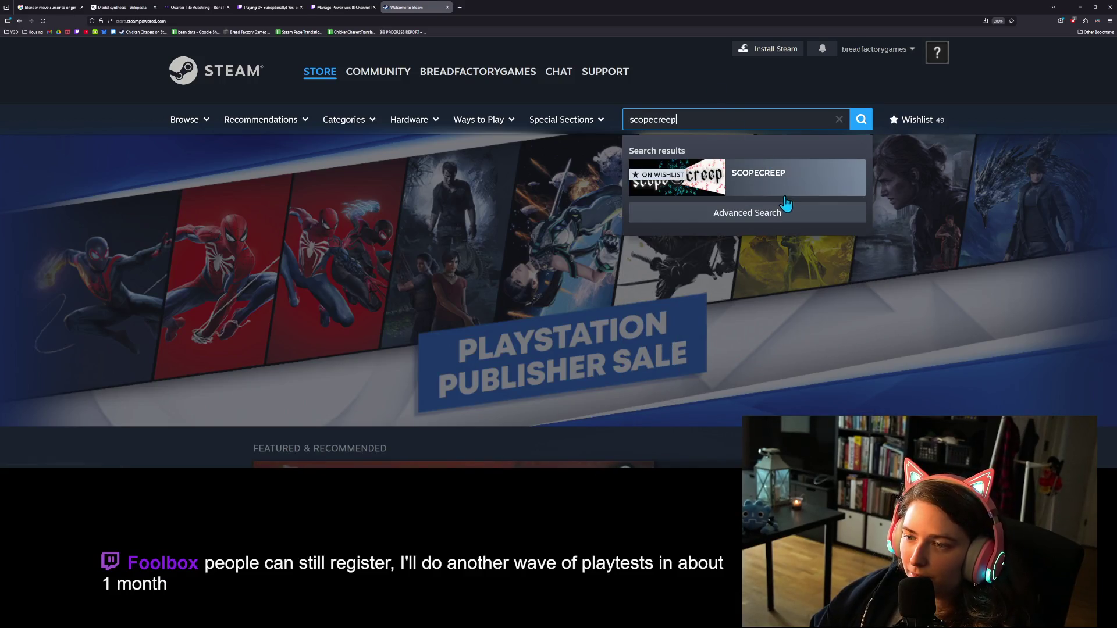
click(788, 200)
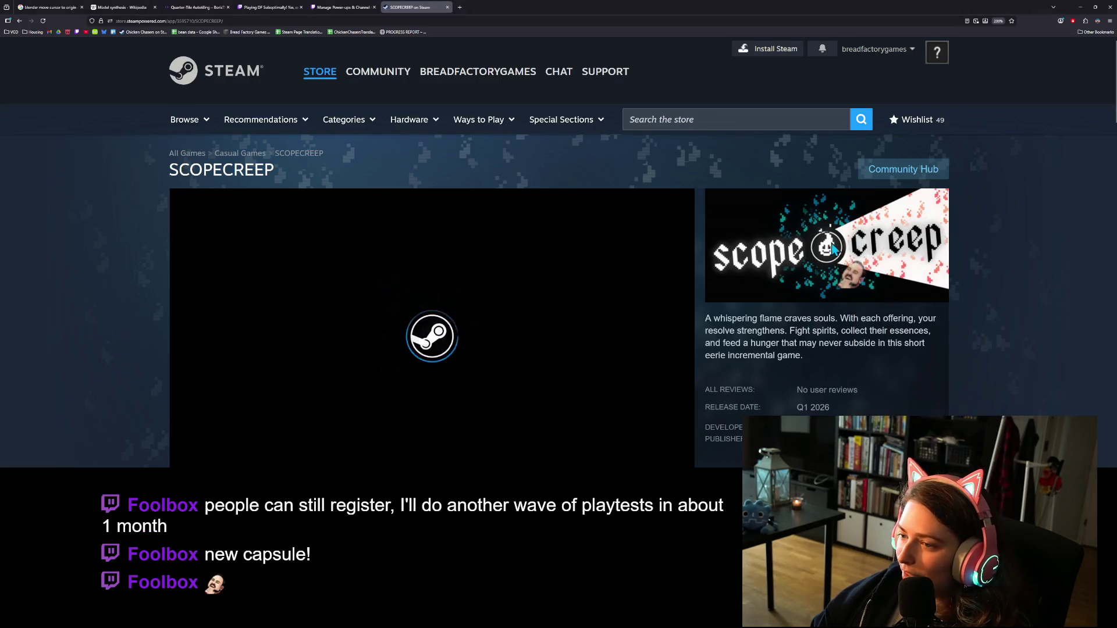
Pause the autoplaying SCOPECREEP trailer and select the page's web address
scroll(127, 261, down, 1)
scroll(128, 261, down, 1)
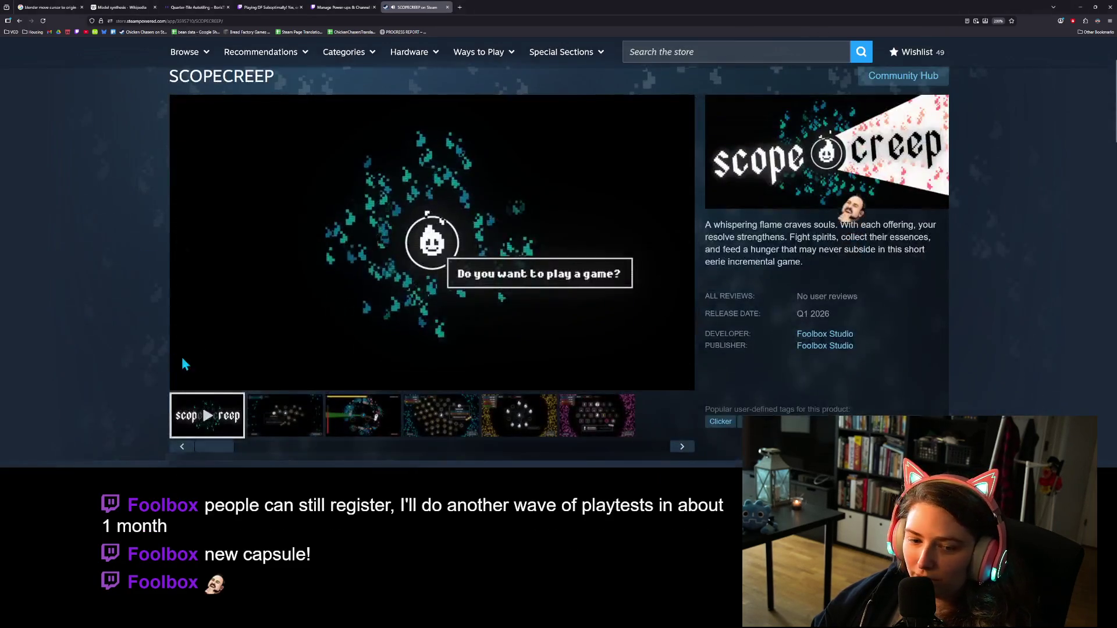
click(184, 378)
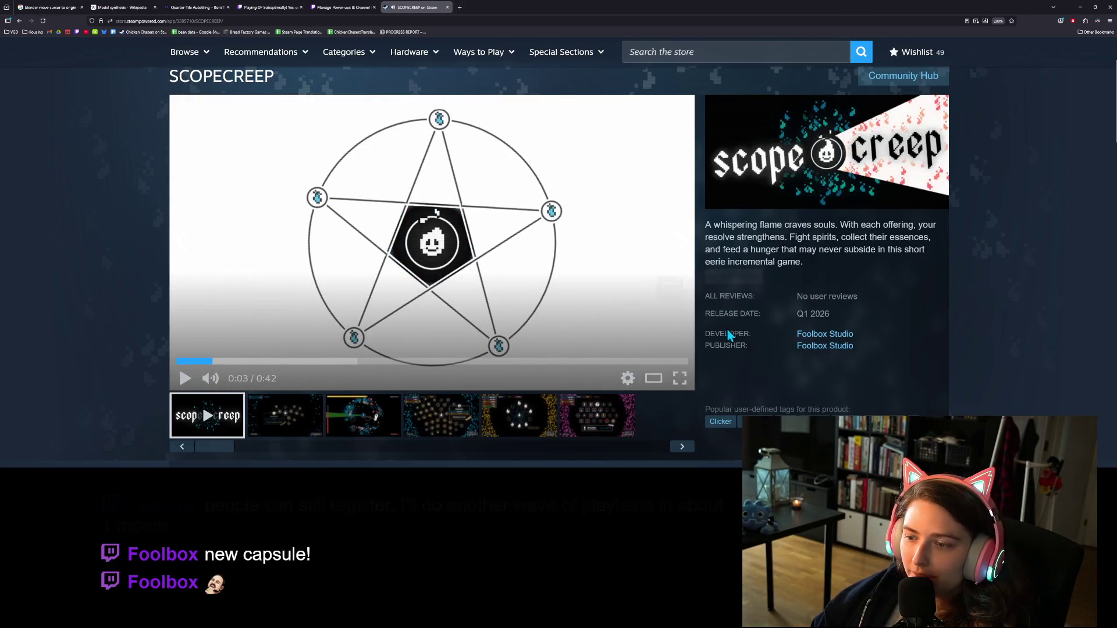
click(714, 20)
click(1031, 279)
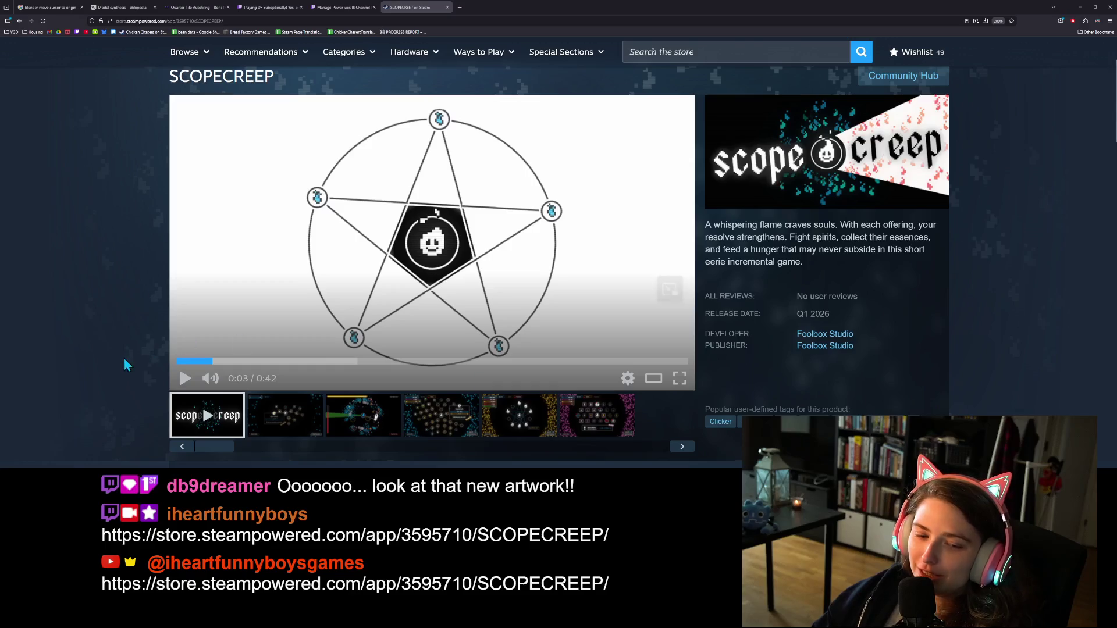
Play the SCOPECREEP trailer and open it in the trailers and screenshots viewer
scroll(124, 358, down, 4)
scroll(134, 358, up, 2)
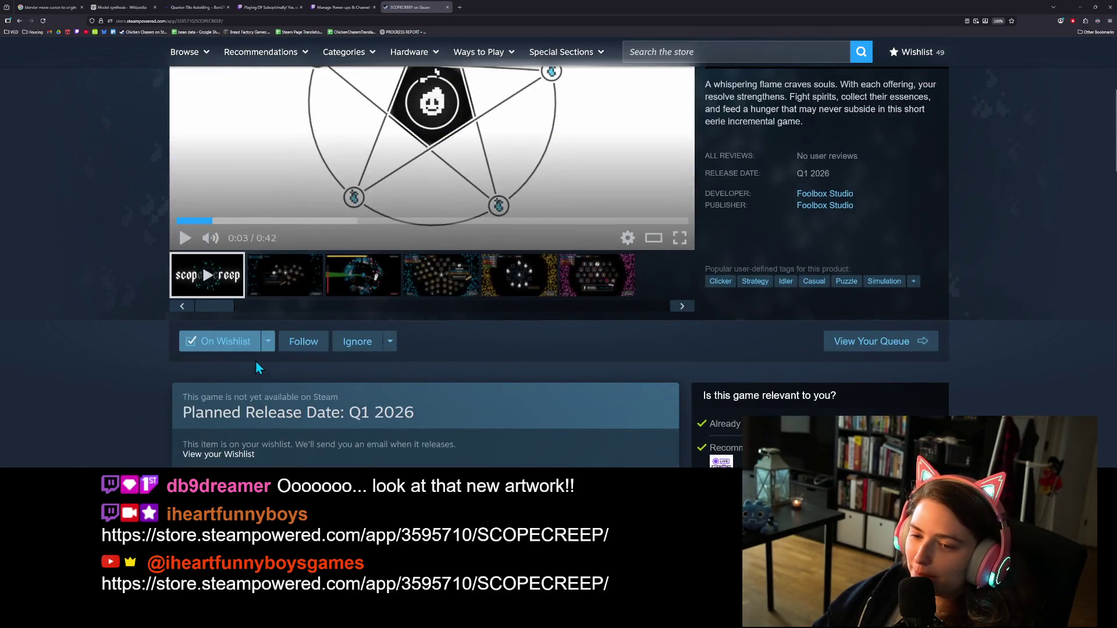
scroll(273, 373, up, 2)
scroll(151, 375, up, 2)
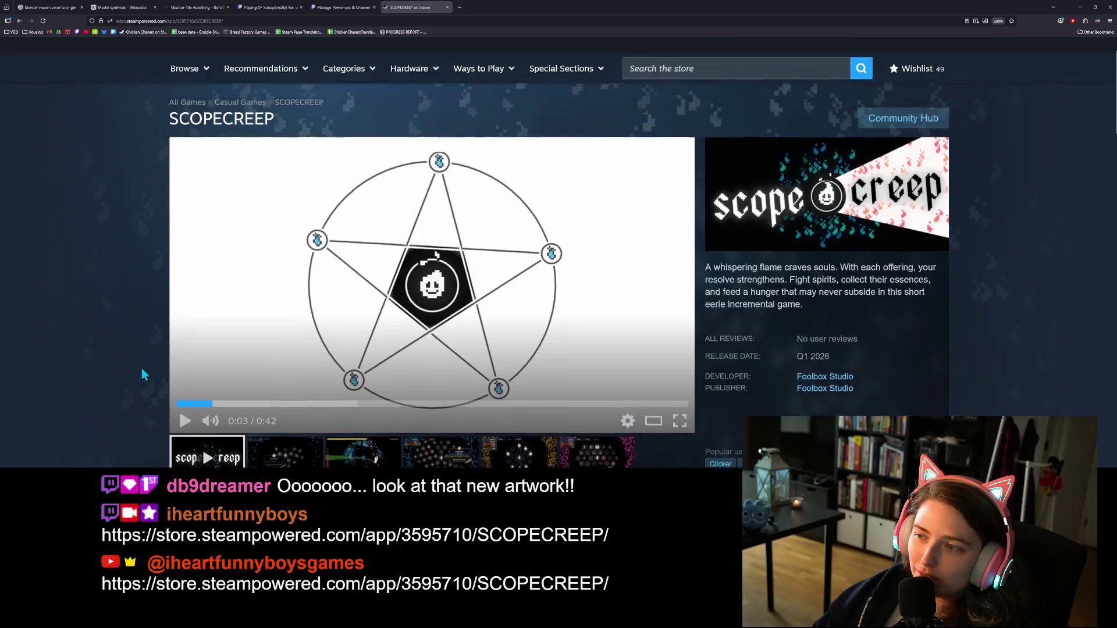
scroll(145, 369, down, 1)
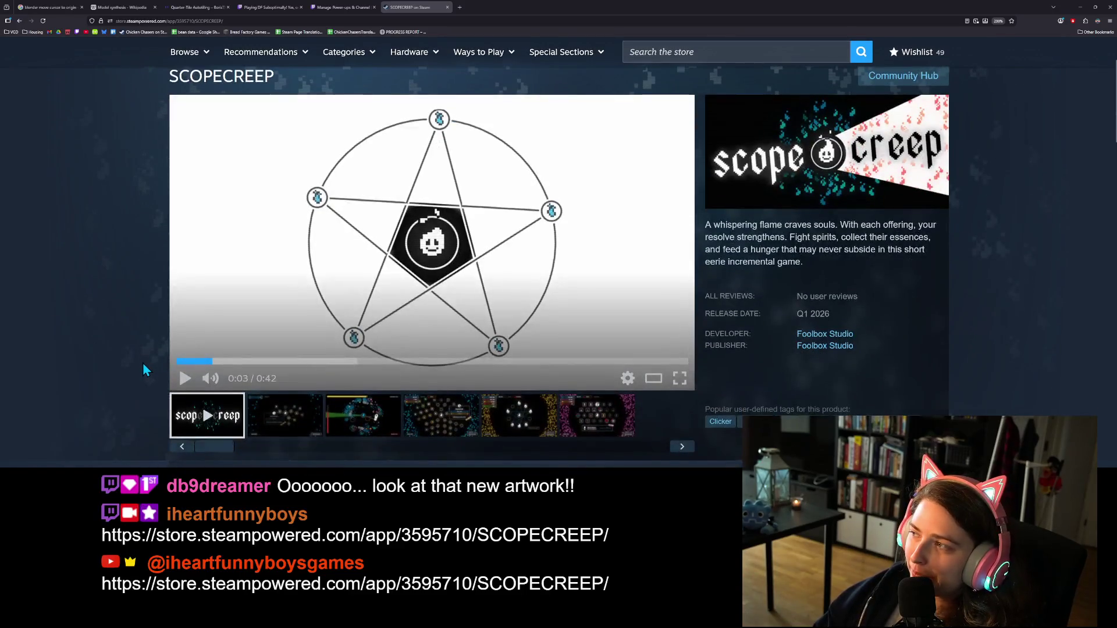
click(181, 382)
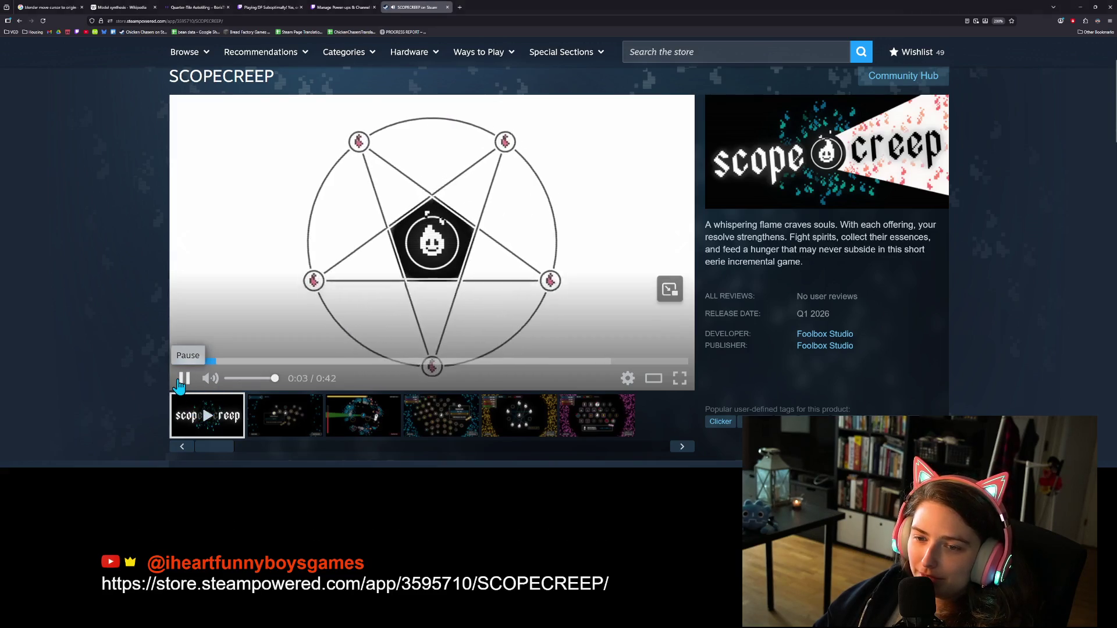
click(654, 378)
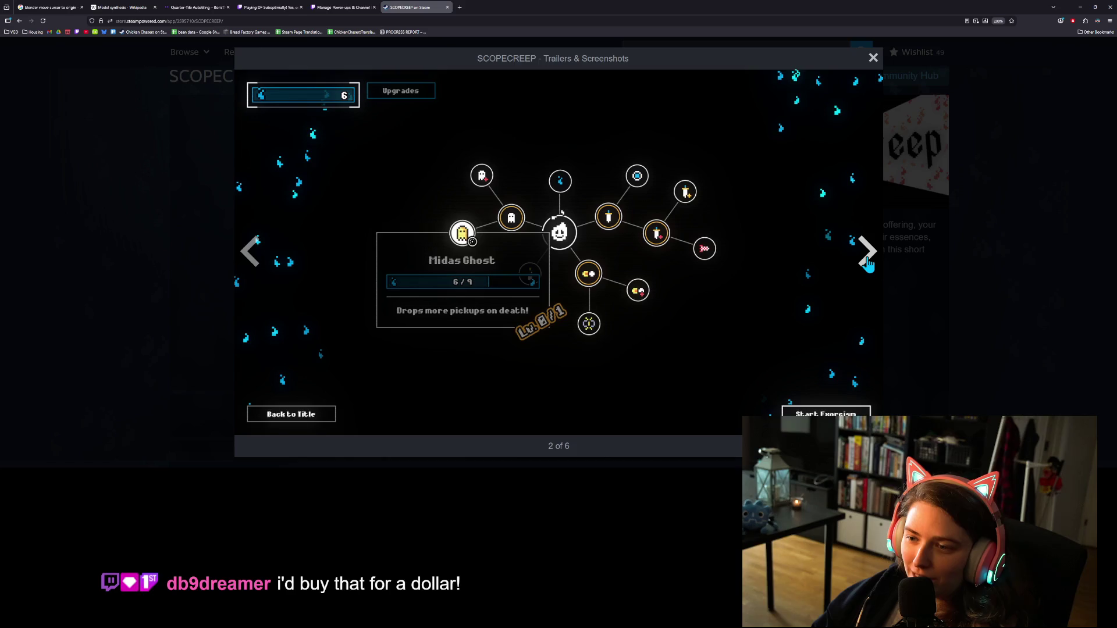
Step through every screenshot back to the trailer, then close the viewer
click(867, 256)
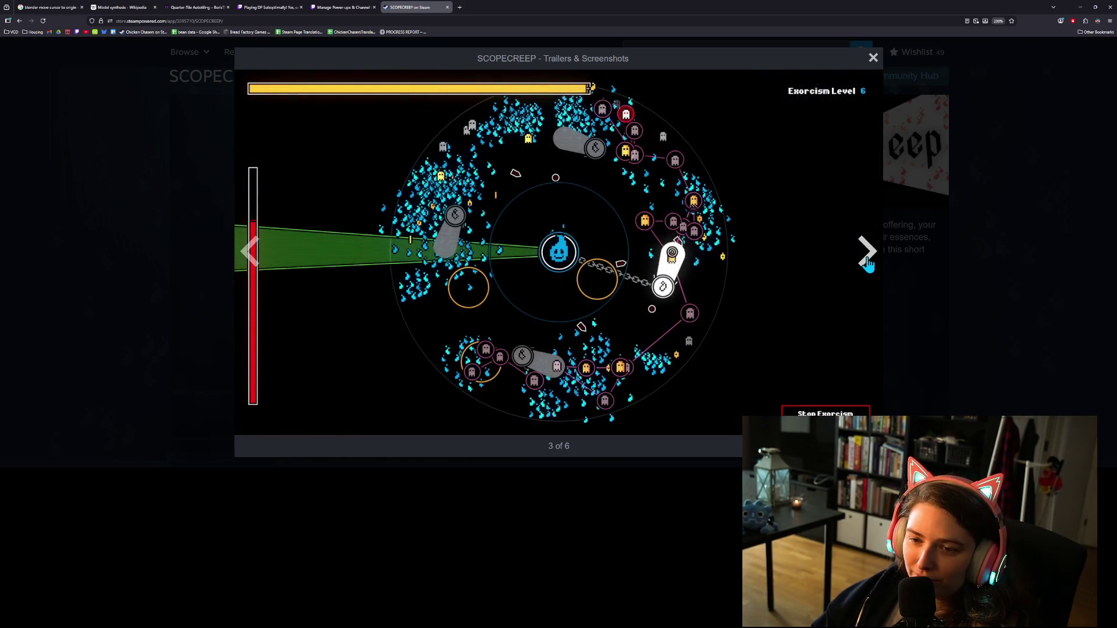
click(867, 256)
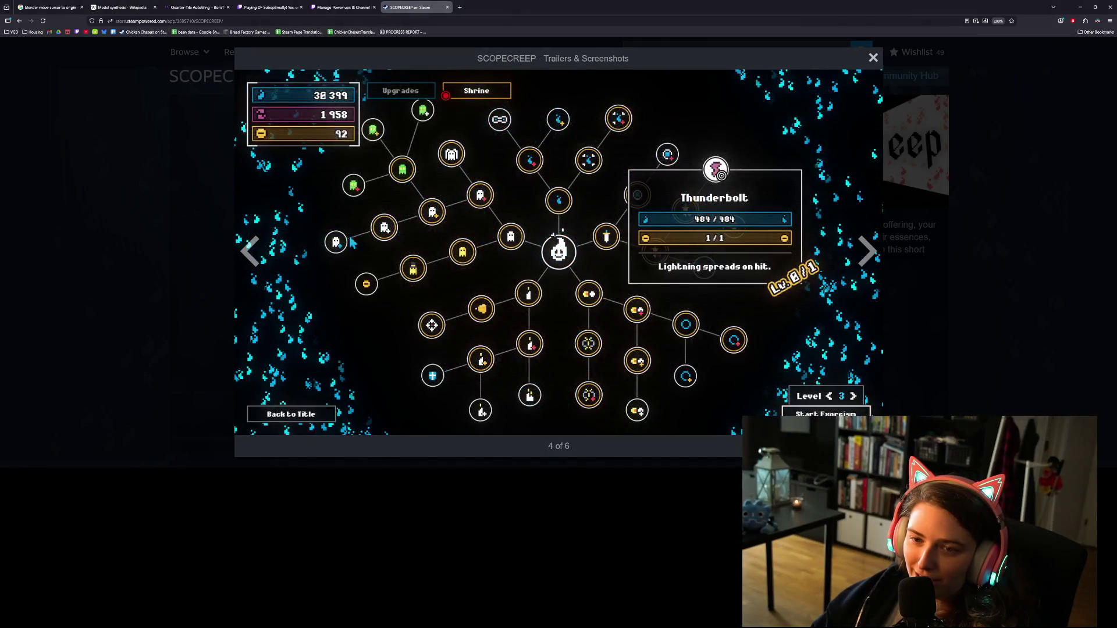
click(866, 256)
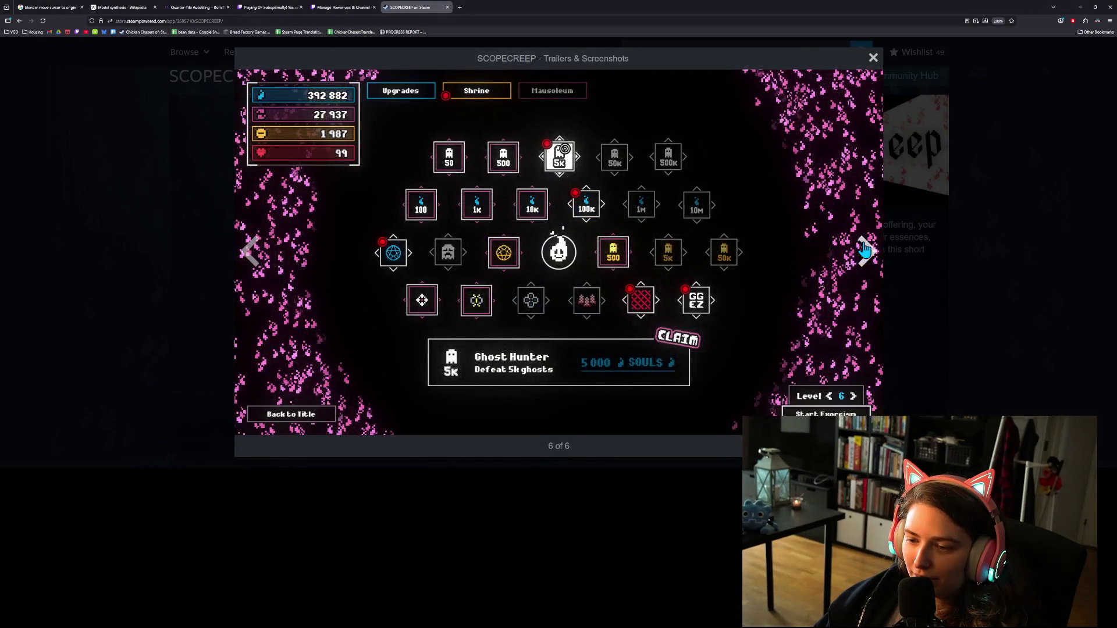
click(865, 249)
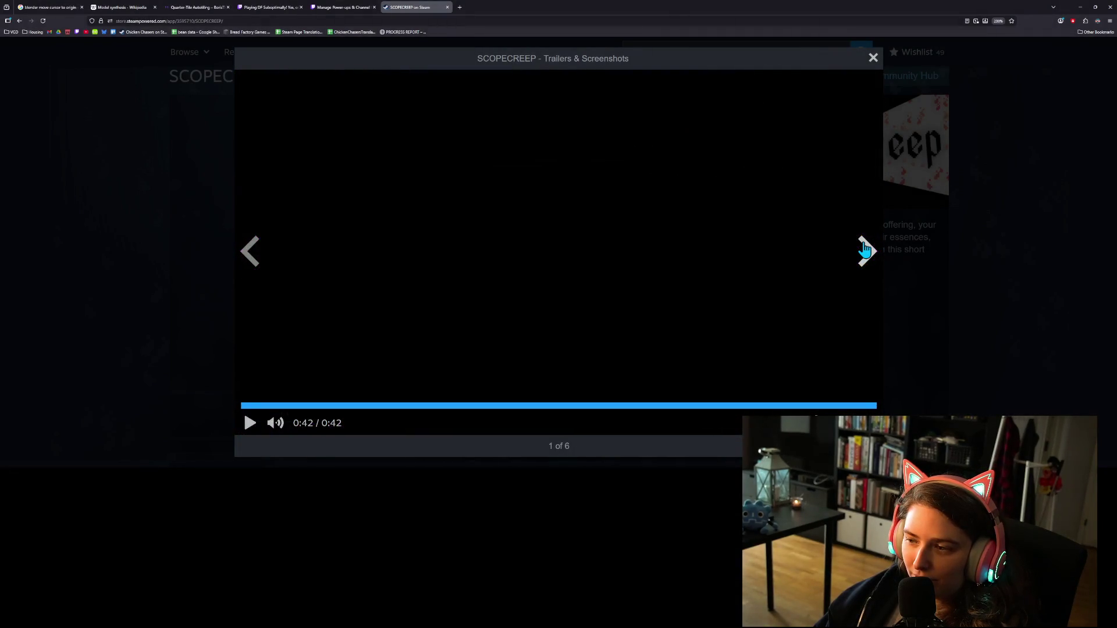
click(872, 56)
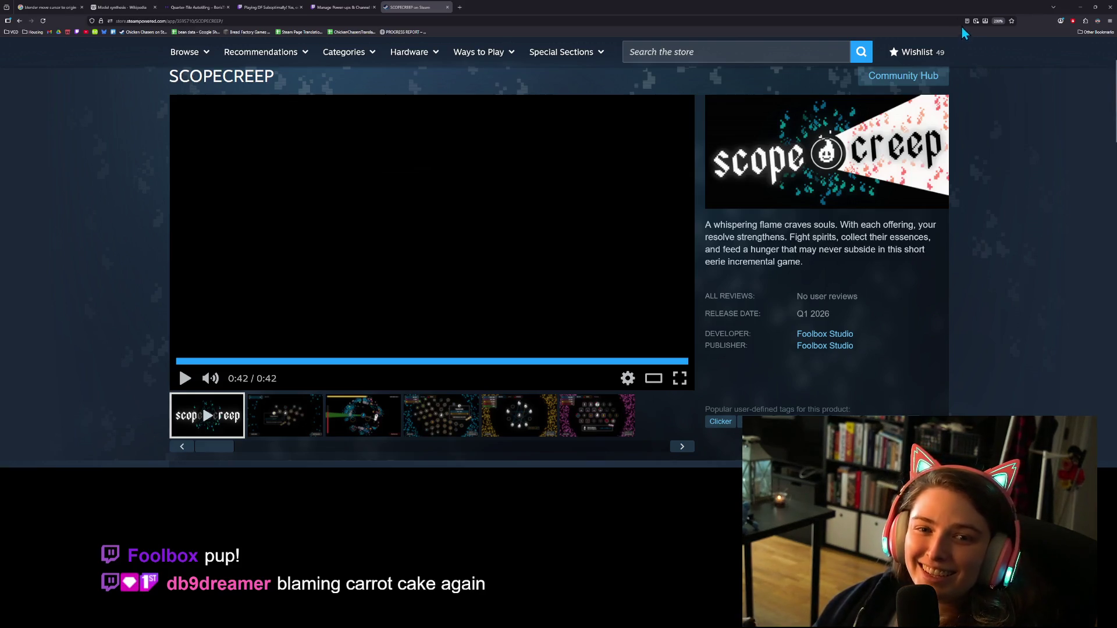
Check the Quarter-Tile Autotiling article, minimize the browser, and return to the sub_mask line in Godot
click(1080, 8)
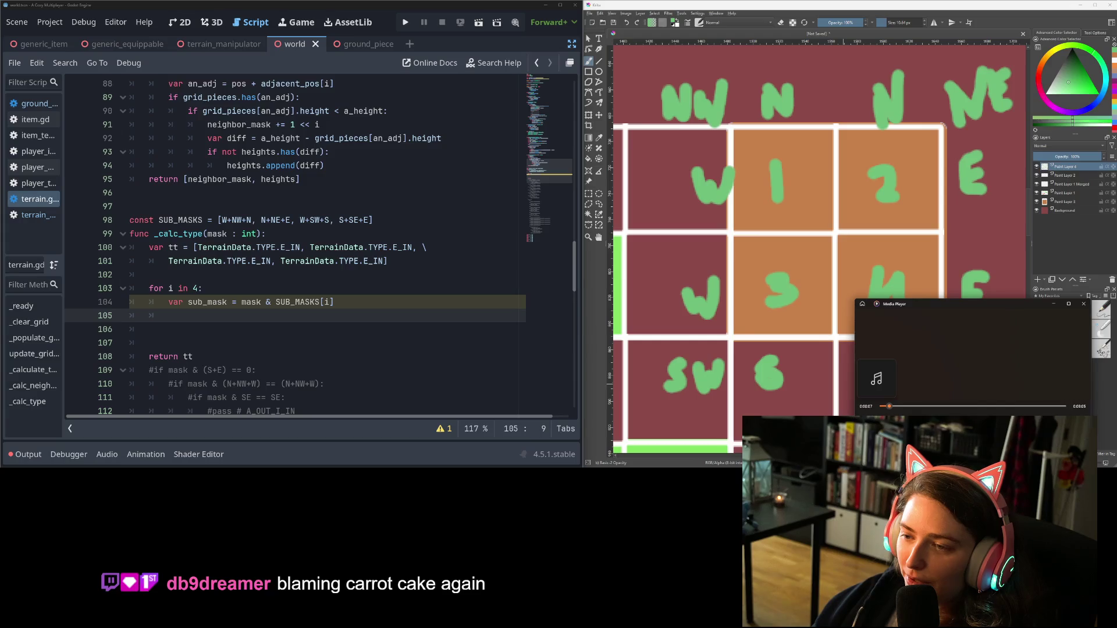
key(alt+Tab)
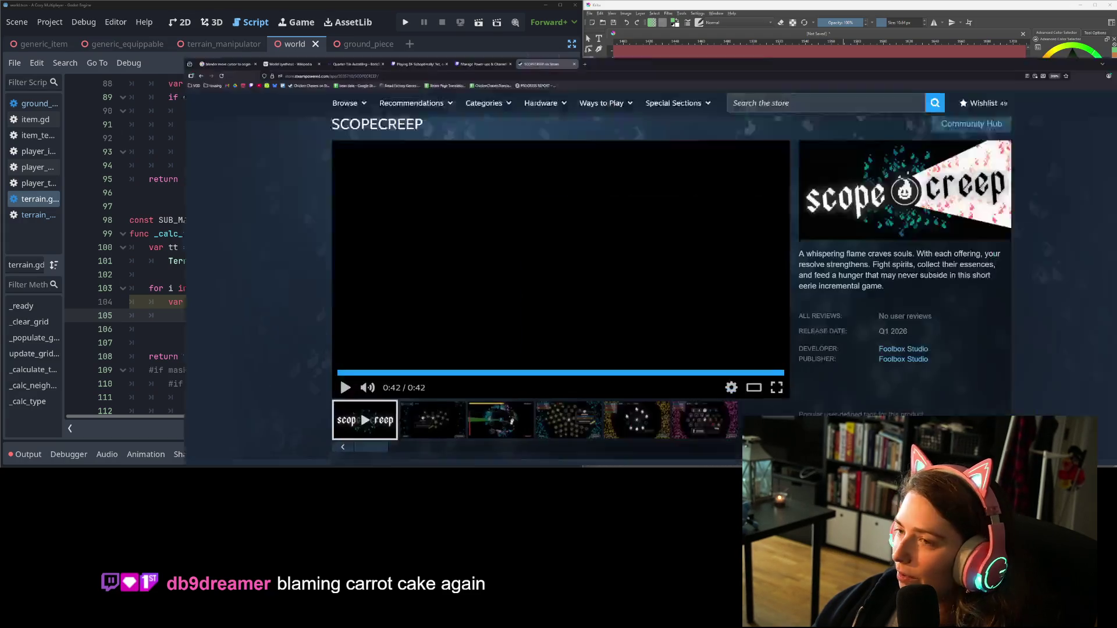
click(203, 7)
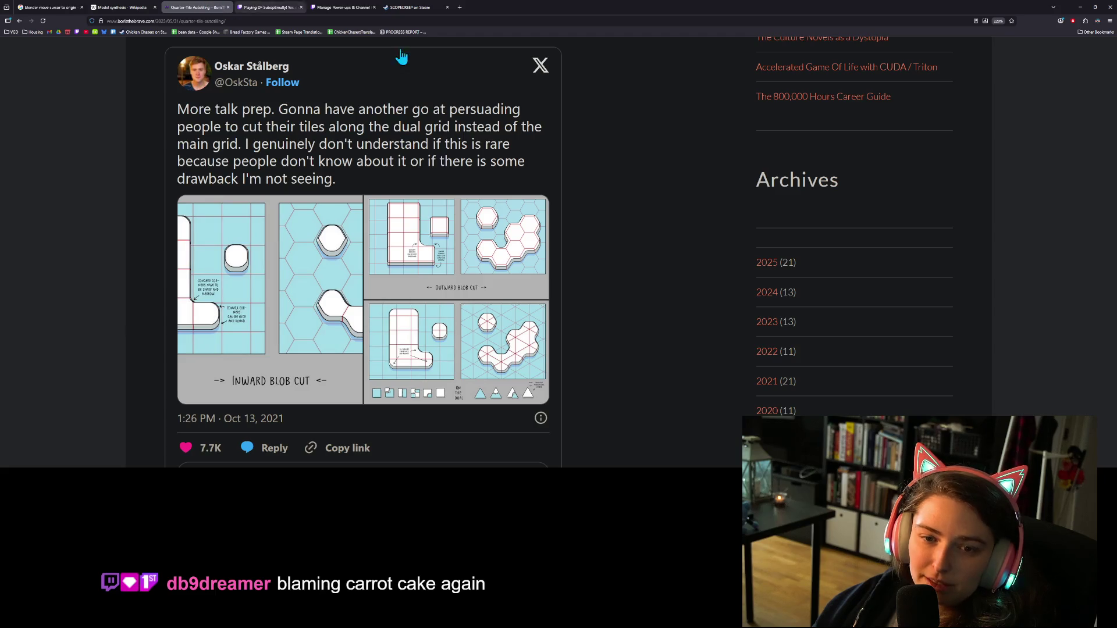
click(1079, 6)
click(348, 291)
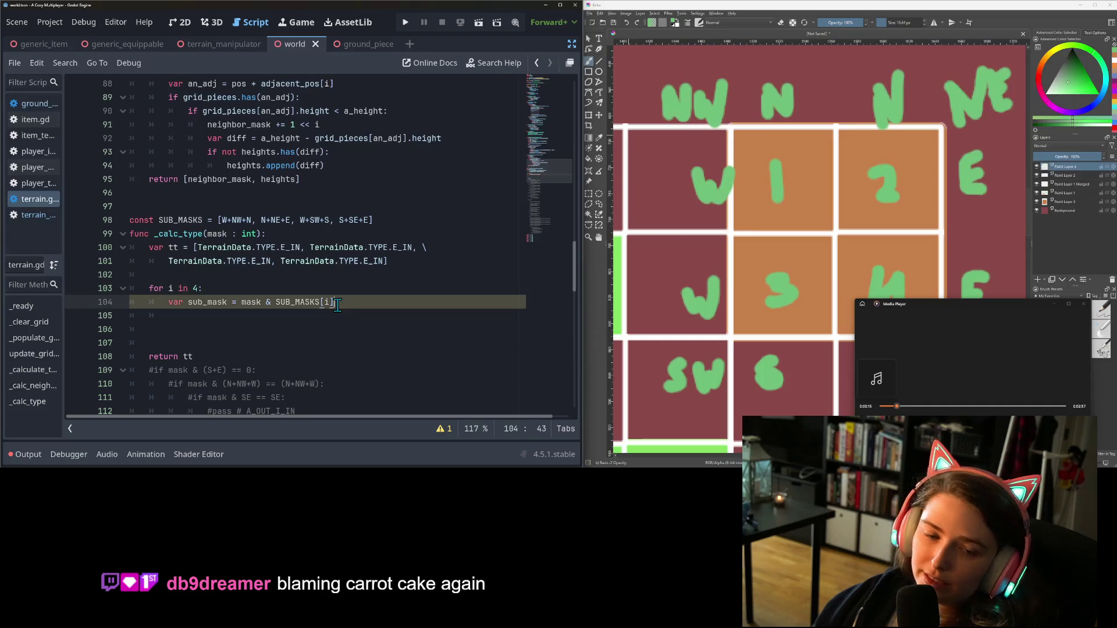
Delete the extra blank line below the sub_mask line in the _calc_type loop
key(Down)
key(Down)
key(Down)
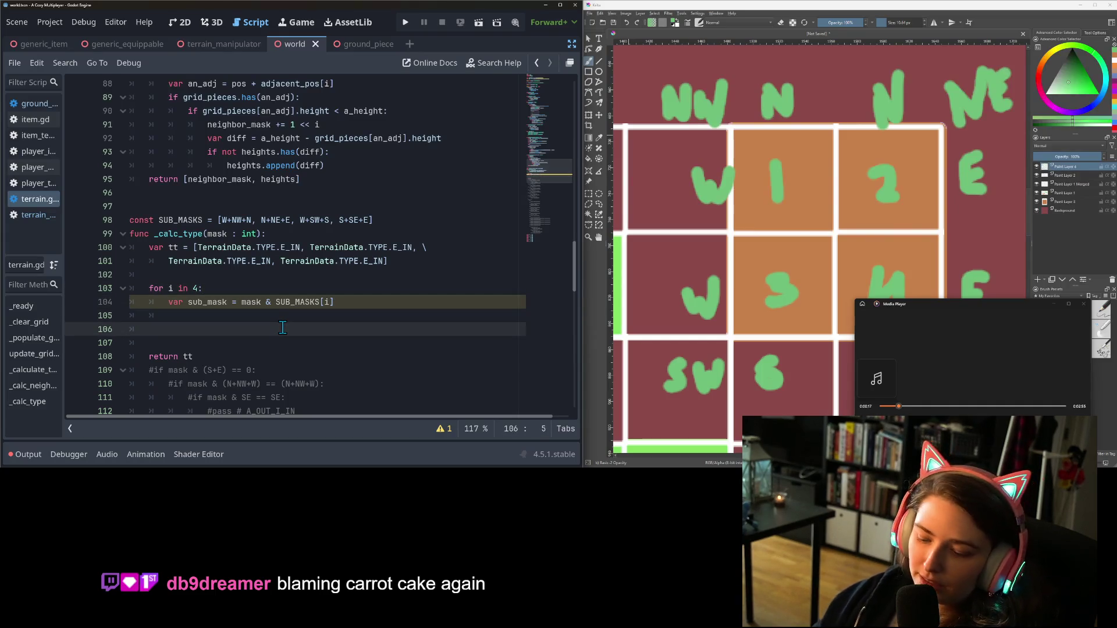
key(BackSpace)
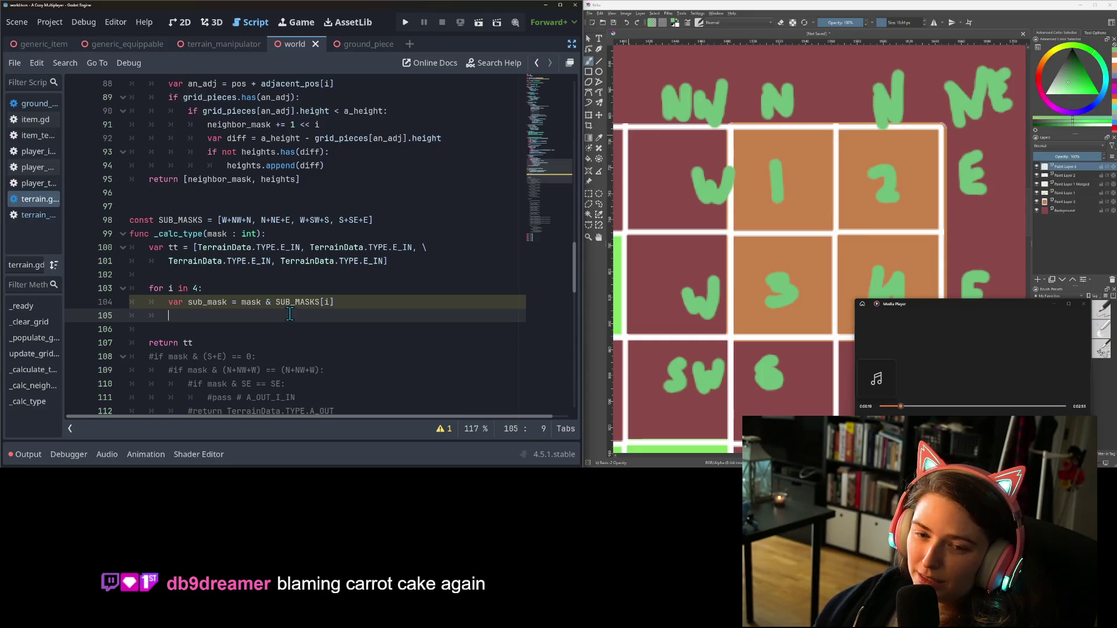
scroll(288, 314, down, 1)
scroll(289, 314, down, 1)
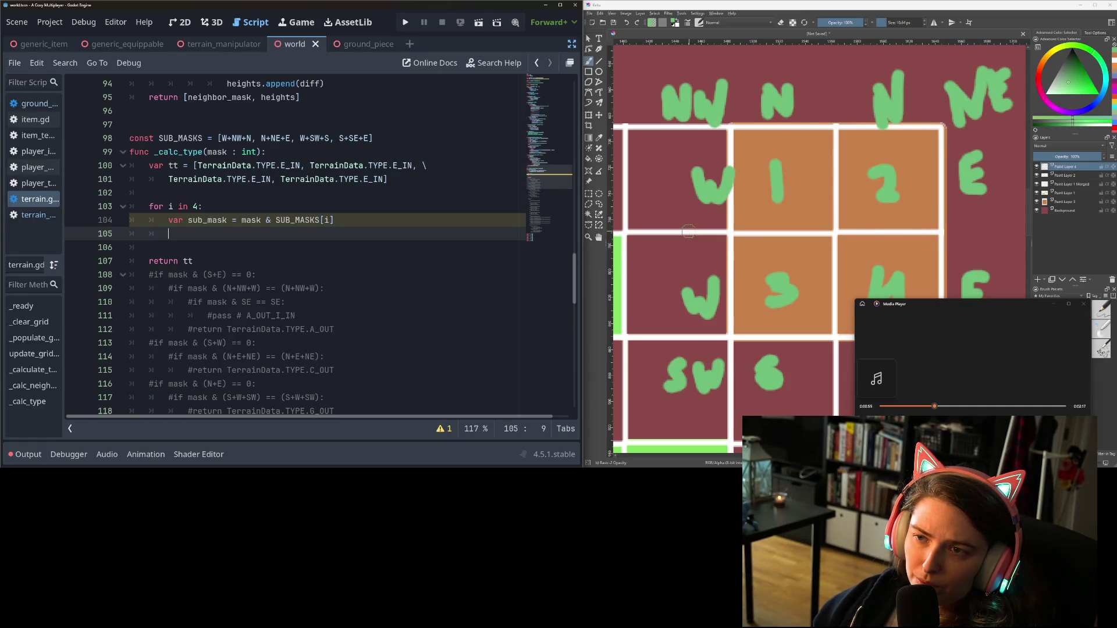
scroll(779, 160, up, 2)
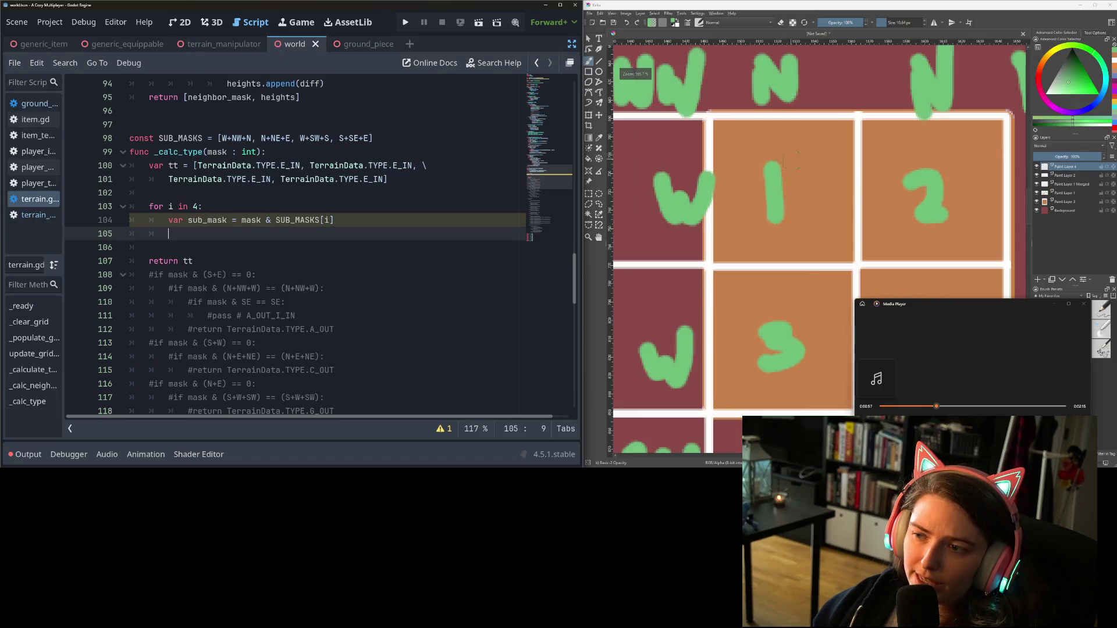
Sketch white strokes in cell 1: a rounded top-left corner, a diagonal, and short edge marks
scroll(808, 172, down, 2)
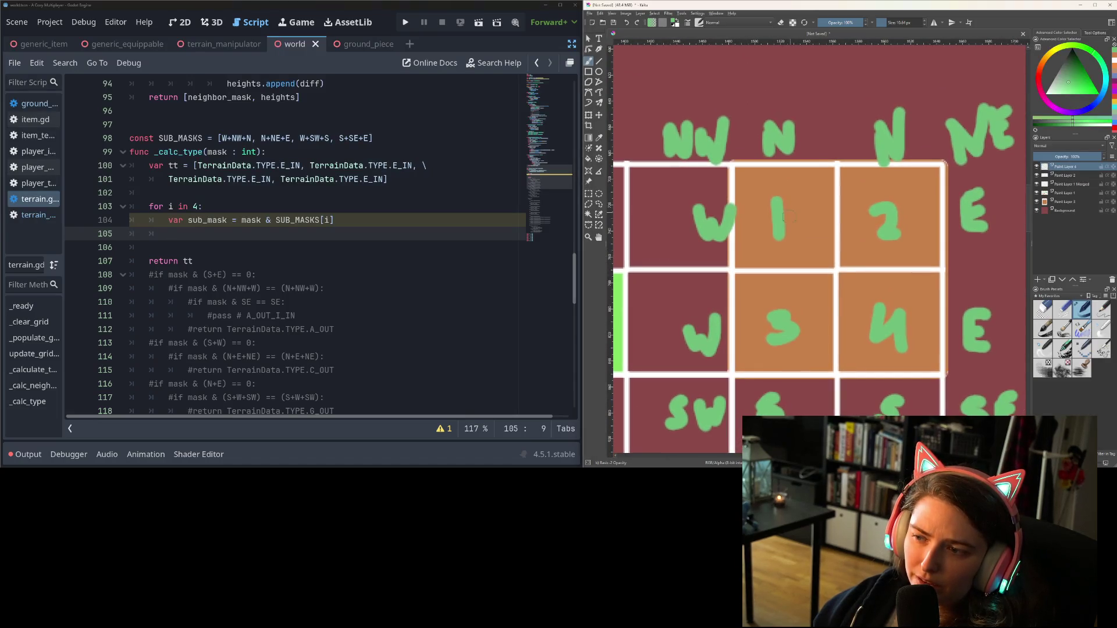
scroll(782, 215, up, 2)
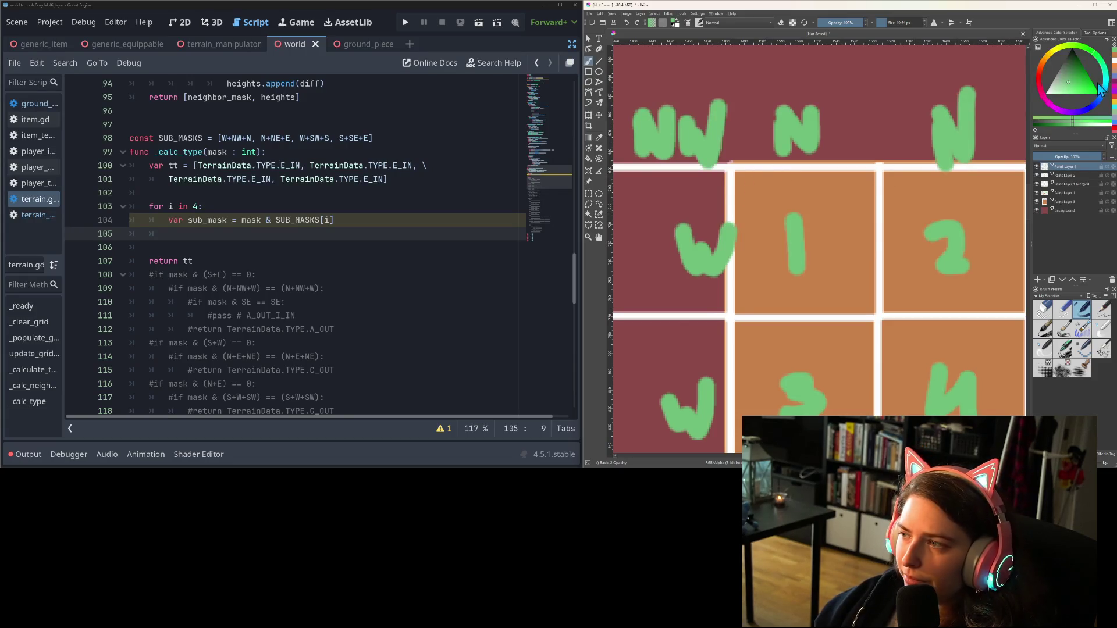
mouse_move(732, 219)
mouse_down()
mouse_move(774, 177)
mouse_move(761, 168)
mouse_up()
drag(757, 240, 851, 180)
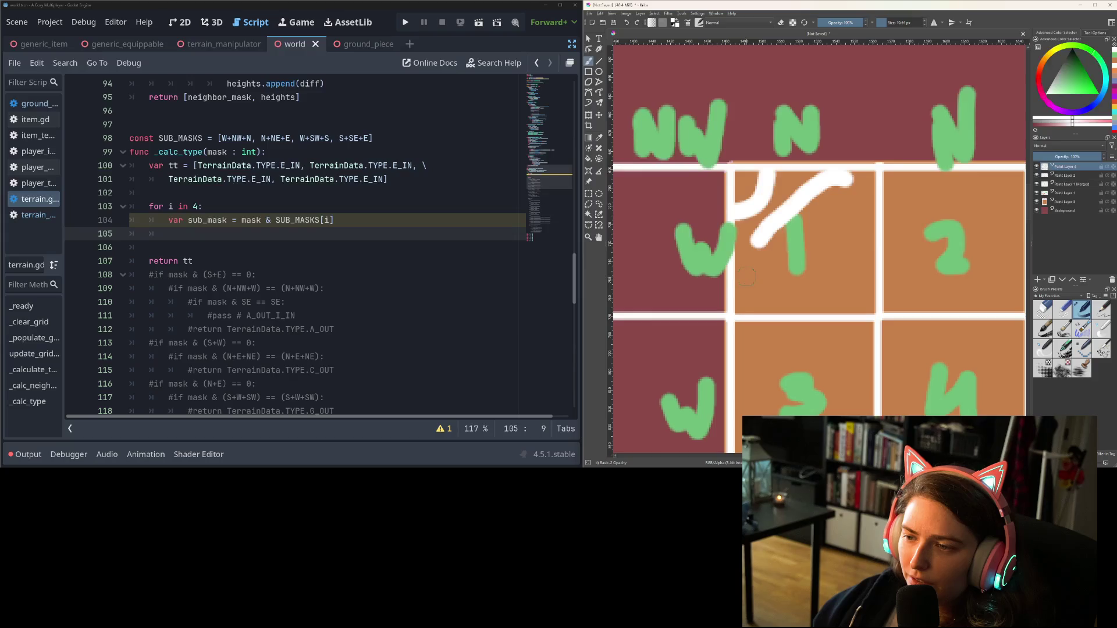
mouse_move(731, 214)
mouse_down()
mouse_move(729, 167)
mouse_move(757, 162)
mouse_move(721, 160)
mouse_move(729, 214)
mouse_up()
key(ctrl+z)
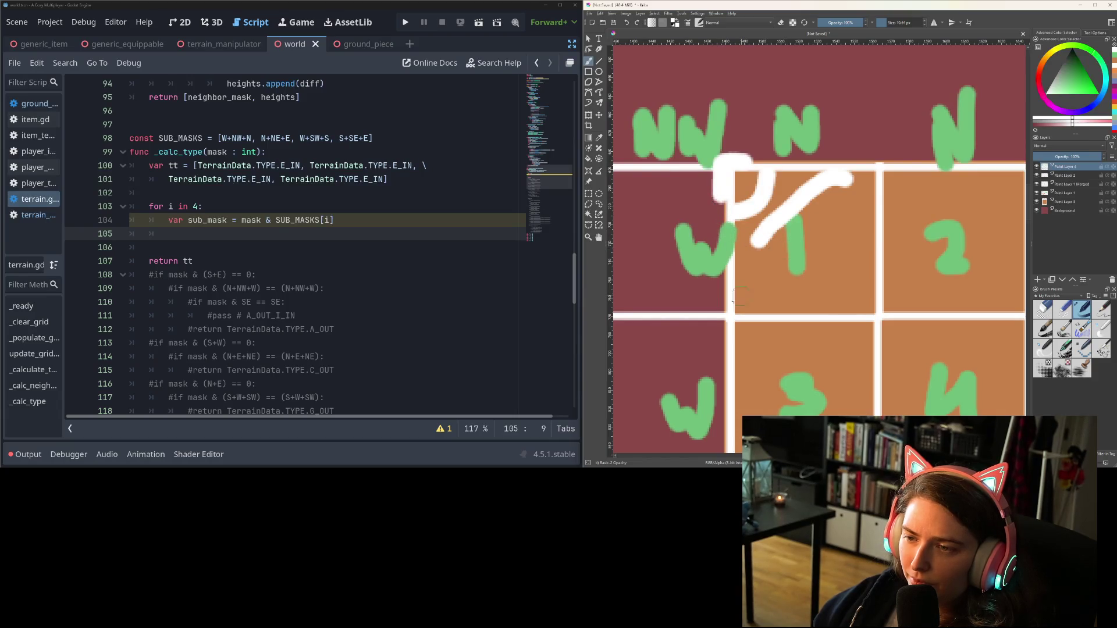
drag(743, 263, 743, 306)
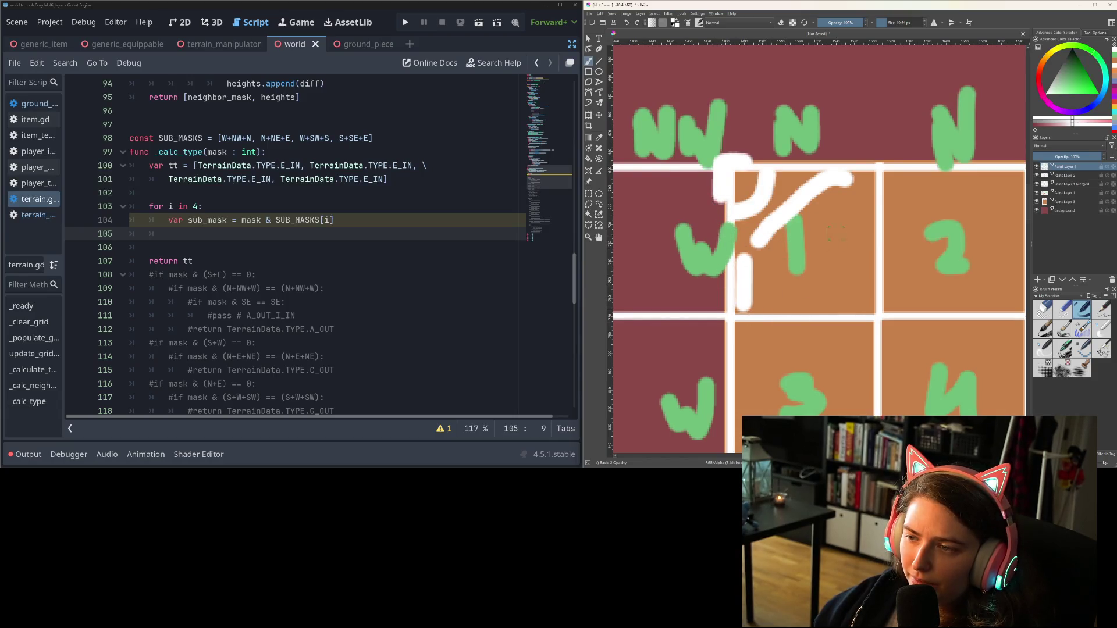
drag(820, 205, 866, 207)
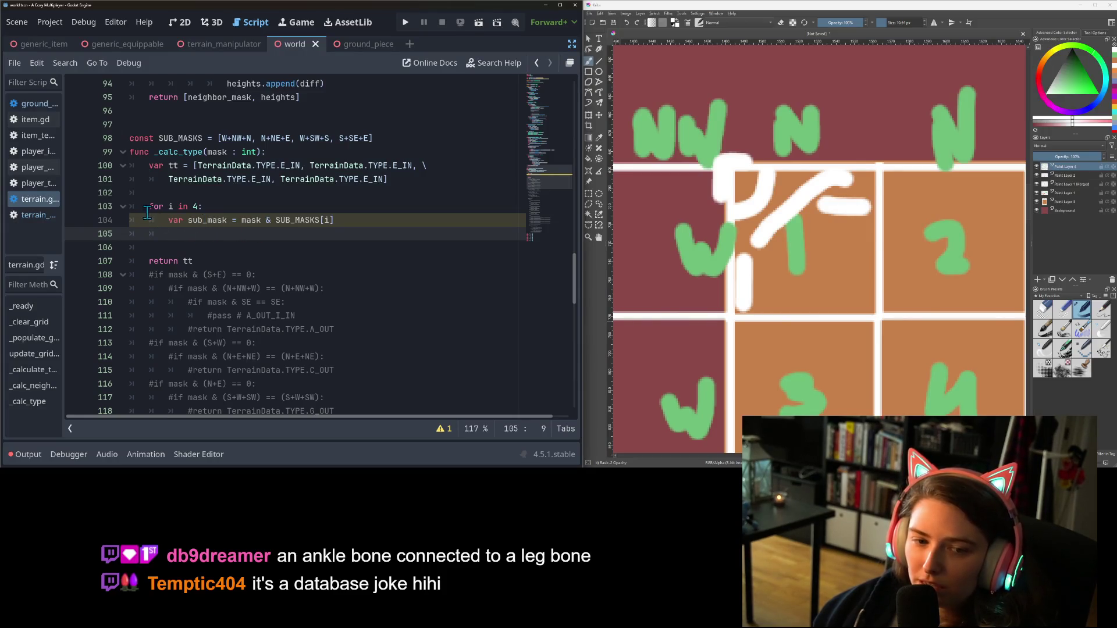
Select the for loop and its sub_mask line on lines 103–105 of _calc_type
click(191, 221)
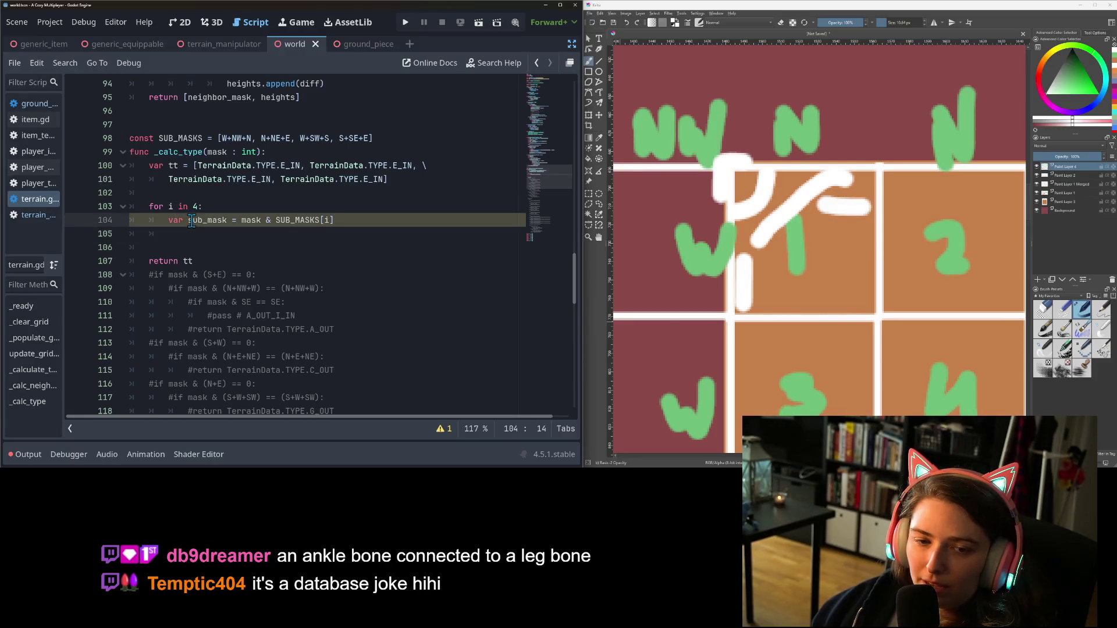
click(270, 231)
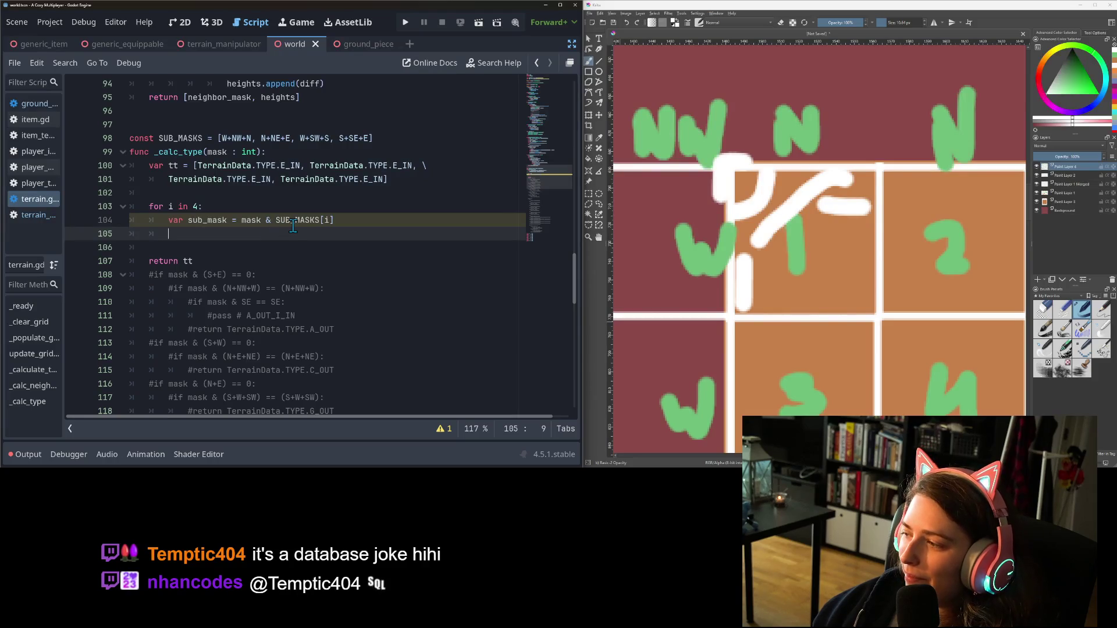
mouse_move(290, 227)
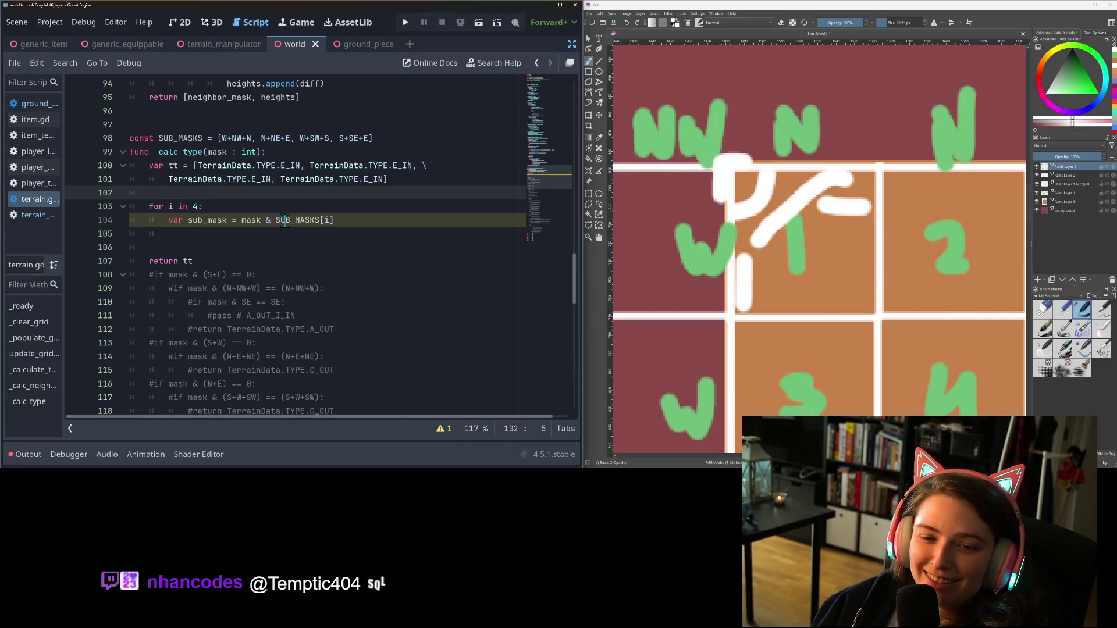
click(150, 197)
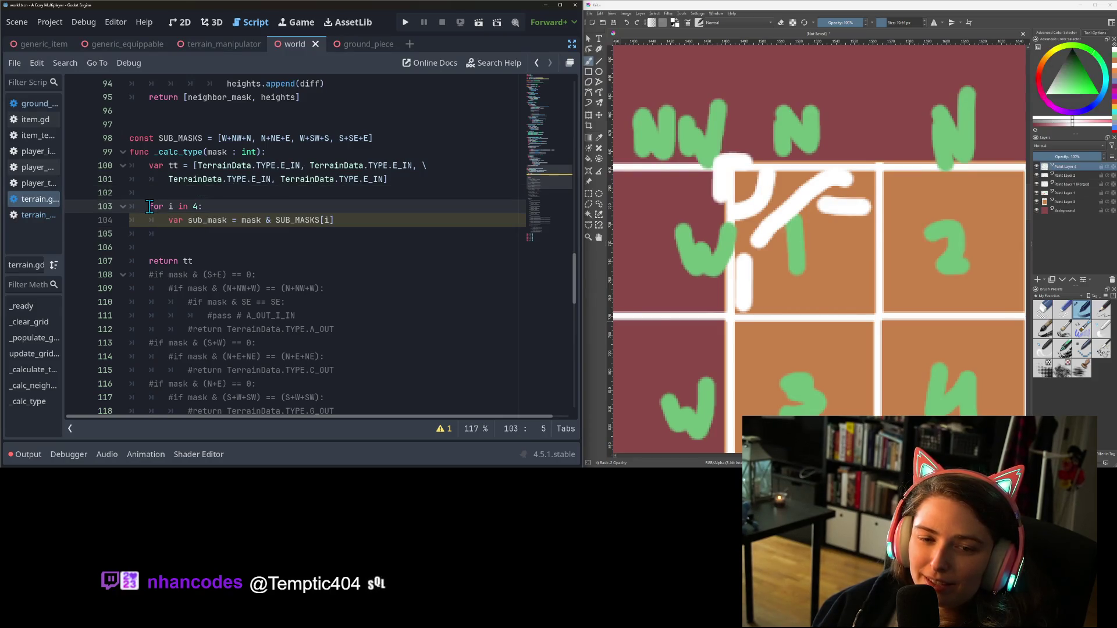
click(169, 220)
mouse_move(149, 207)
mouse_down()
mouse_move(174, 210)
mouse_move(188, 232)
mouse_up()
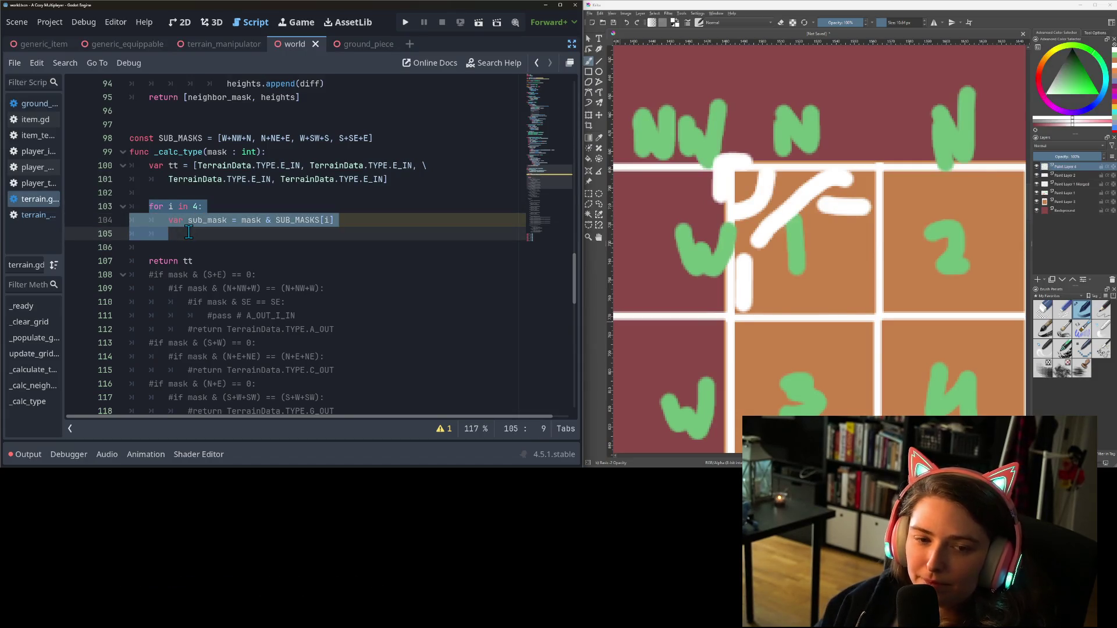
Replace the for loop with a 'var i = 0' declaration above the sub_mask line
key(BackSpace)
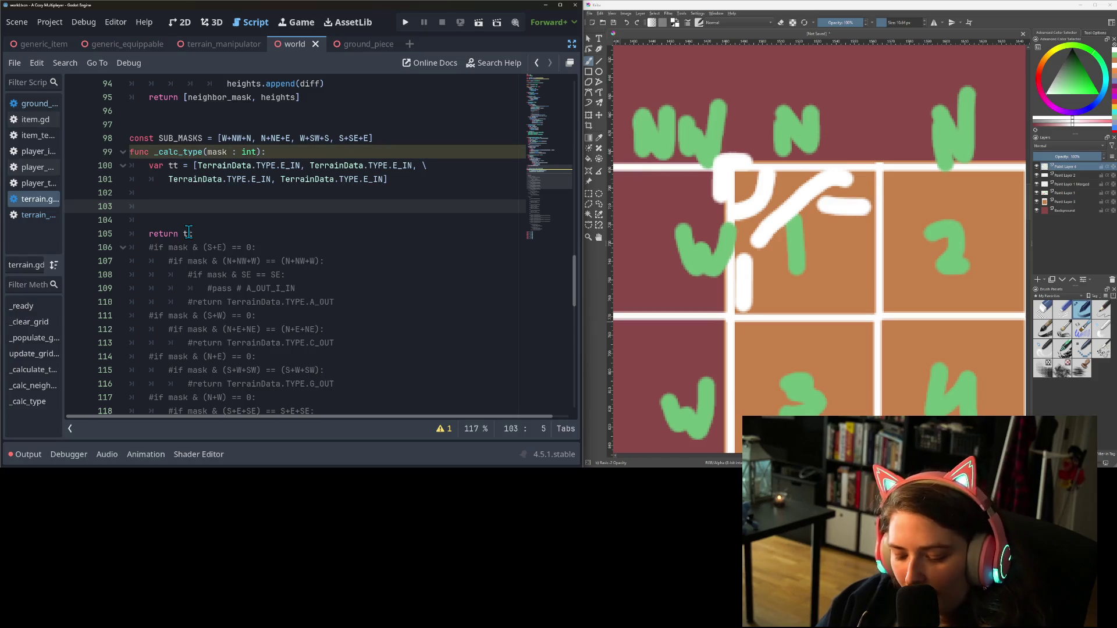
text(var i = 1)
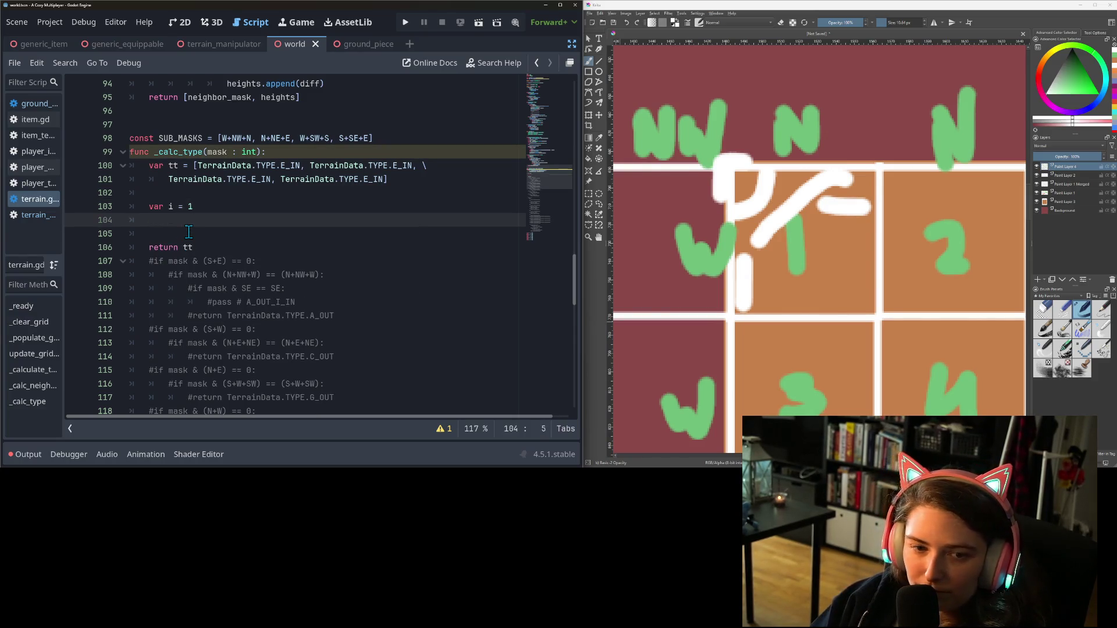
key(shift+Home)
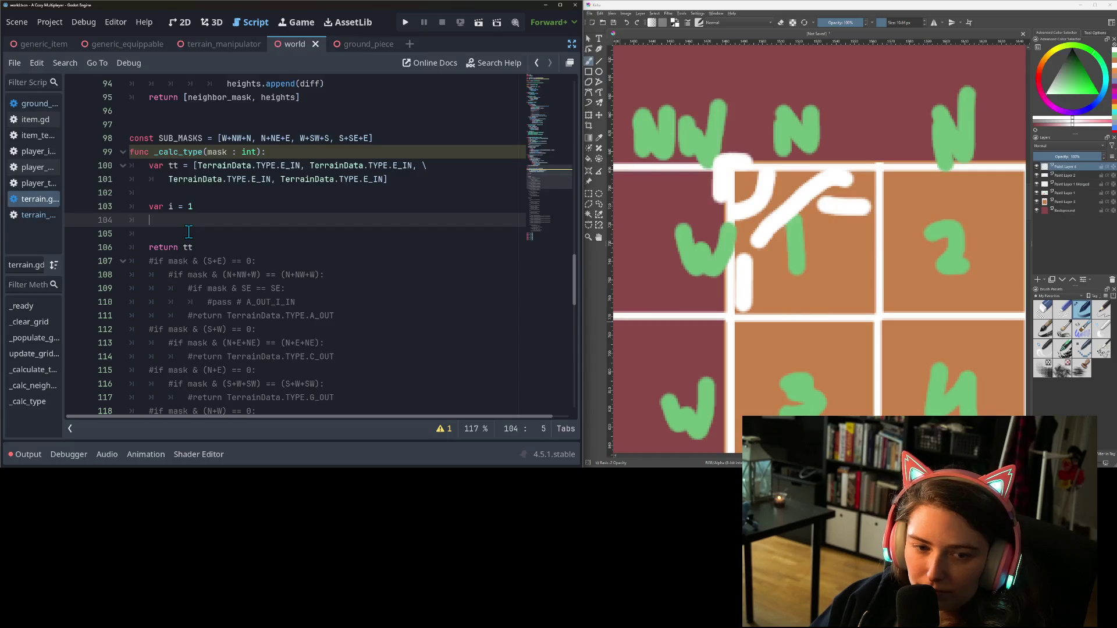
key(BackSpace)
key(ctrl+z)
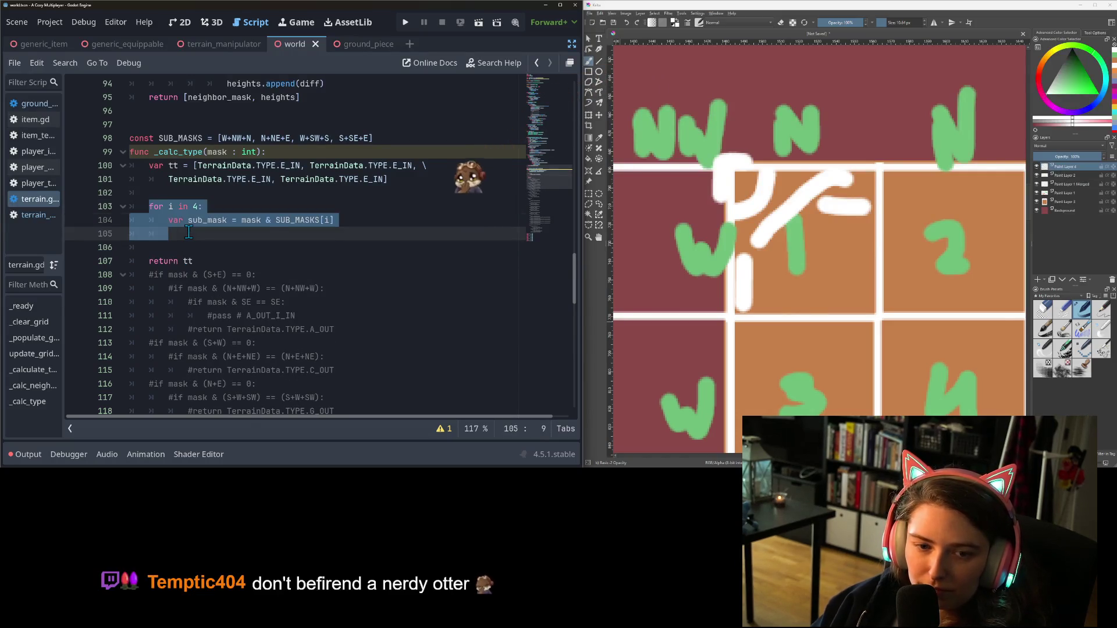
key(ctrl+z)
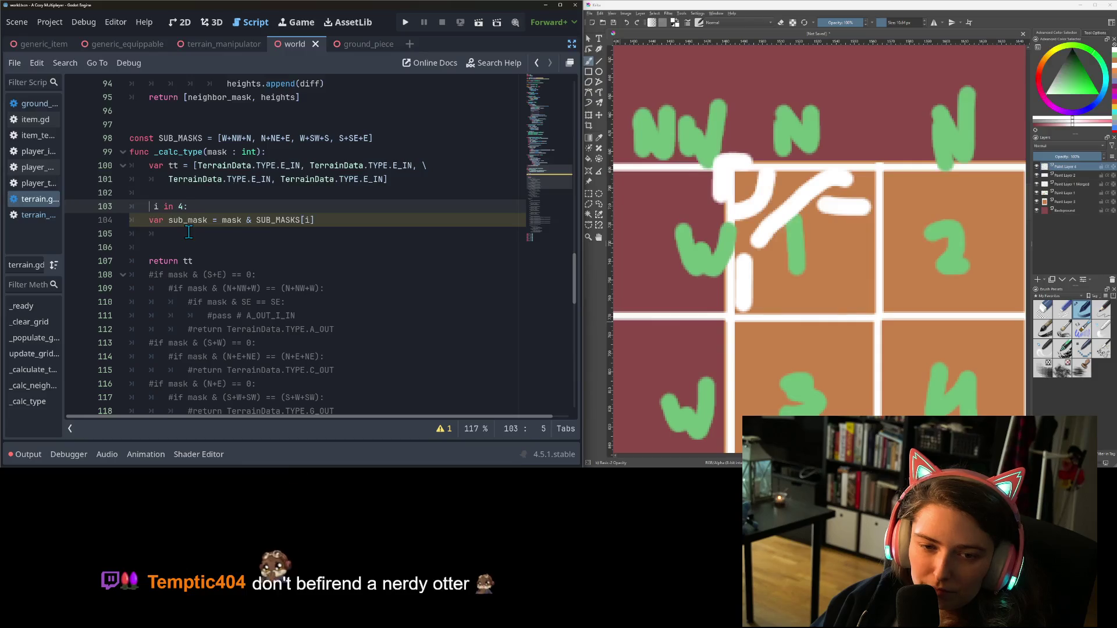
key(shift+End)
text(var i)
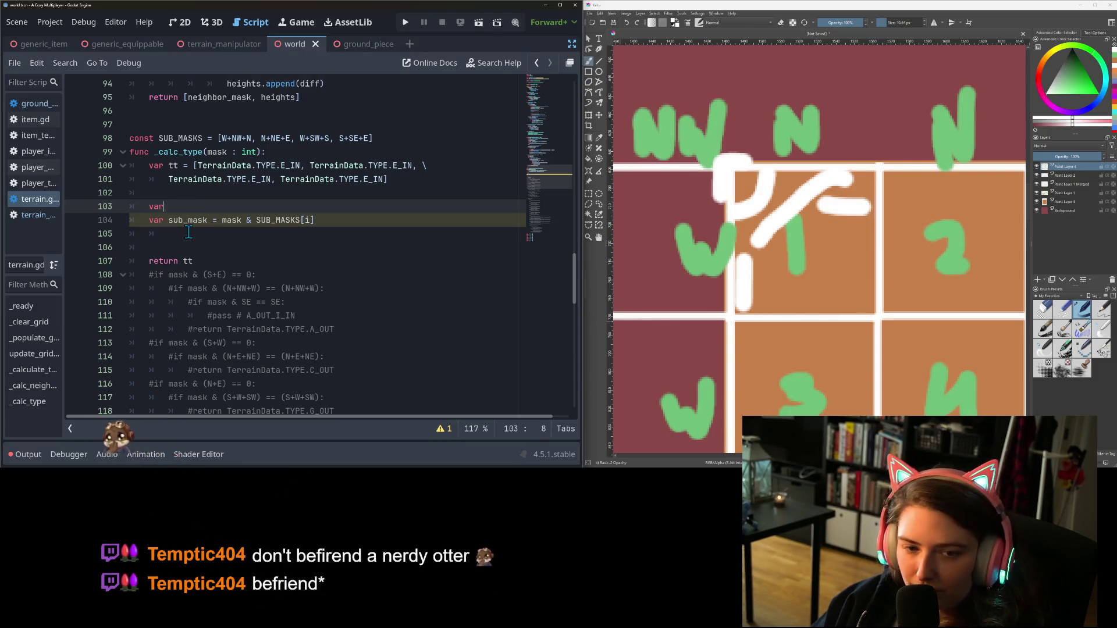
text(1)
click(174, 238)
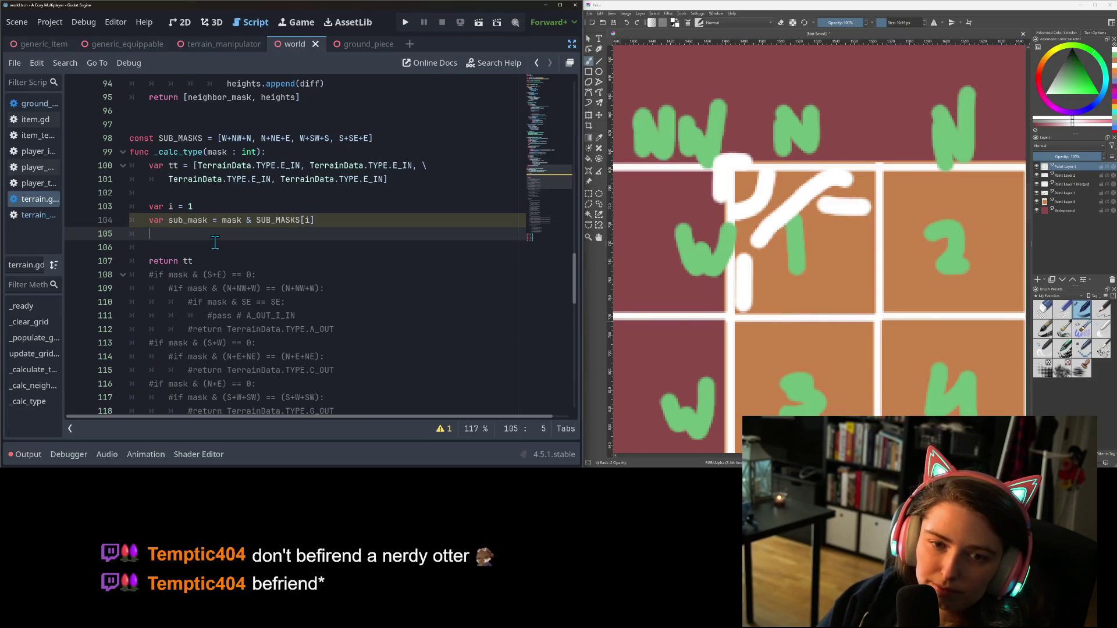
key(Up)
key(Up)
key(End)
key(BackSpace)
text(0)
key(Down)
key(Down)
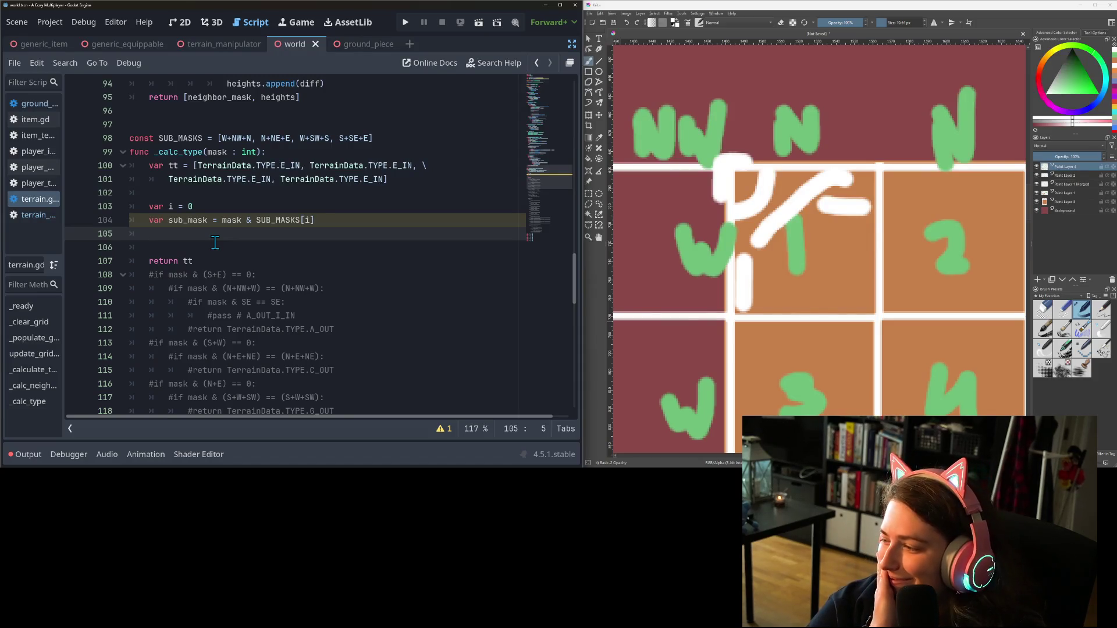
Tidy the blank lines after return tt and add an empty line below SUB_MASKS
key(Down)
key(Down)
key(End)
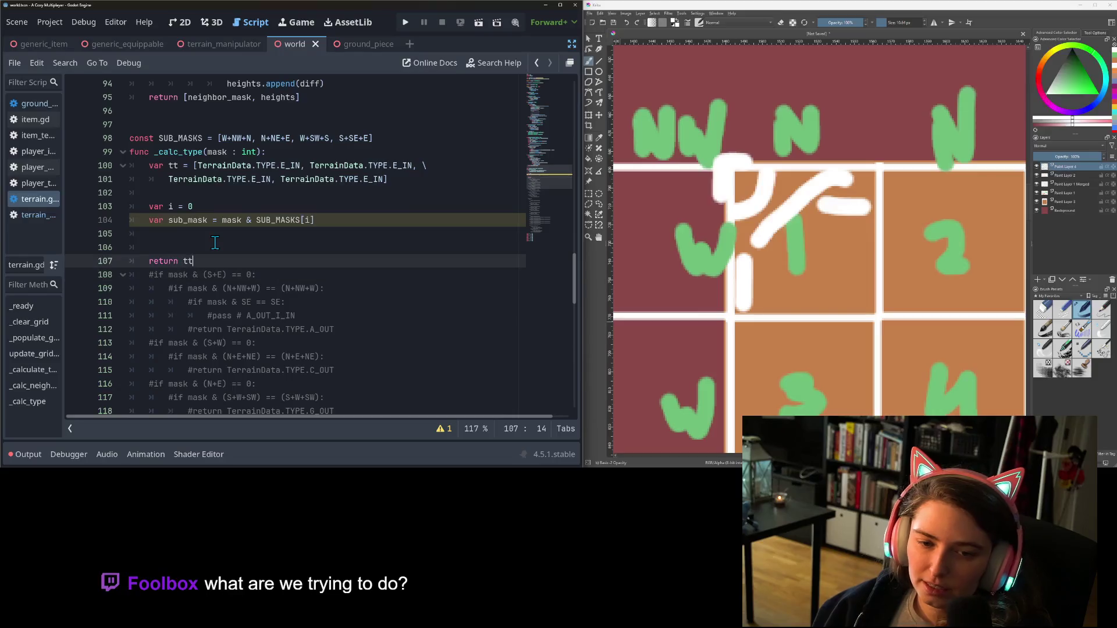
key(Return)
key(Return)
key(Up)
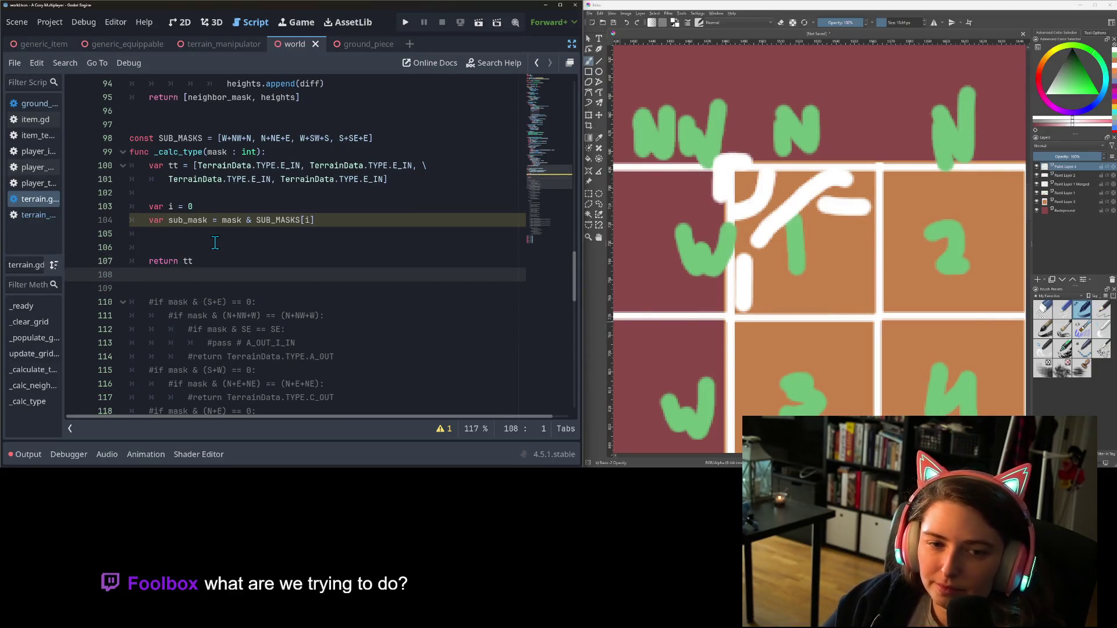
key(BackSpace)
key(Up)
key(Up)
key(Up)
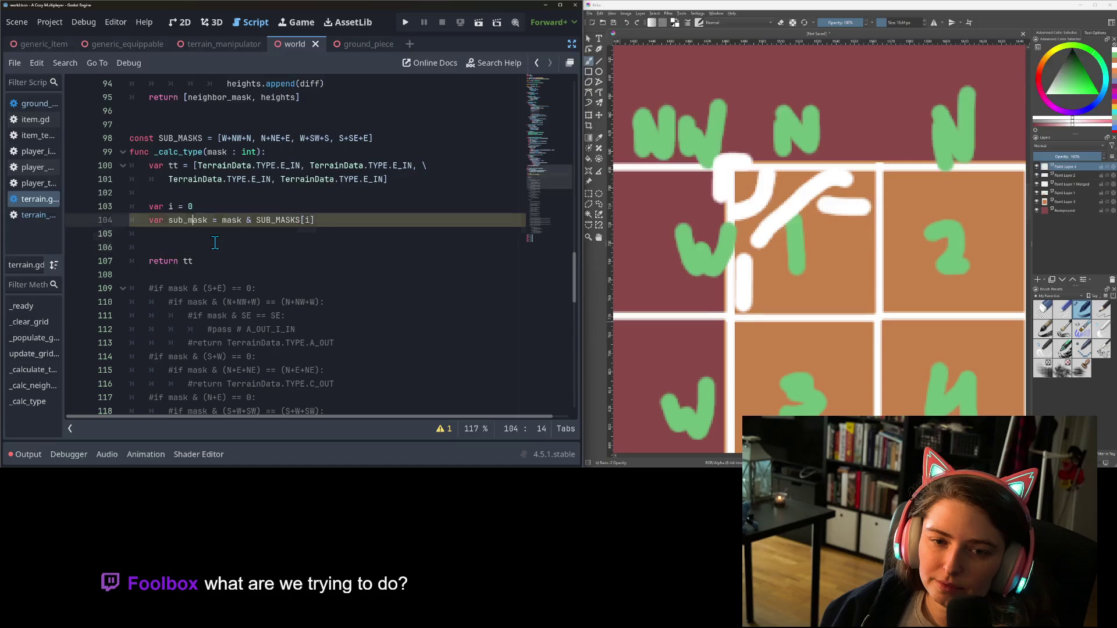
key(End)
key(Return)
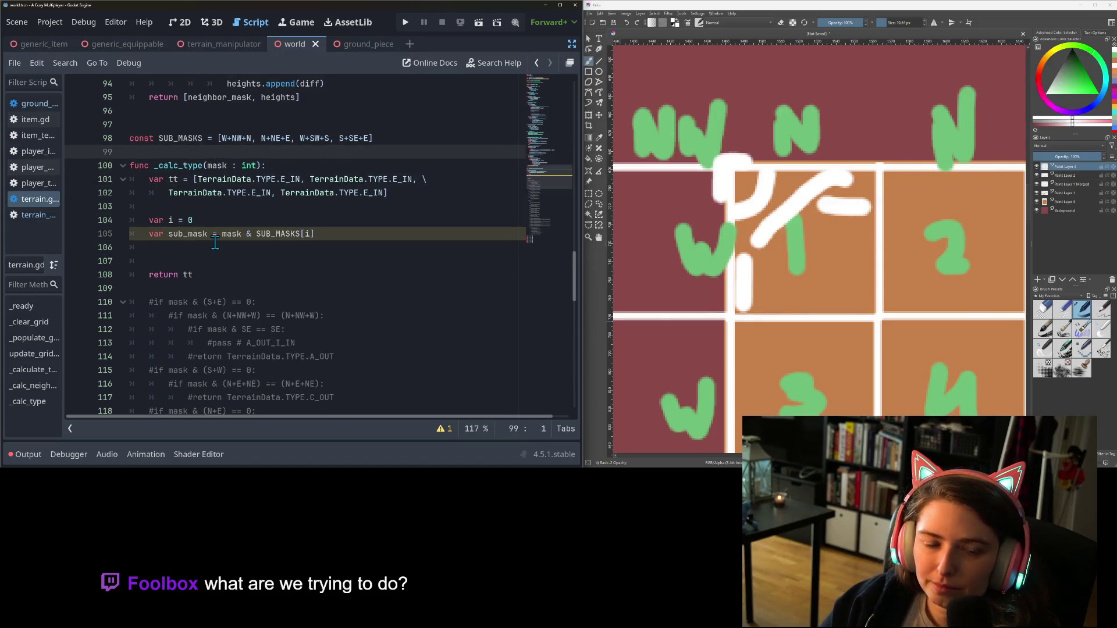
Start a types_by_dir constant dictionary with W+NW+N mapped to TerrainData.TYPE.A_OUT
text(const)
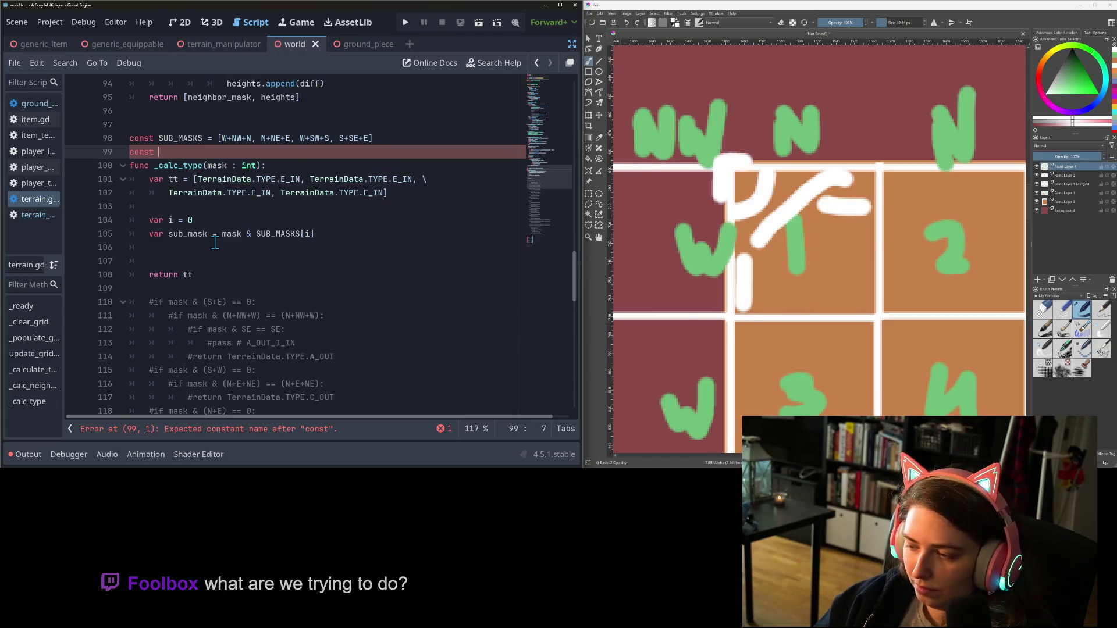
text(ty)
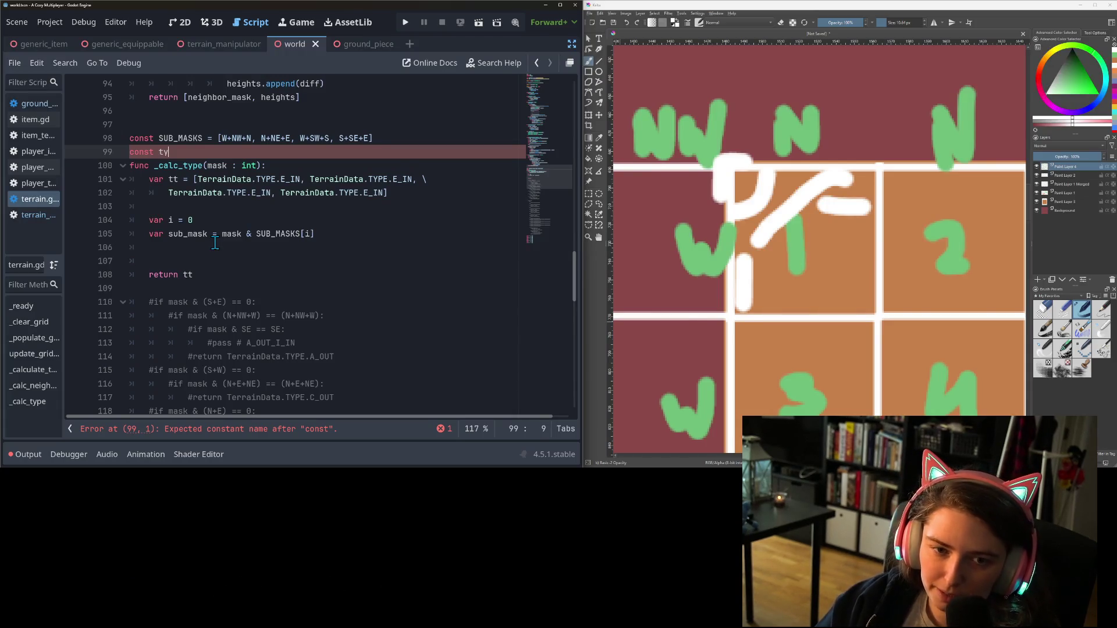
text(pes_)
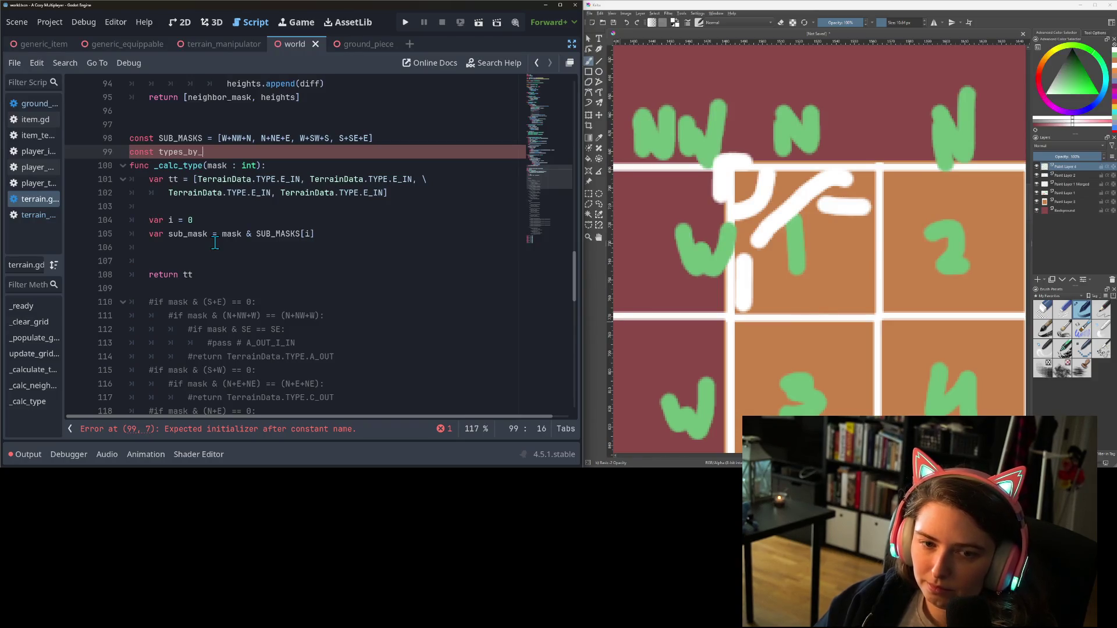
text(btdir)
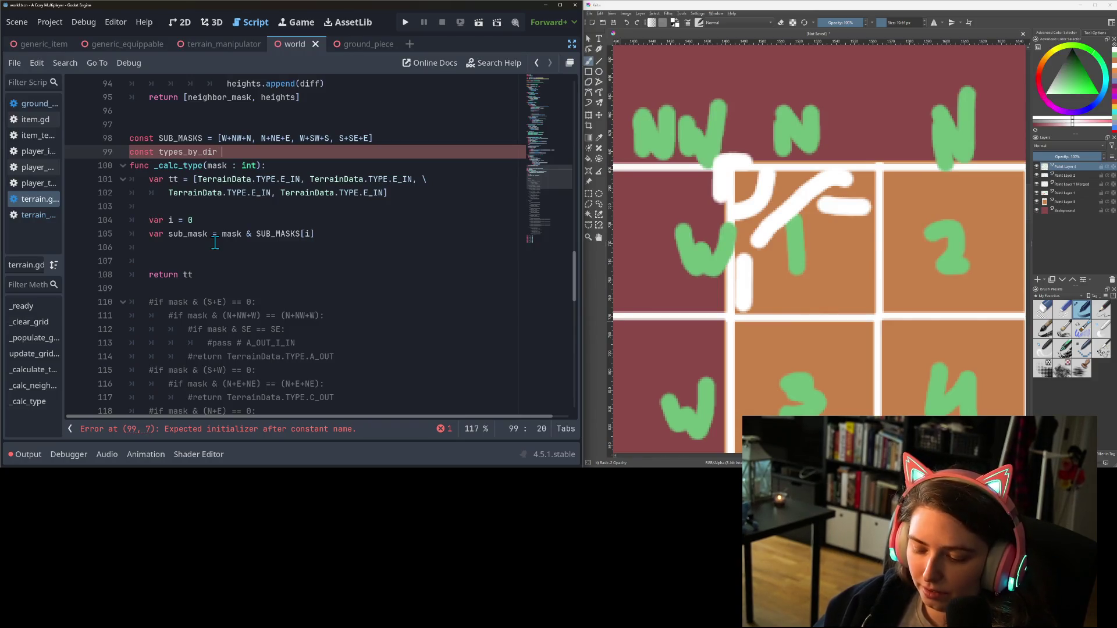
text(= {)
key(Return)
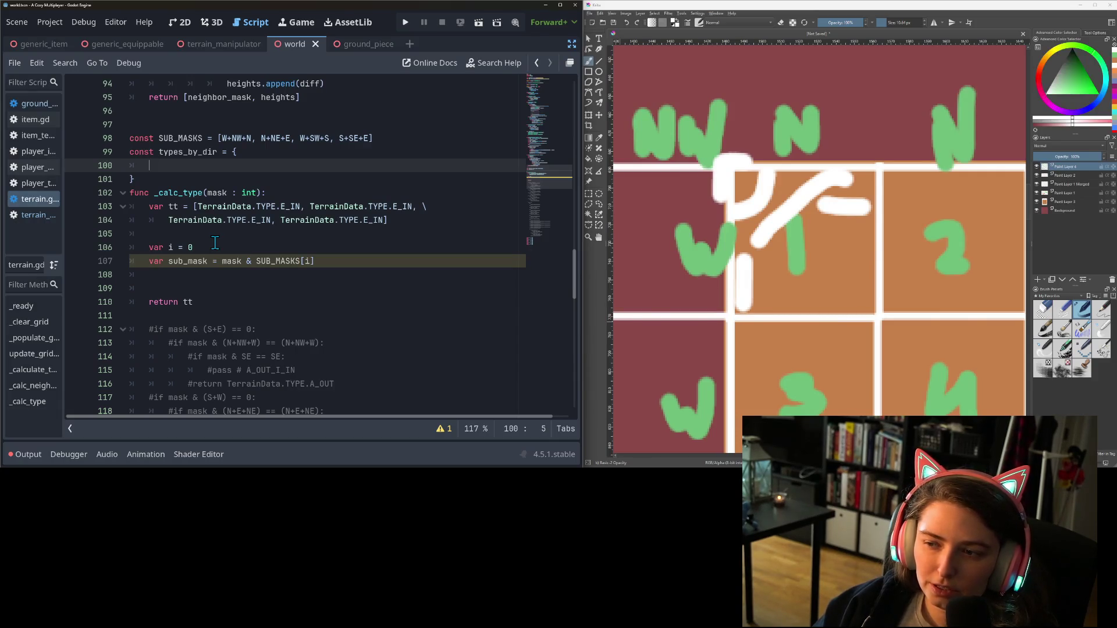
text(W)
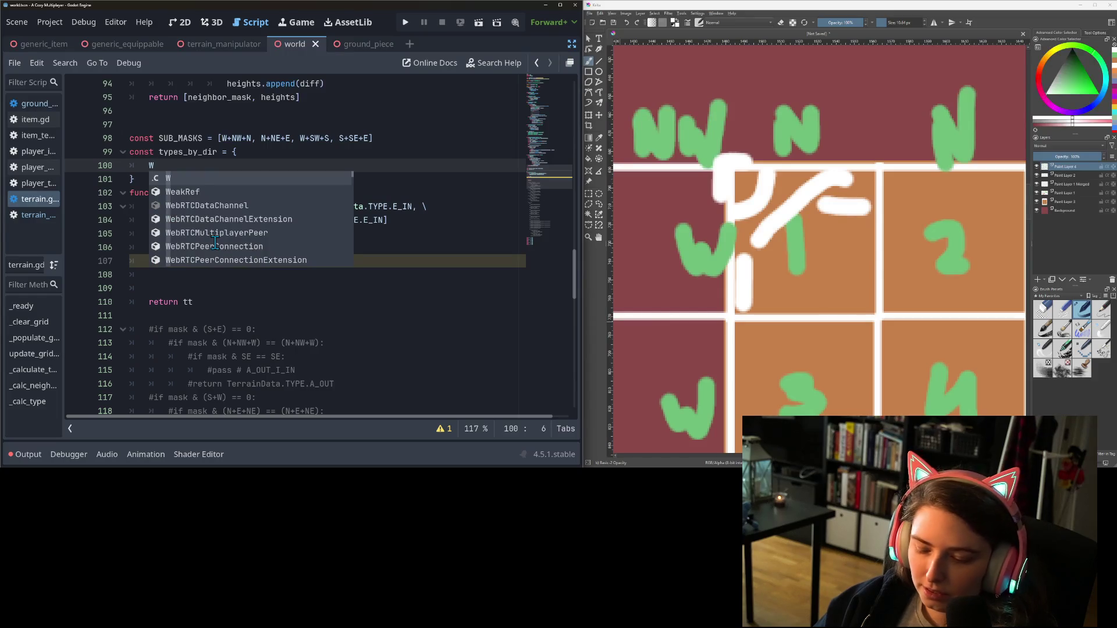
text(+NW+)
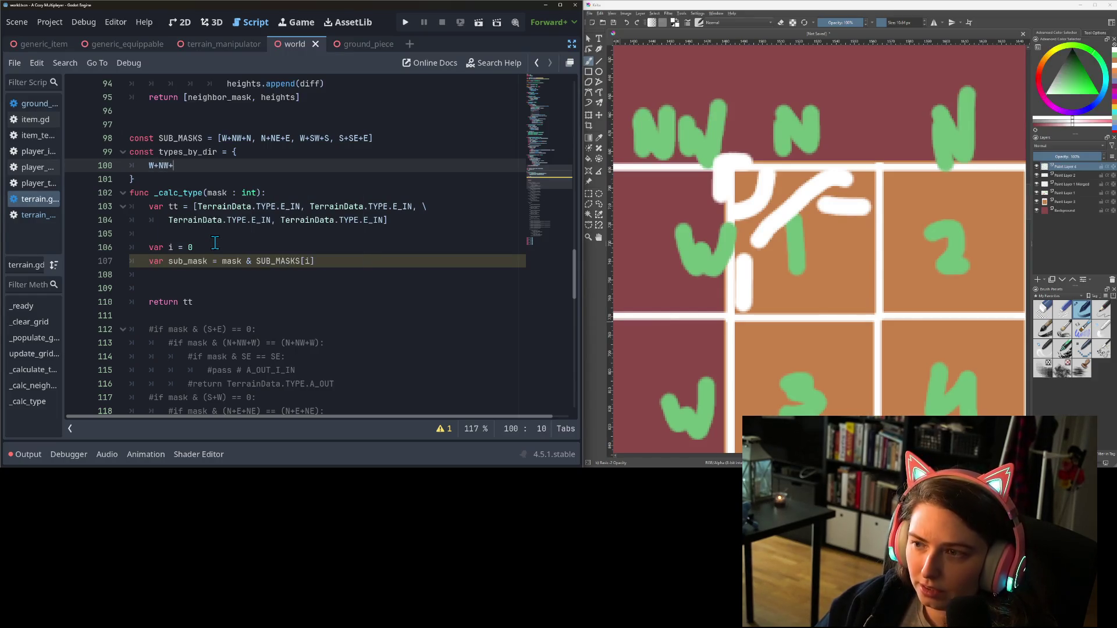
text(N)
text( : )
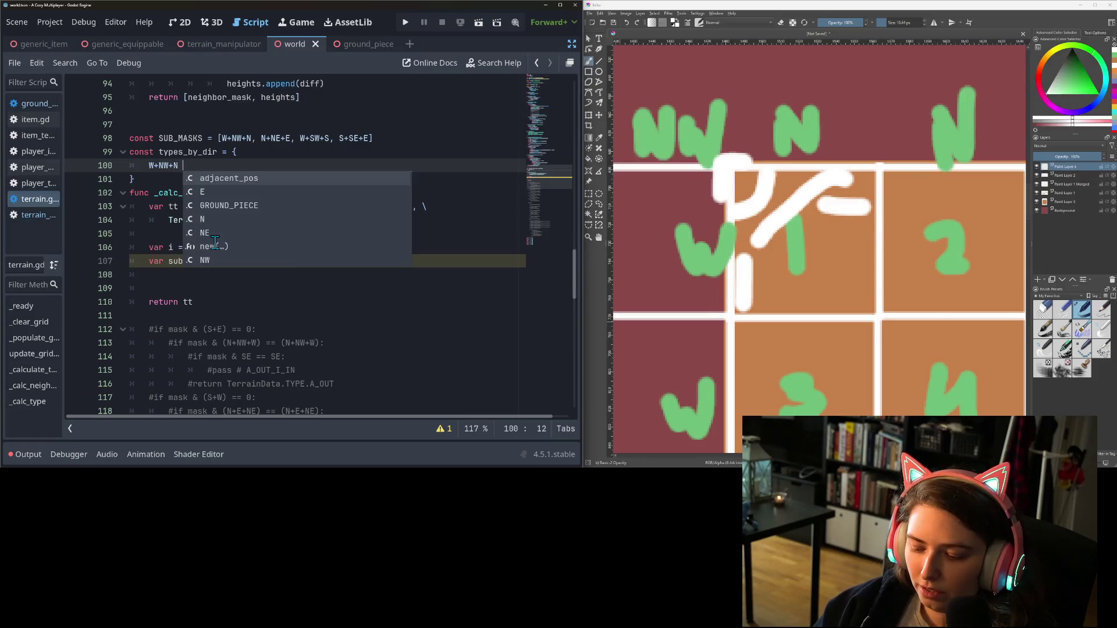
text(TYPE.)
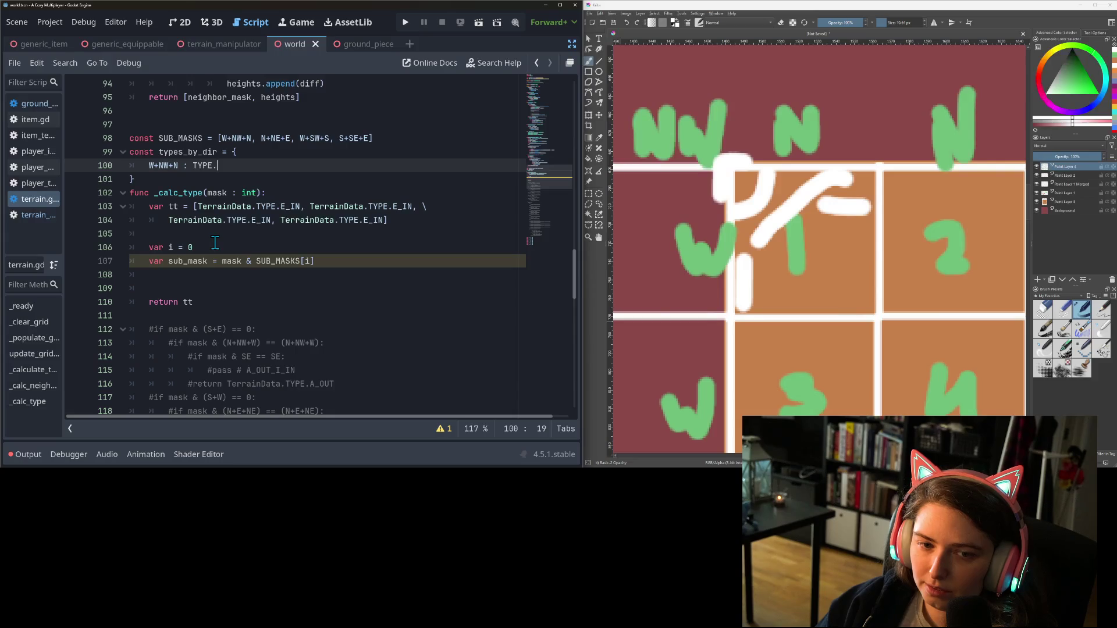
key(BackSpace)
key(BackSpace)
key(BackSpace)
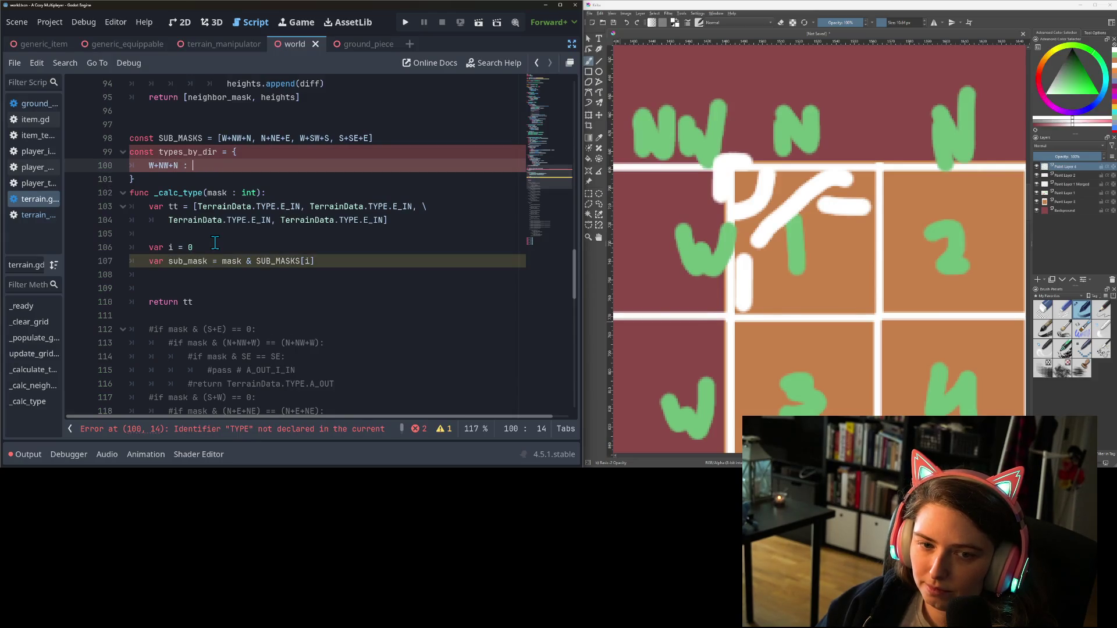
text(Terrain)
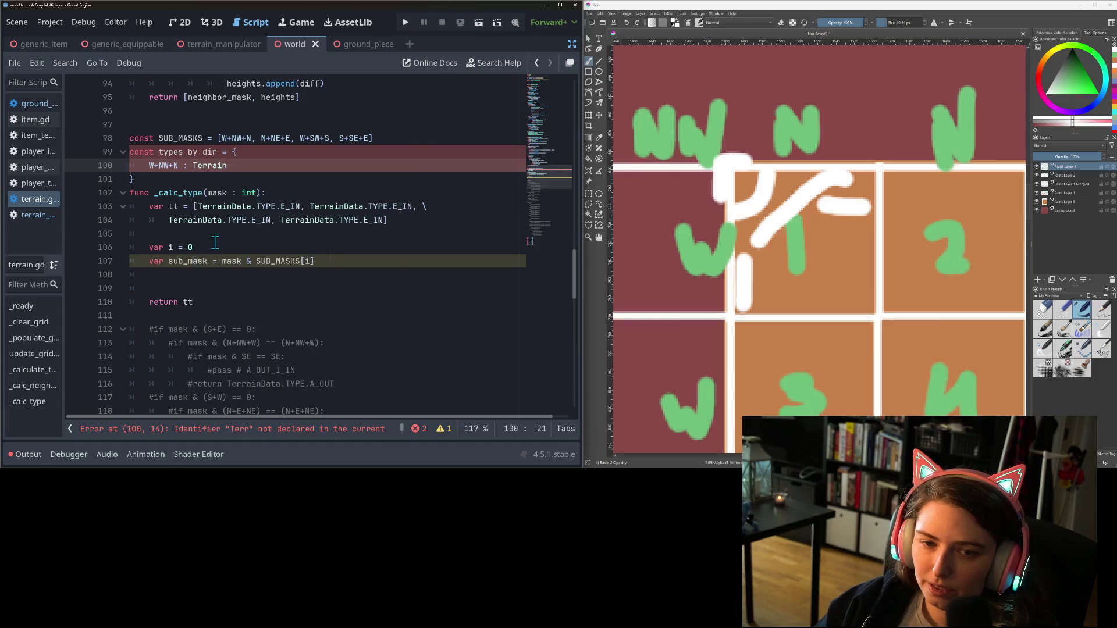
text(Data.t)
key(Return)
text(.)
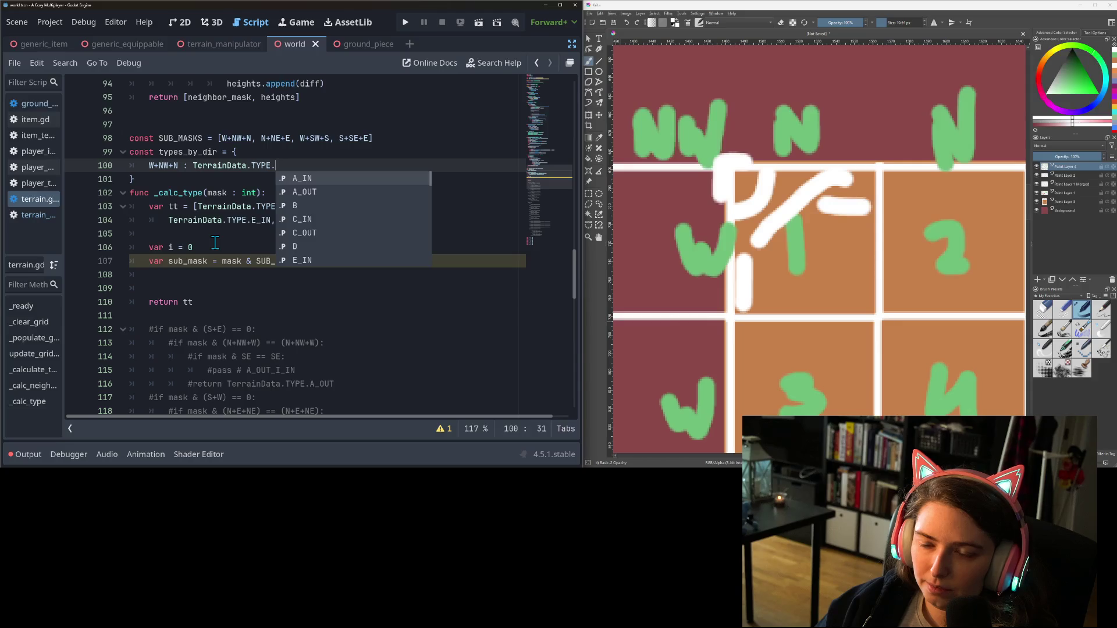
key(Down)
key(Return)
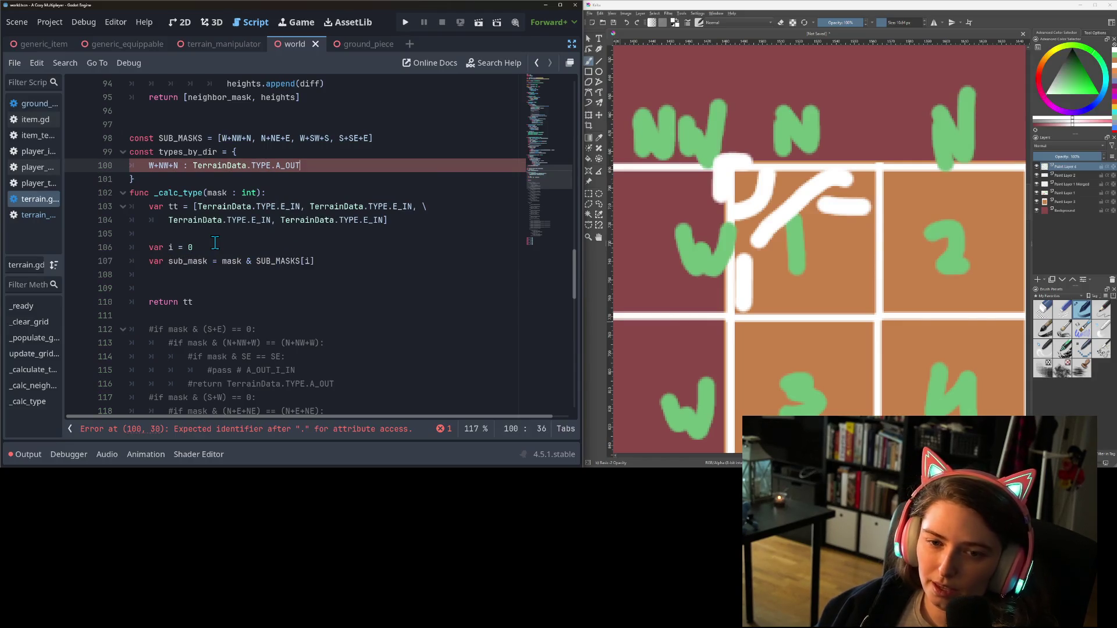
text(,)
key(Return)
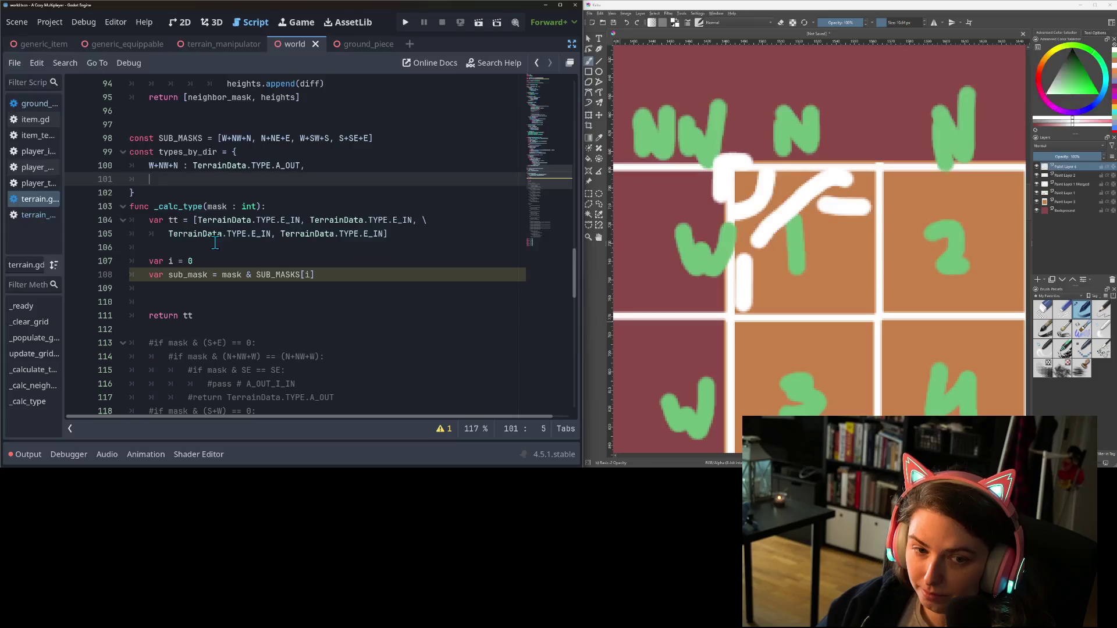
Add a W+N entry mapped to TerrainData.TYPE.A_IN
text(W)
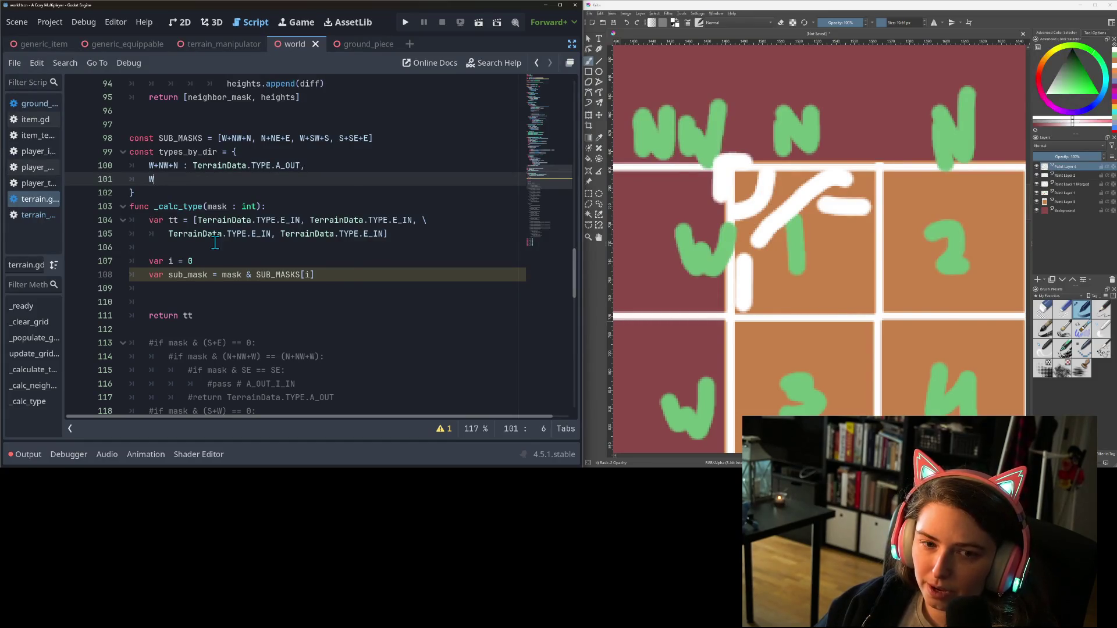
text(+N)
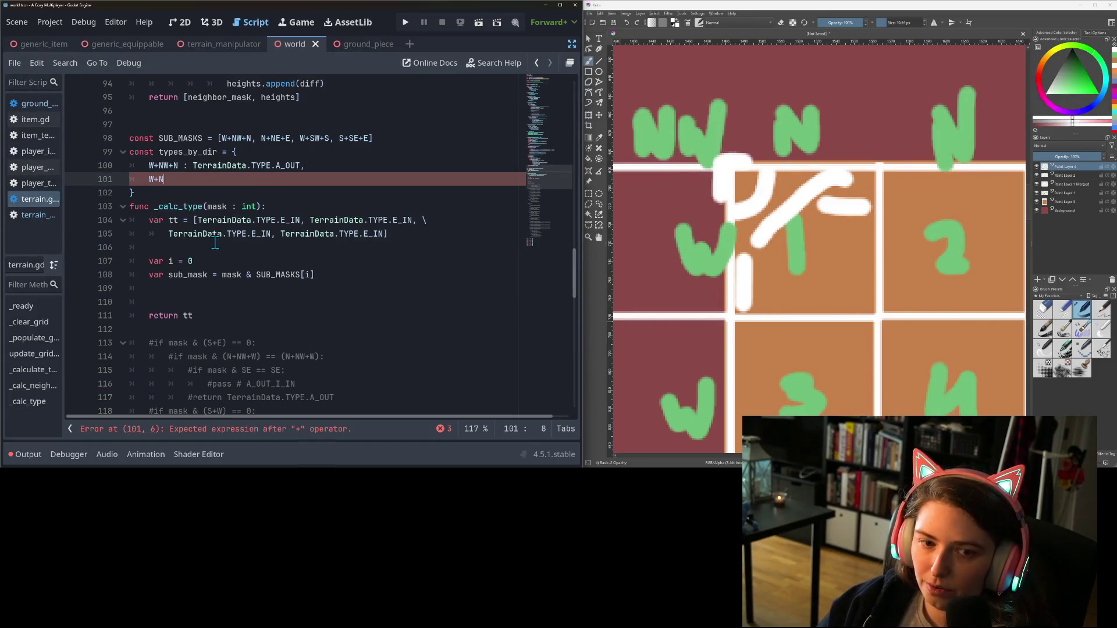
text( :)
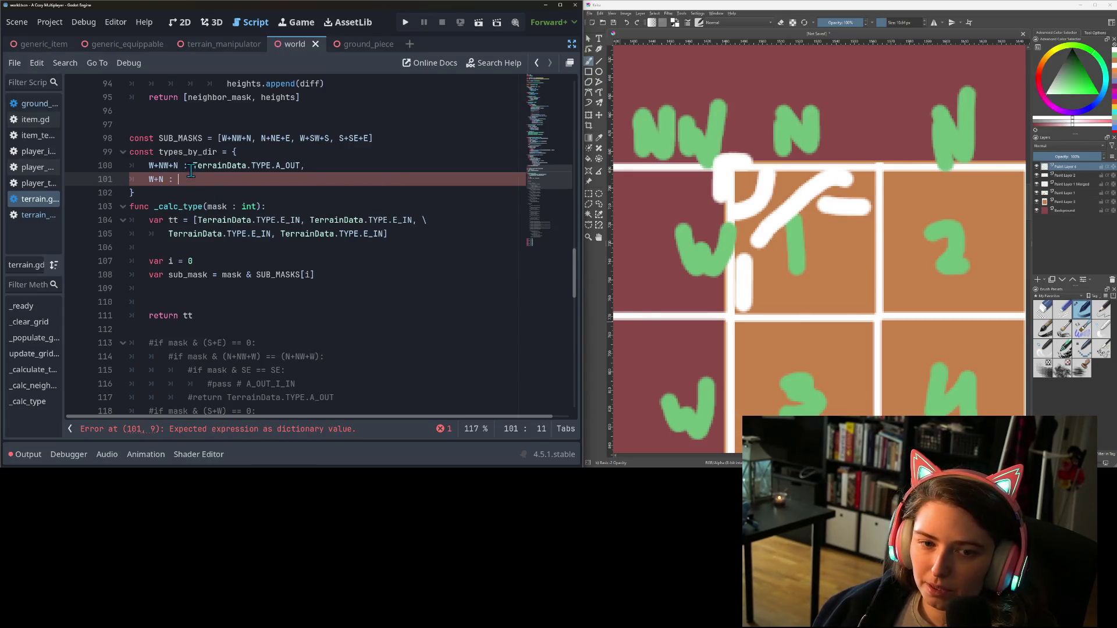
drag(192, 165, 271, 169)
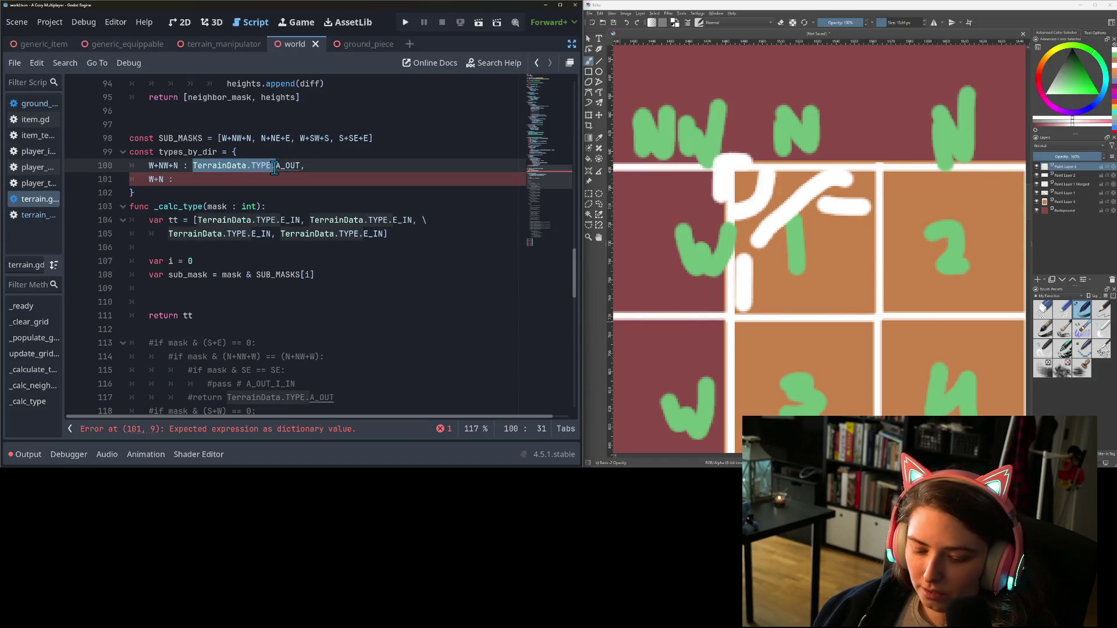
click(262, 179)
text(TerrainData.TYPE.)
text(.A_I)
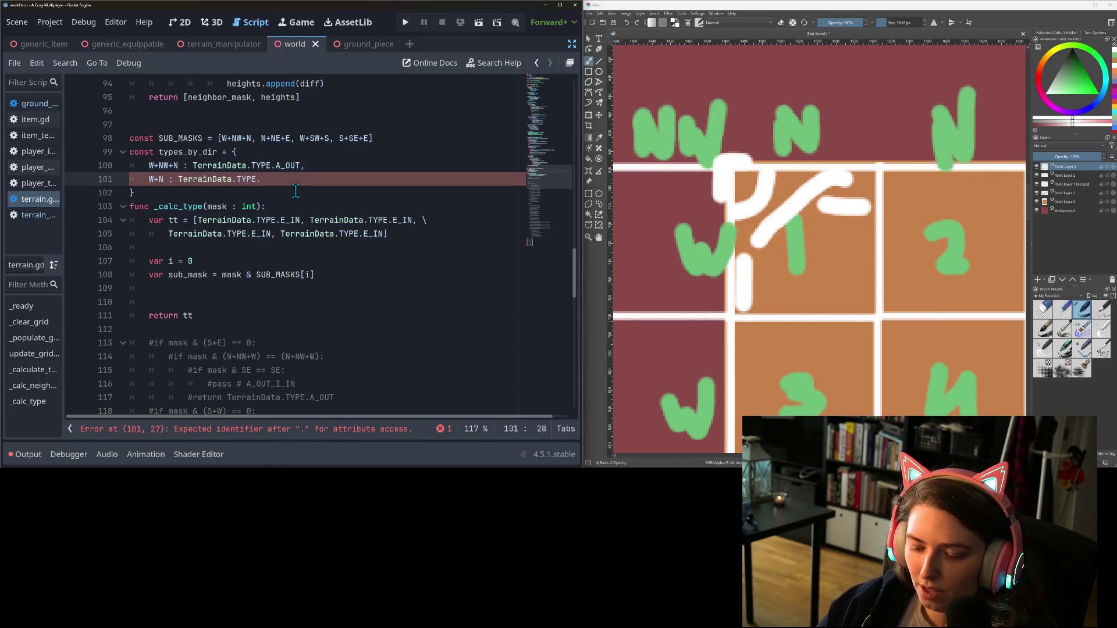
key(Return)
text(,)
key(Return)
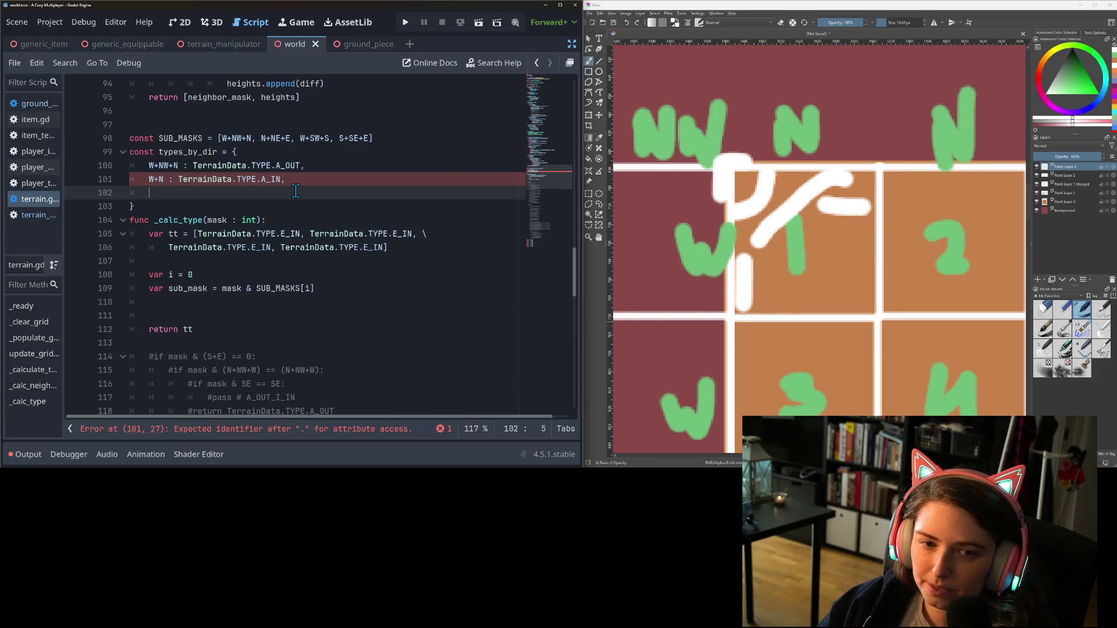
Add an N entry mapped to TerrainData.TYPE.B
text(N : T)
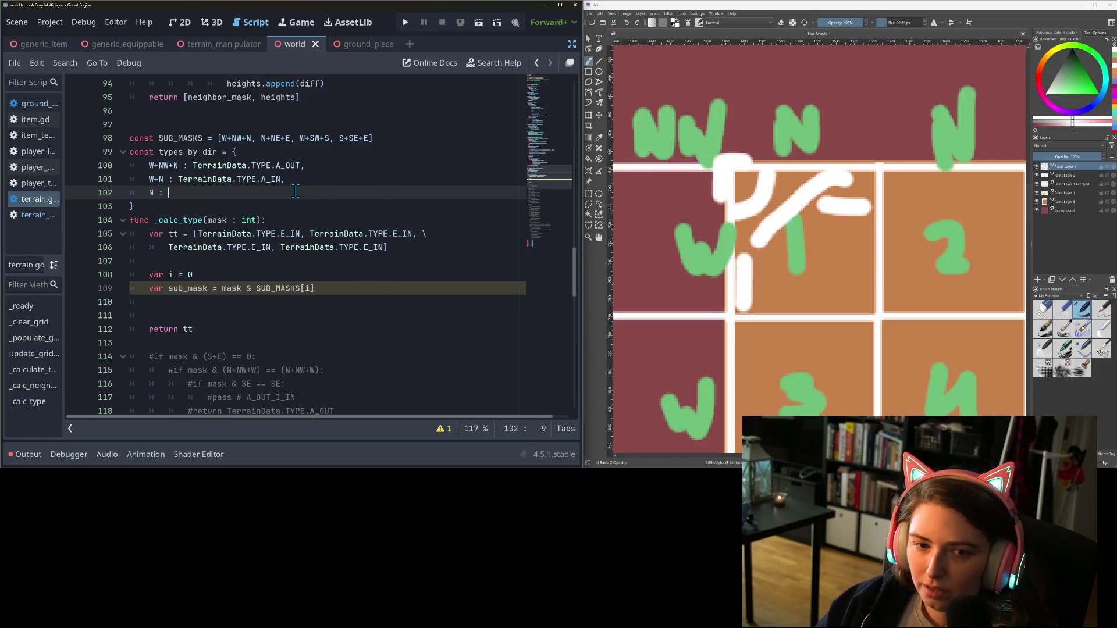
text(errain)
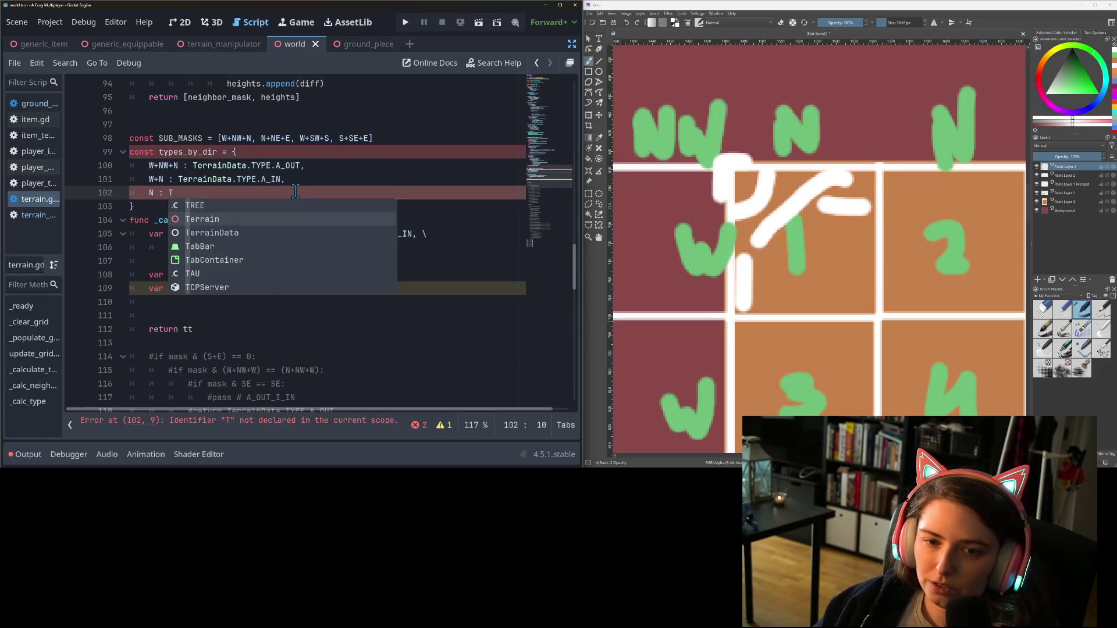
key(Return)
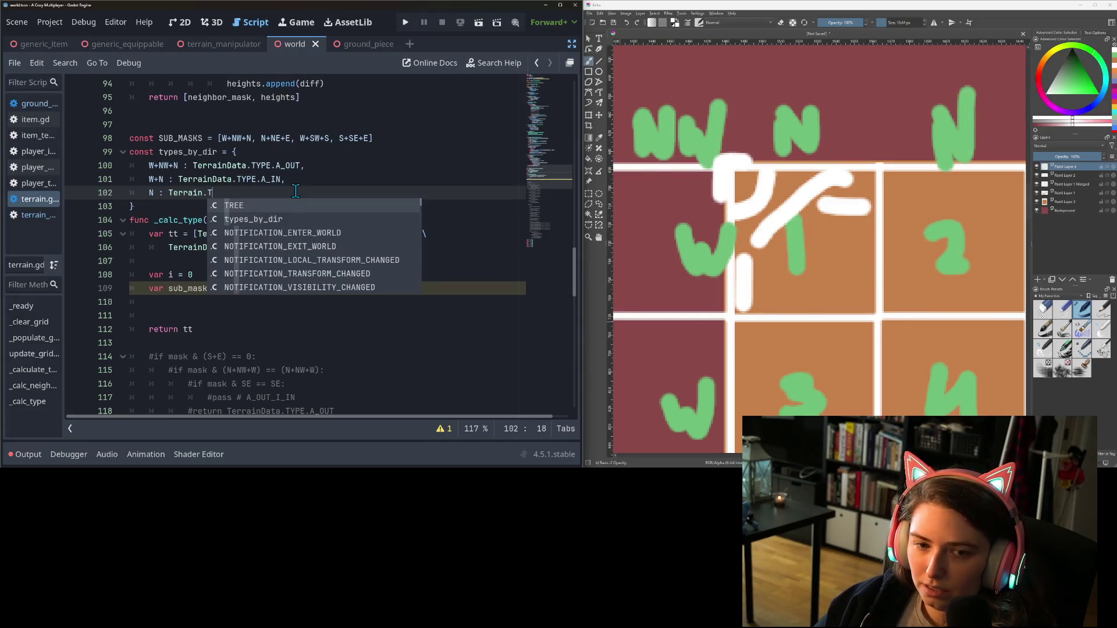
text(T)
key(BackSpace)
key(BackSpace)
key(BackSpace)
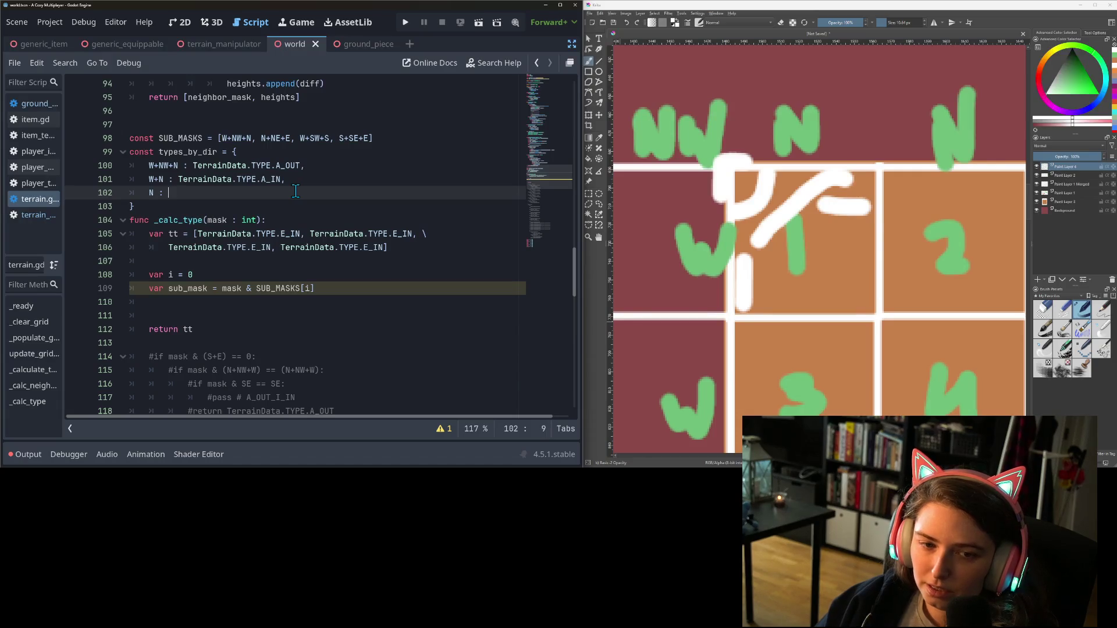
text(TerrainData.TYPE.)
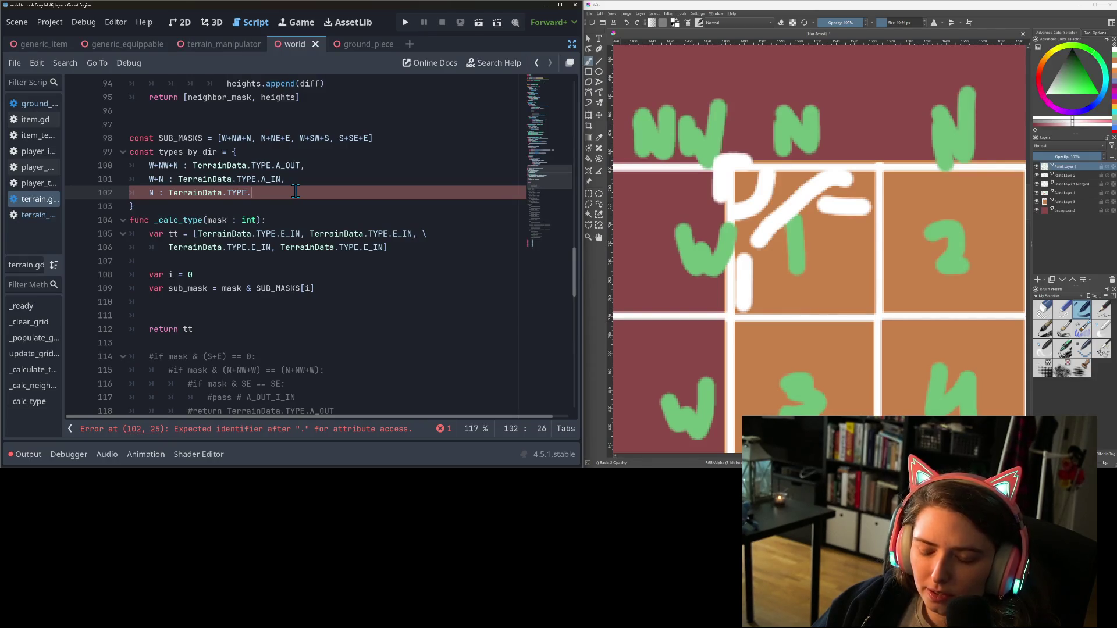
text(B)
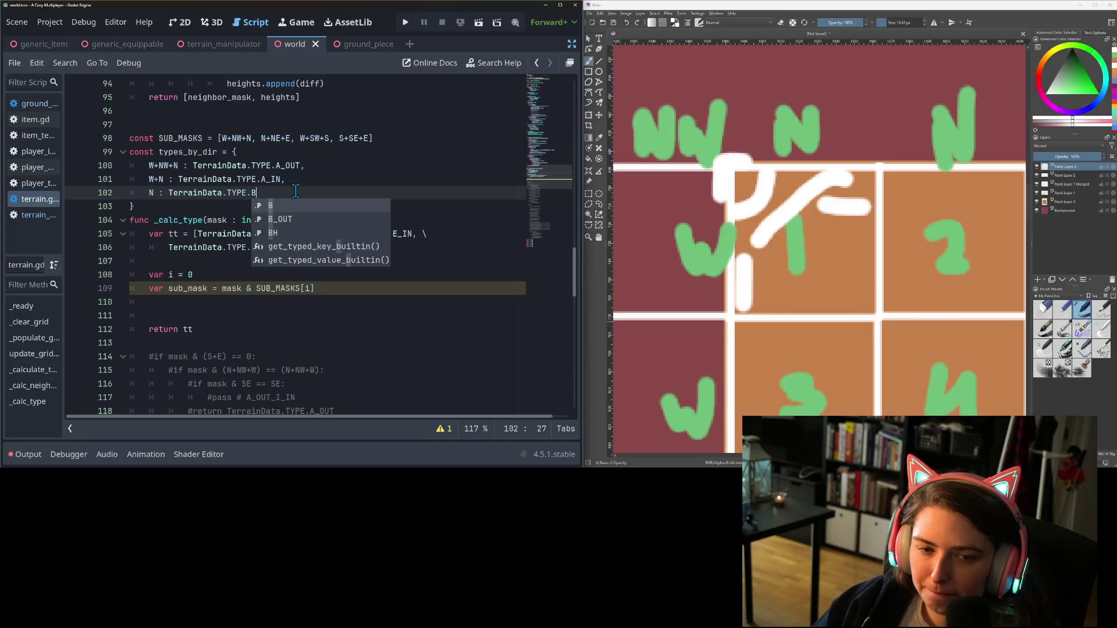
text(,adjacent_pos)
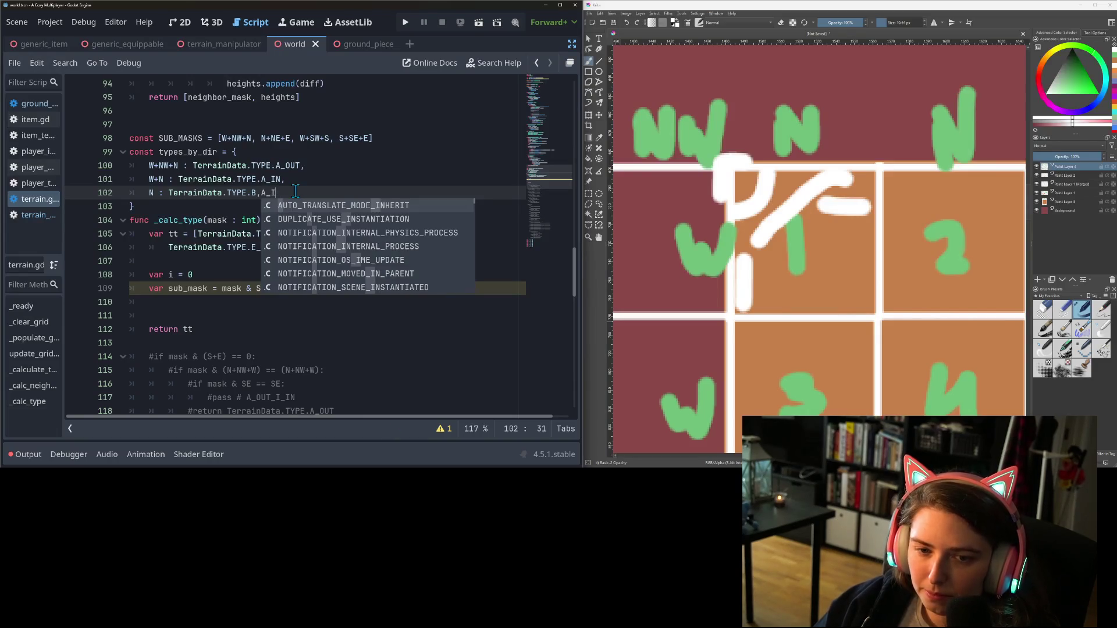
key(BackSpace)
key(BackSpace)
key(BackSpace)
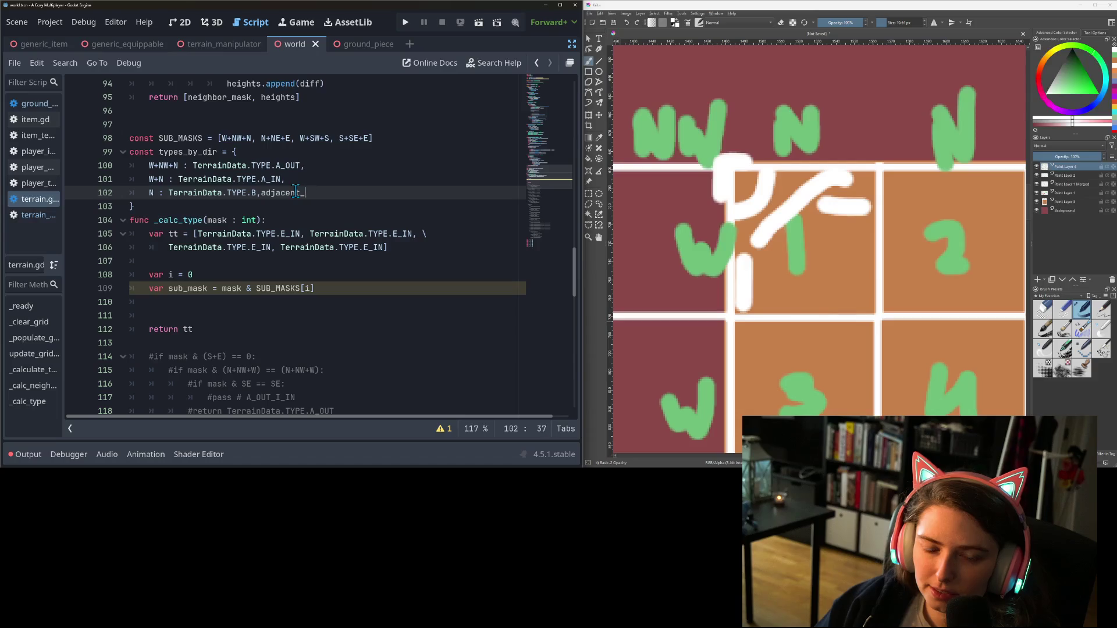
key(BackSpace)
key(BackSpace)
key(BackSpace)
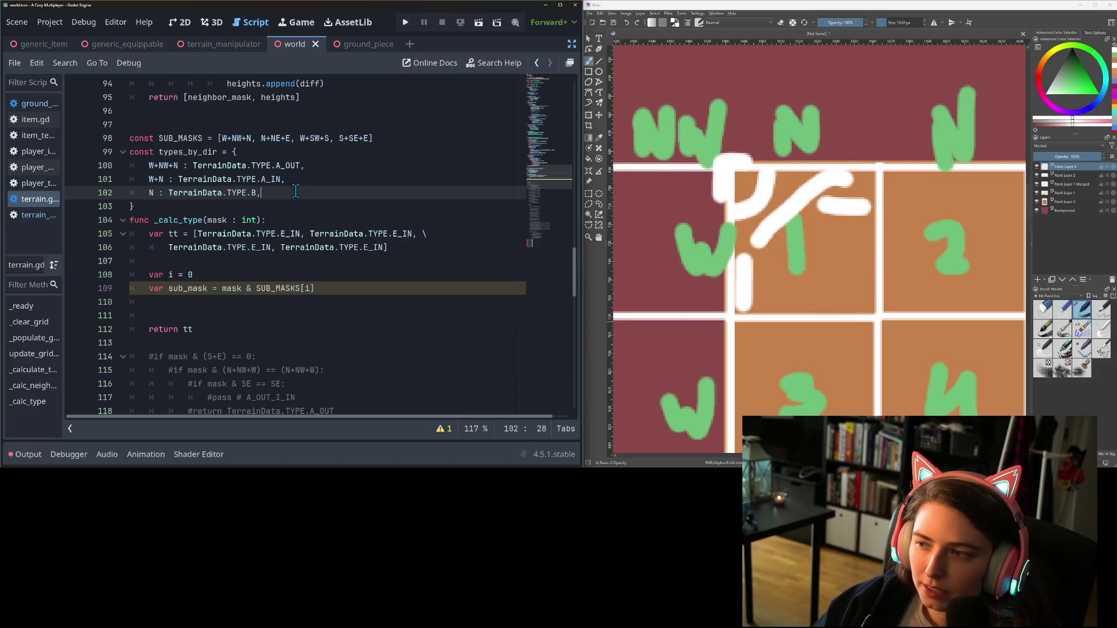
Add a W entry mapped to TerrainData.TYPE.D with an empty line below it
drag(816, 363, 738, 363)
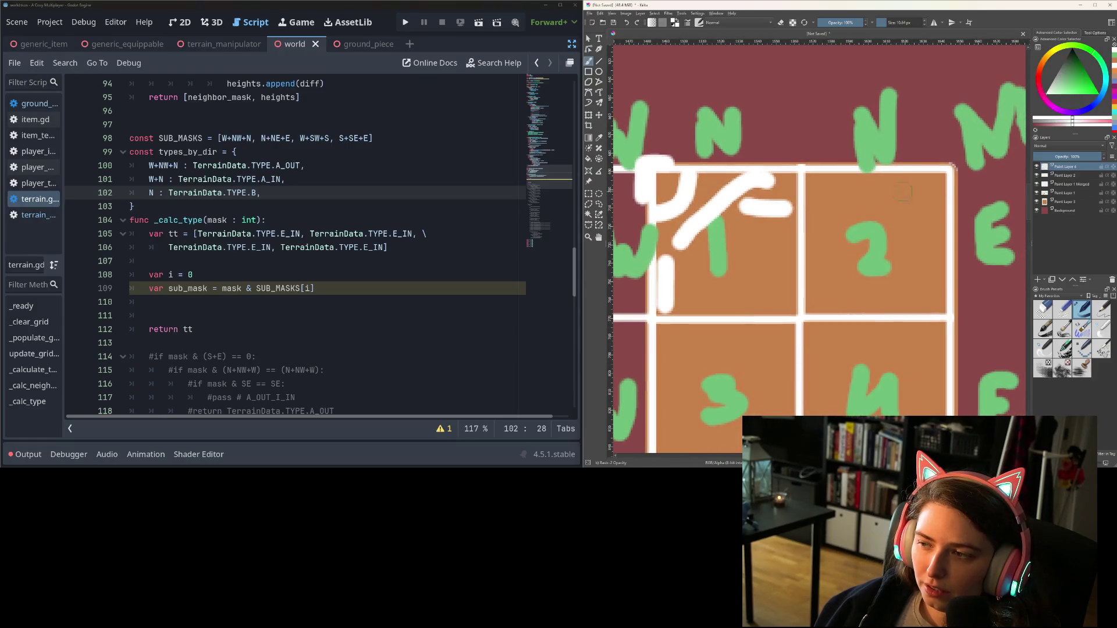
mouse_move(706, 315)
mouse_down()
mouse_move(755, 324)
mouse_move(773, 314)
mouse_up()
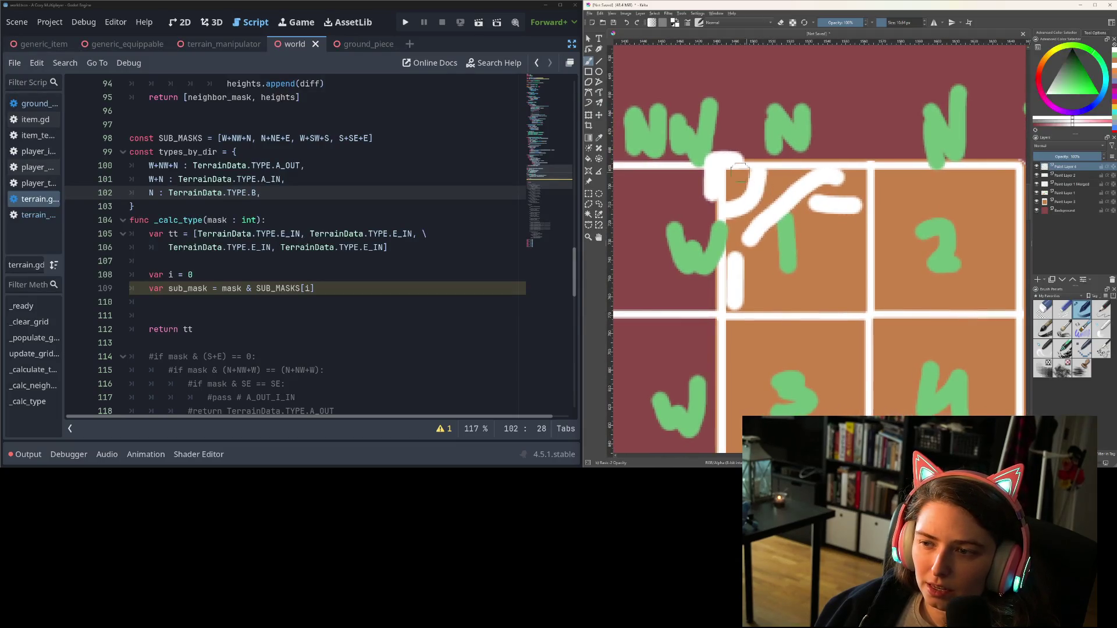
click(291, 194)
key(Return)
text(W : TerrainData.TYPE.)
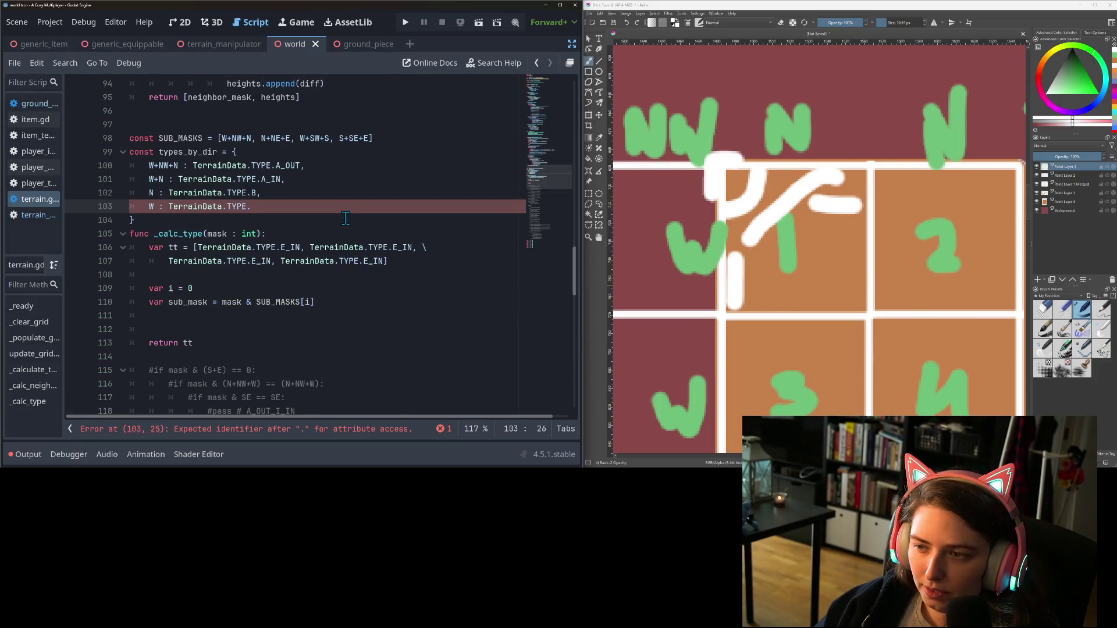
text(D)
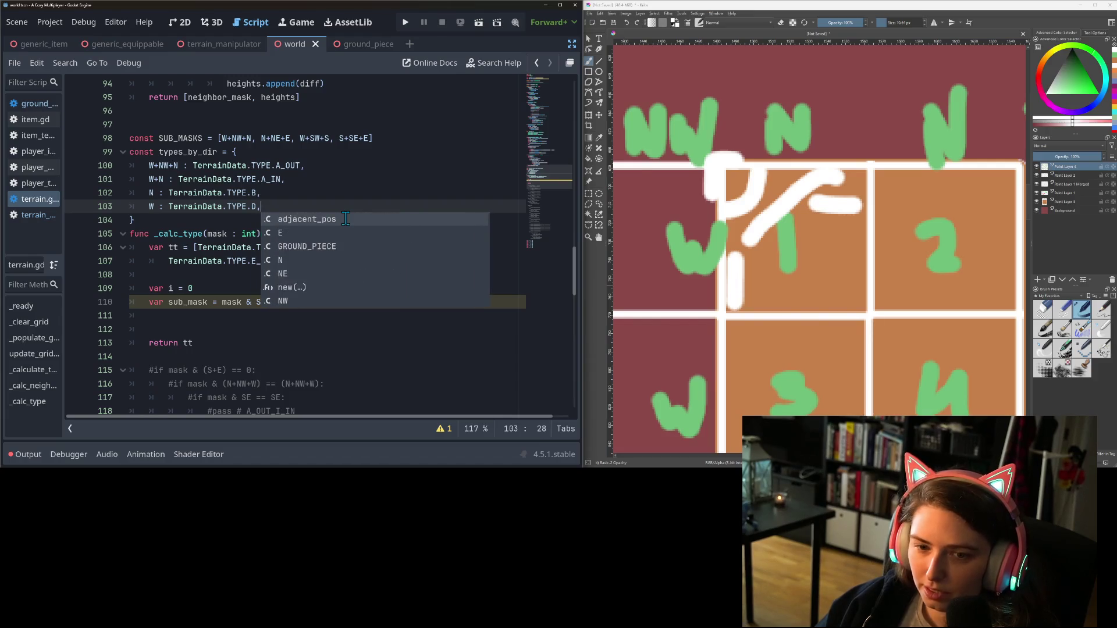
text(,)
key(Return)
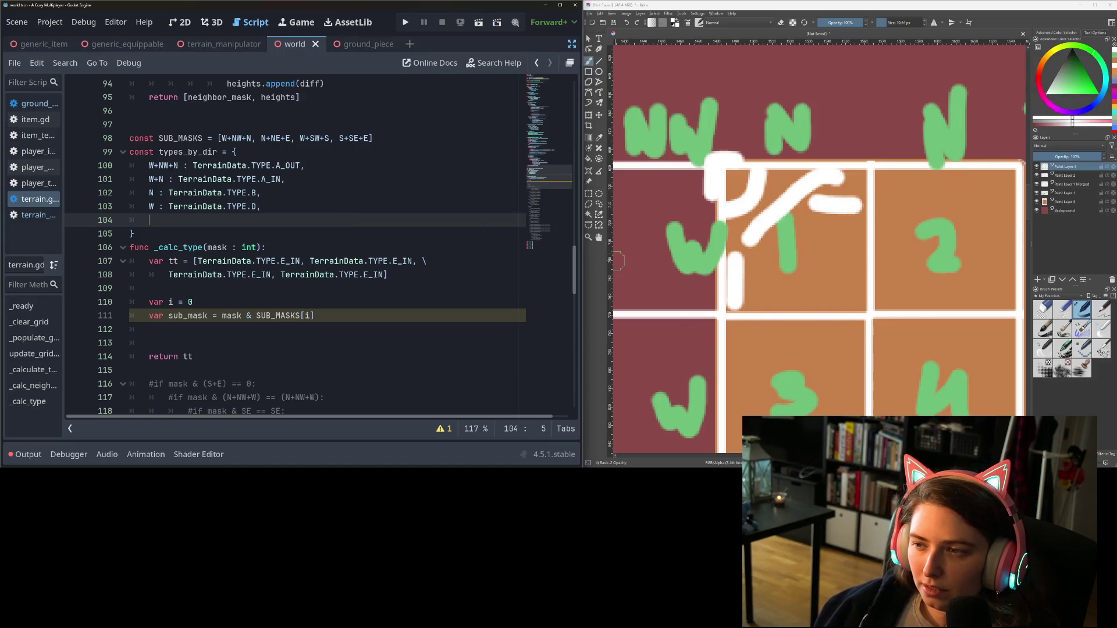
scroll(774, 298, right, 5)
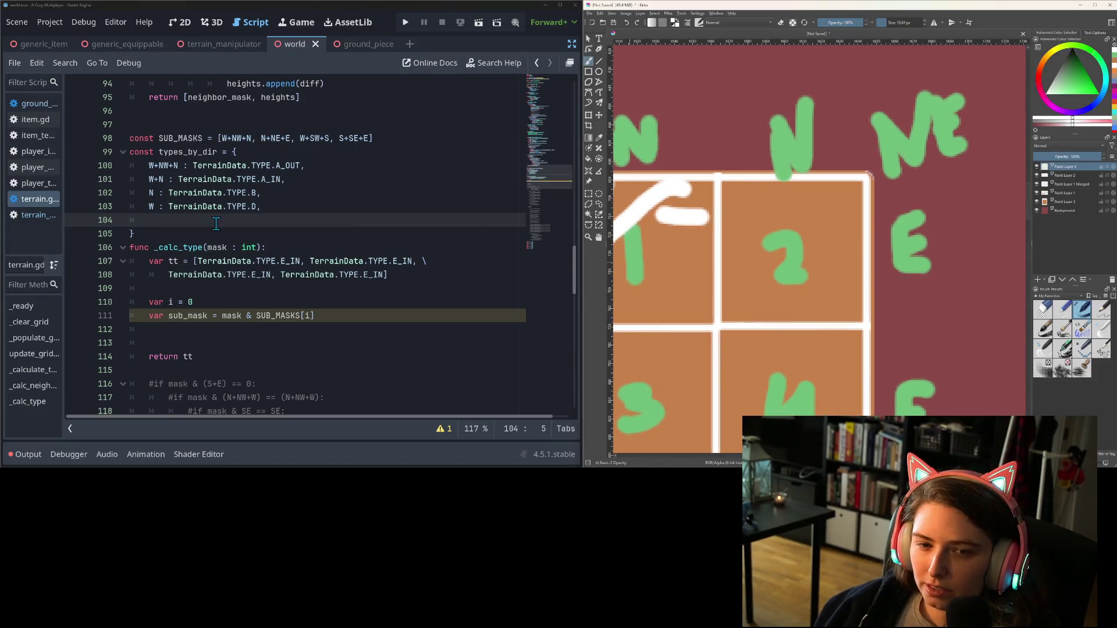
Add the entry N+NE+E : TerrainData.TYPE.C_OUT to types_by_dir
click(189, 217)
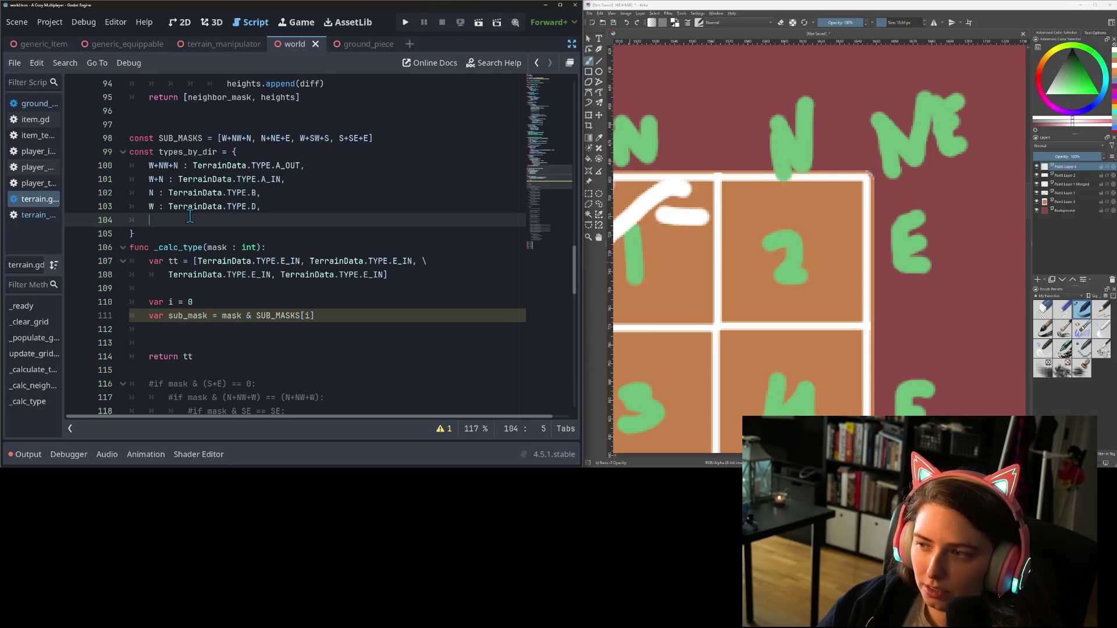
text(N+)
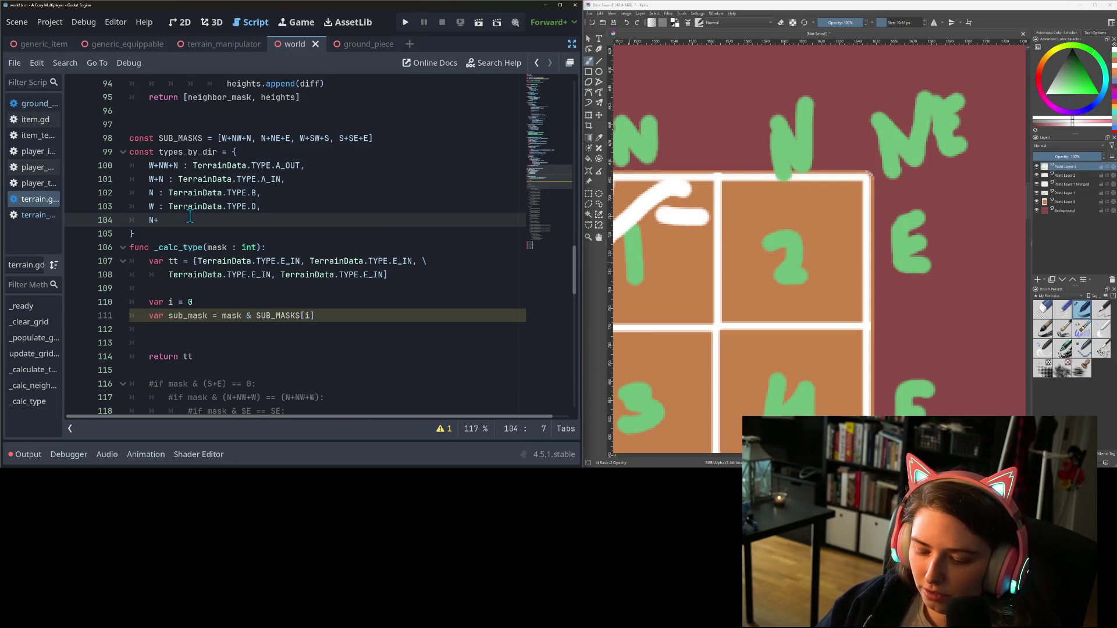
text(NE+E)
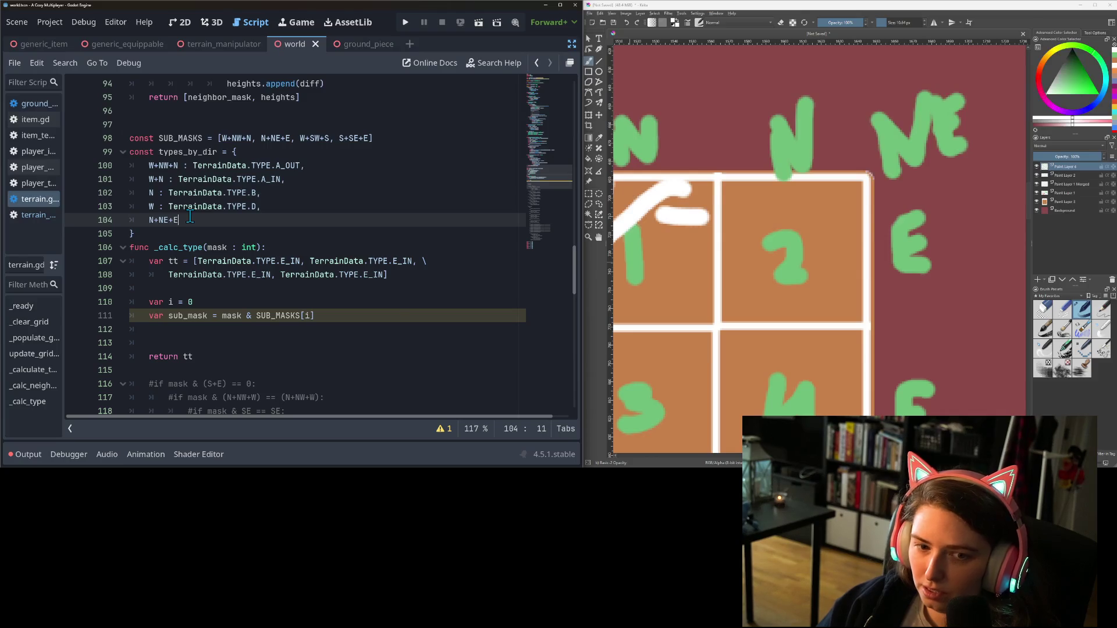
text( : TerrainData.TYPE.)
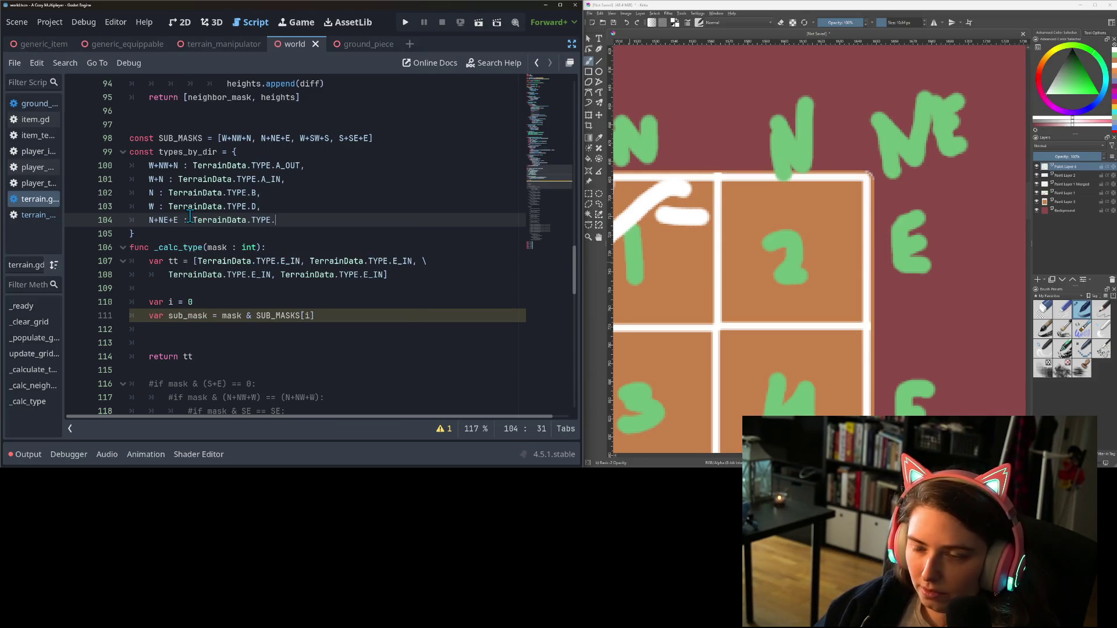
text(X)
key(BackSpace)
text(C)
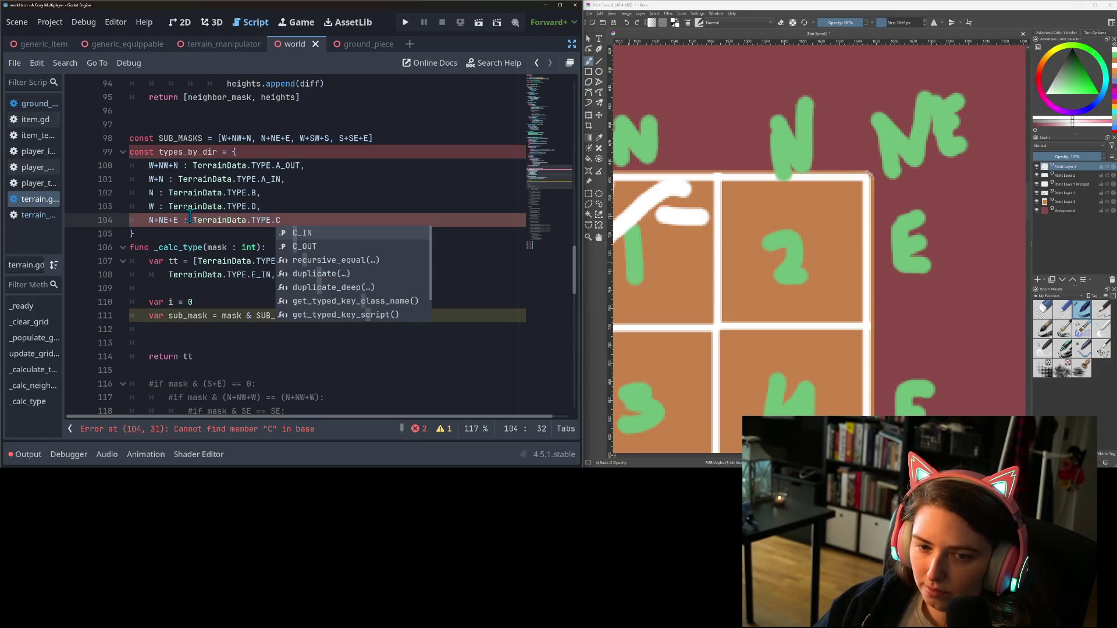
key(Down)
key(Return)
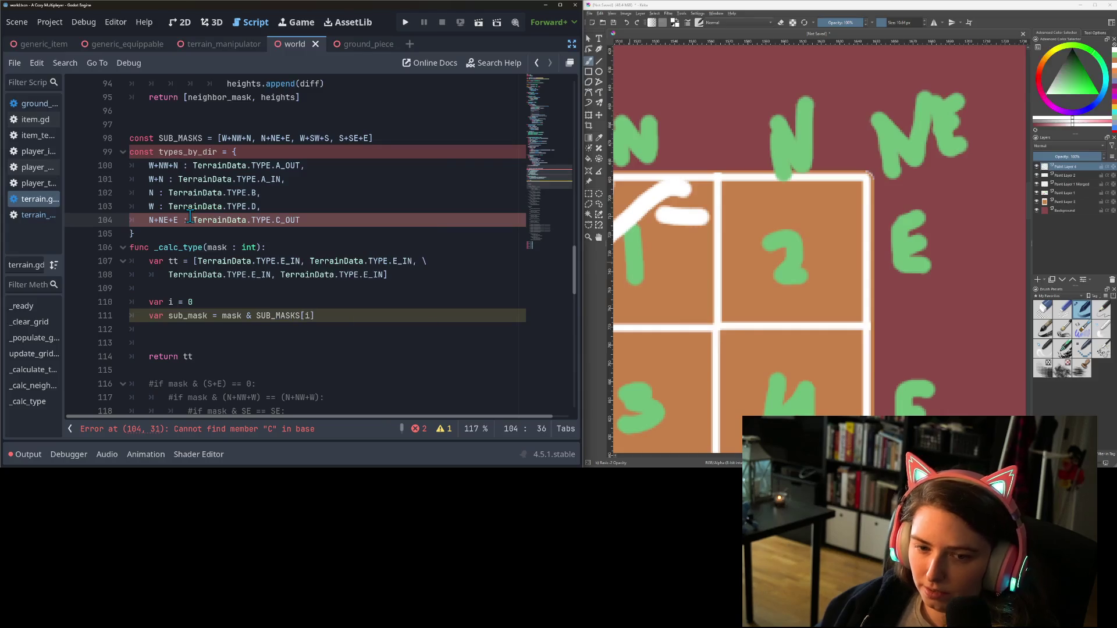
text(,)
key(Return)
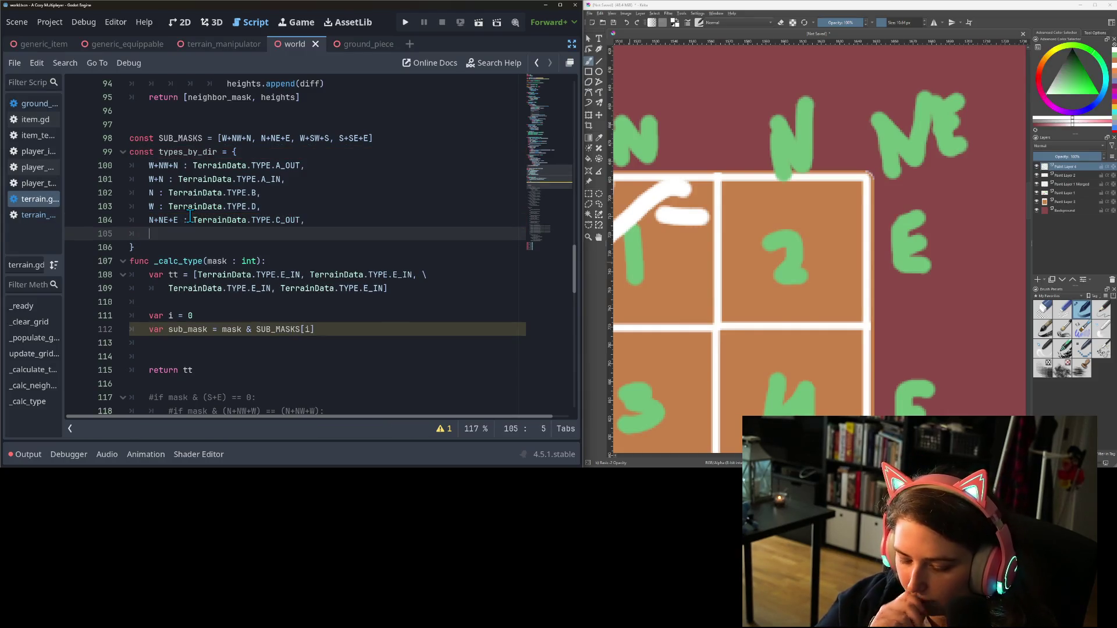
Add the entry NE : TerrainData.TYPE.C_IN below it
text(NE )
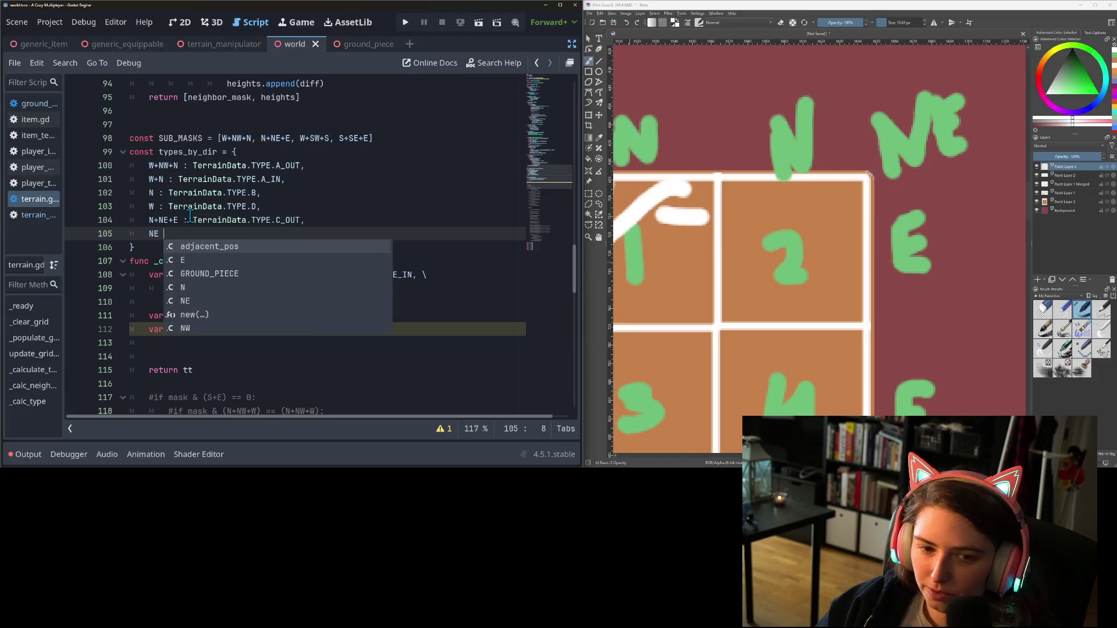
text(: C)
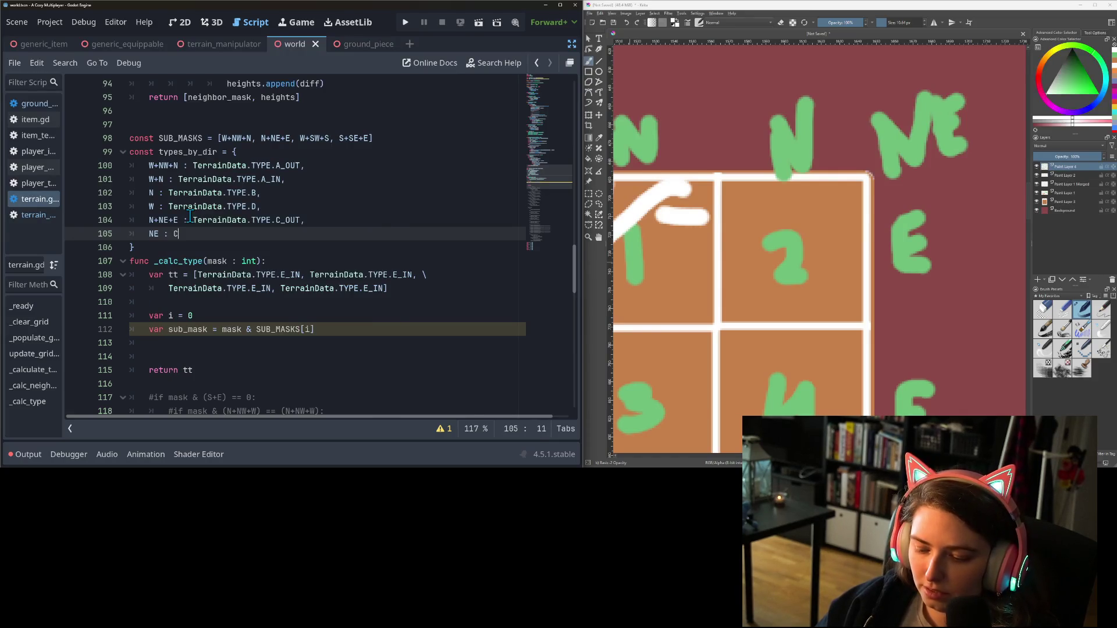
text(_I)
key(BackSpace)
key(BackSpace)
key(BackSpace)
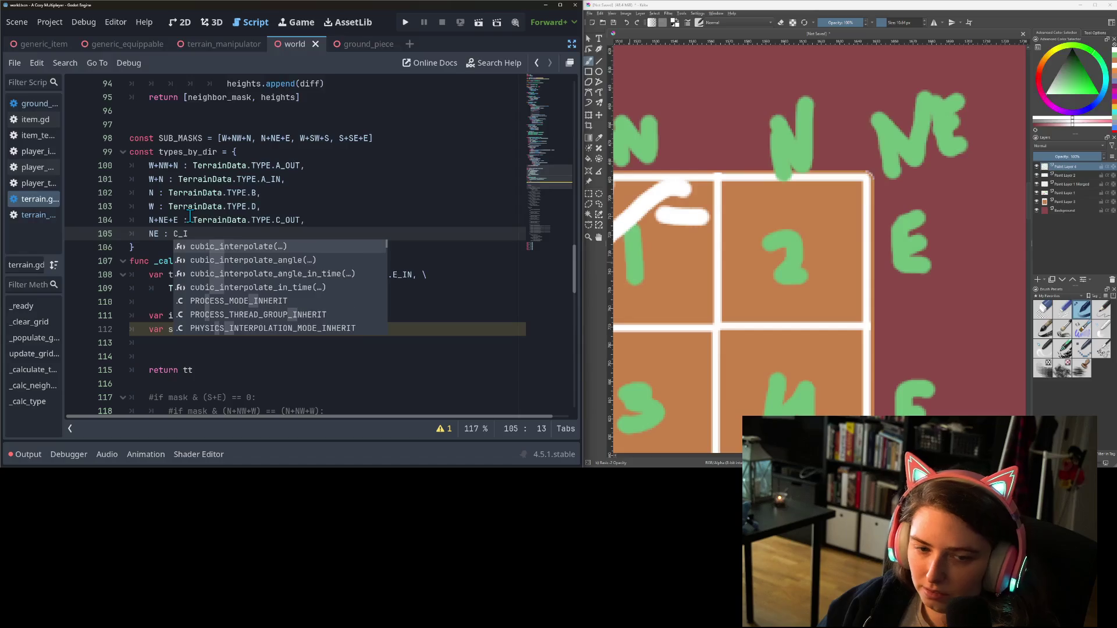
text(TerrainData.TYPE.C)
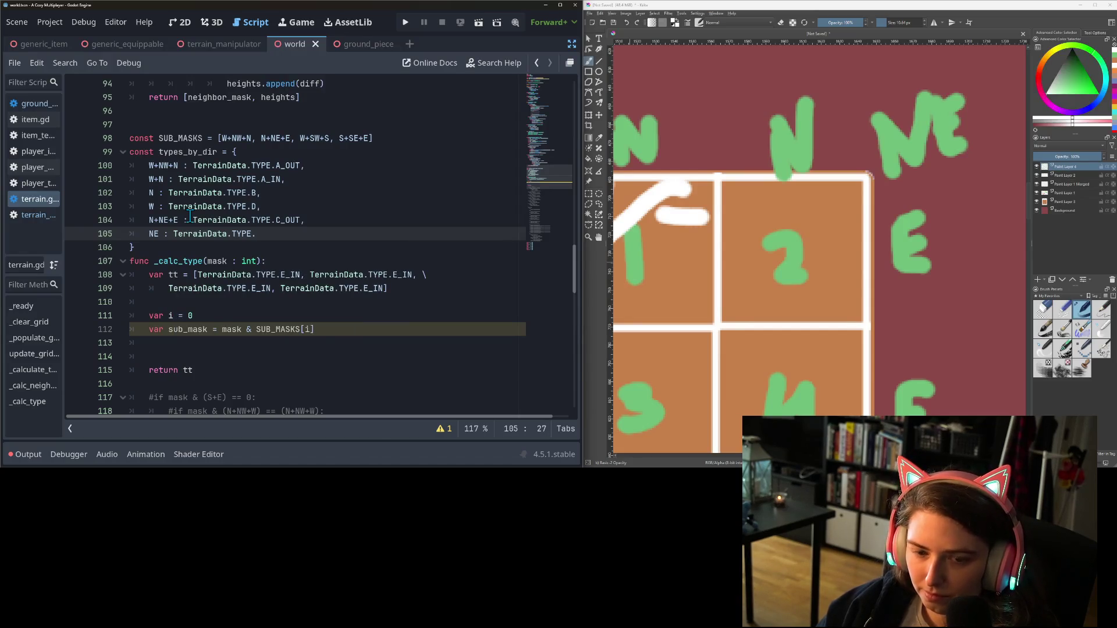
key(Return)
text(,)
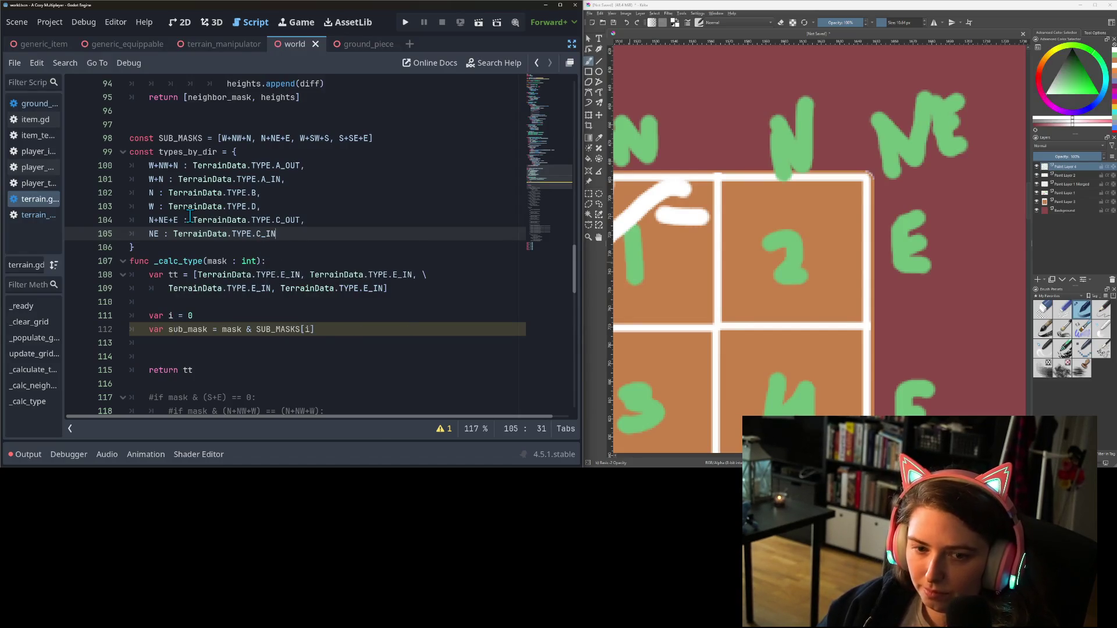
key(Return)
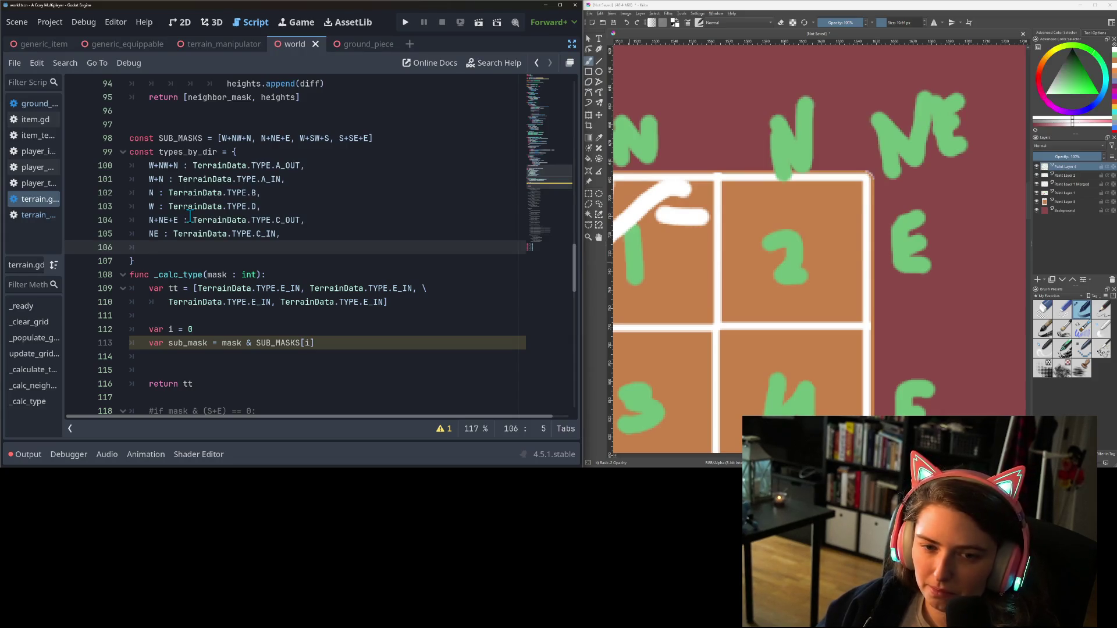
Add the entry E : TerrainData.TYPE.F and start a new line
text(E : )
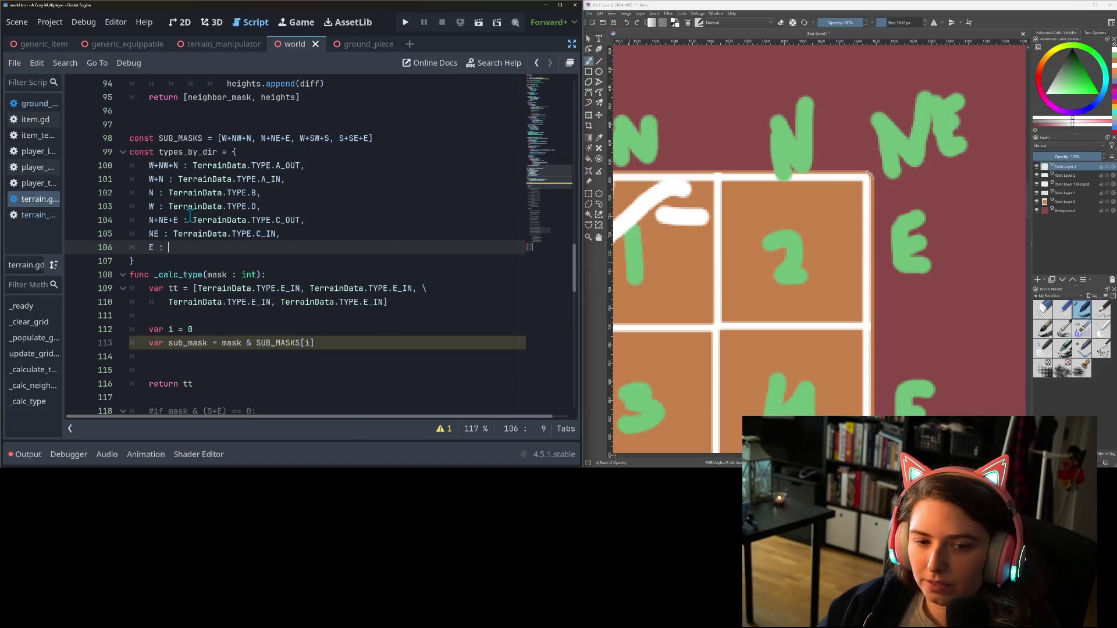
text(TerrainData.TYPE.)
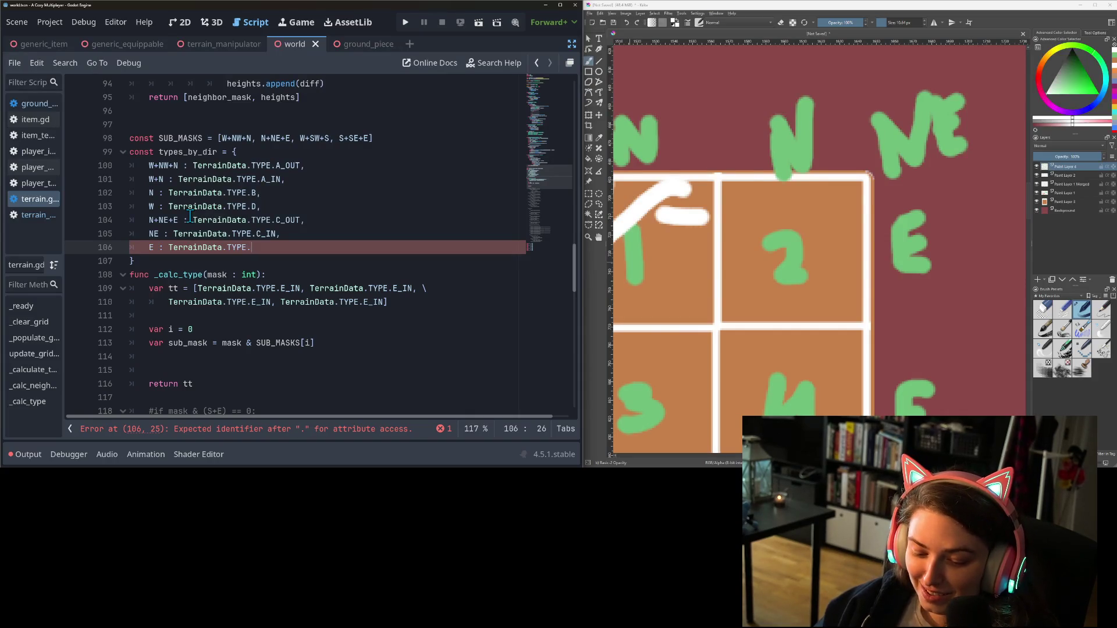
text(F,A_IN)
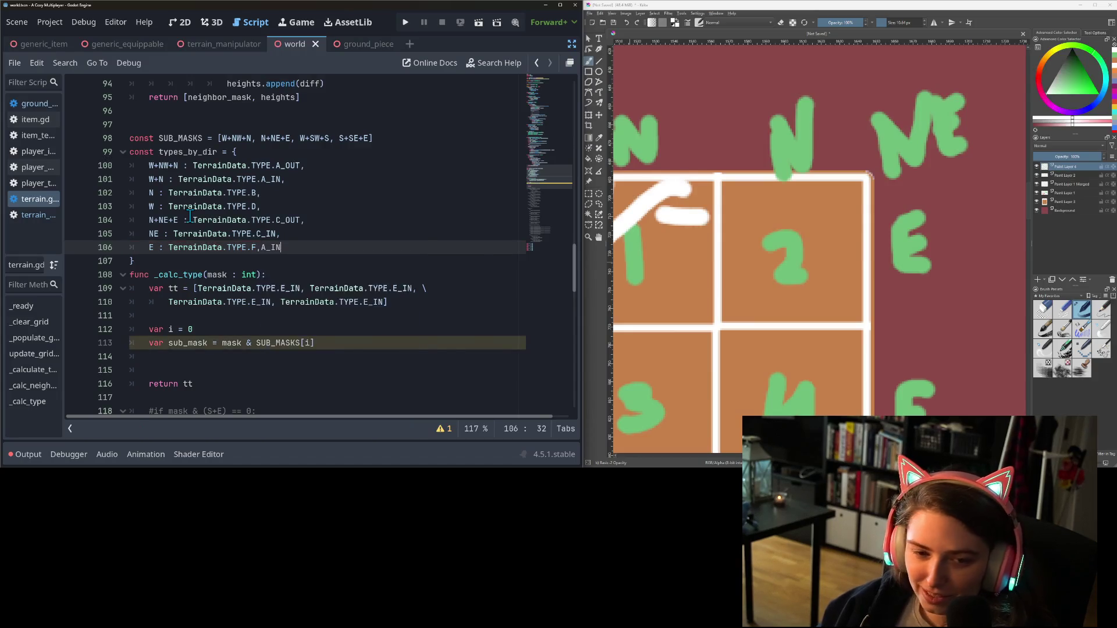
key(BackSpace)
key(BackSpace)
key(BackSpace)
text(adjacent_pos)
key(BackSpace)
key(BackSpace)
key(BackSpace)
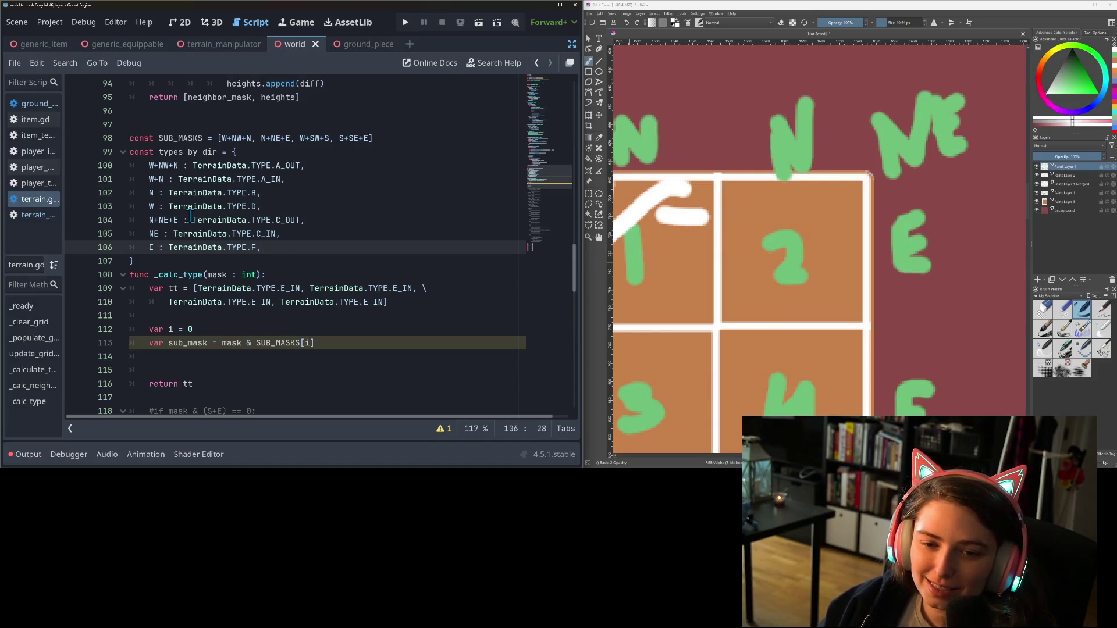
key(Return)
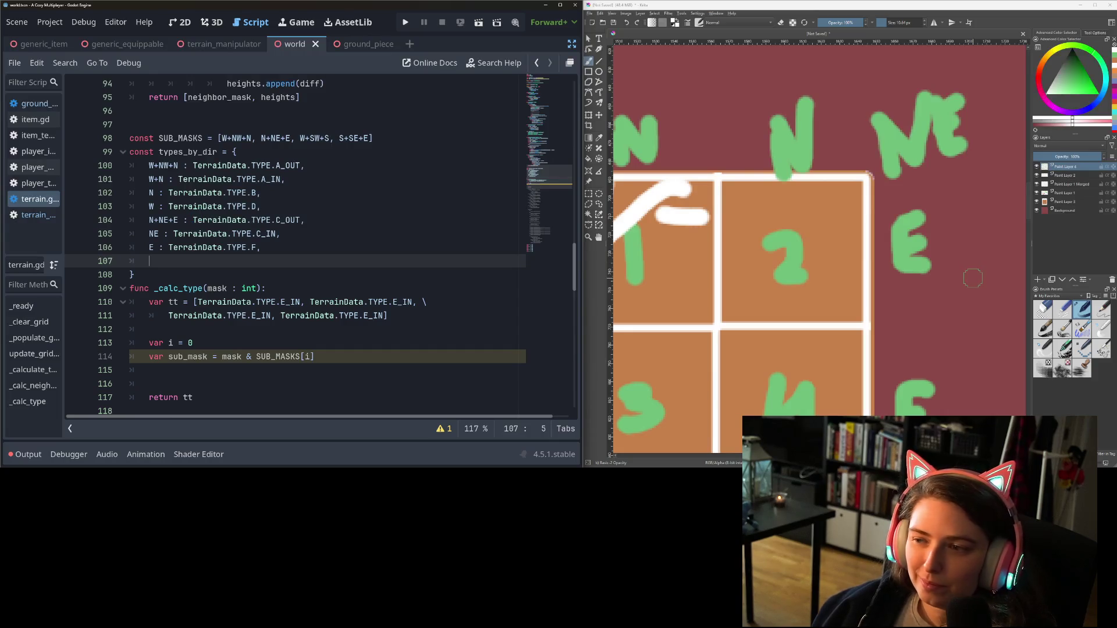
scroll(813, 356, down, 3)
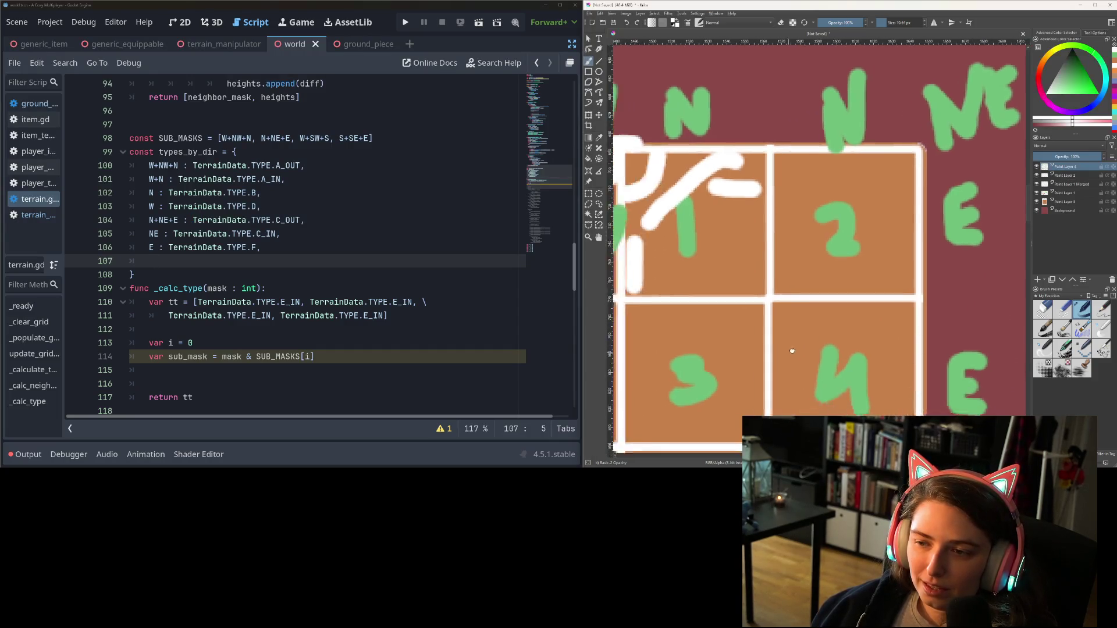
Add types_by_dir entries W+SW+S : TYPE.G_OUT and SW : TYPE.G_IN
scroll(905, 249, up, 3)
click(174, 261)
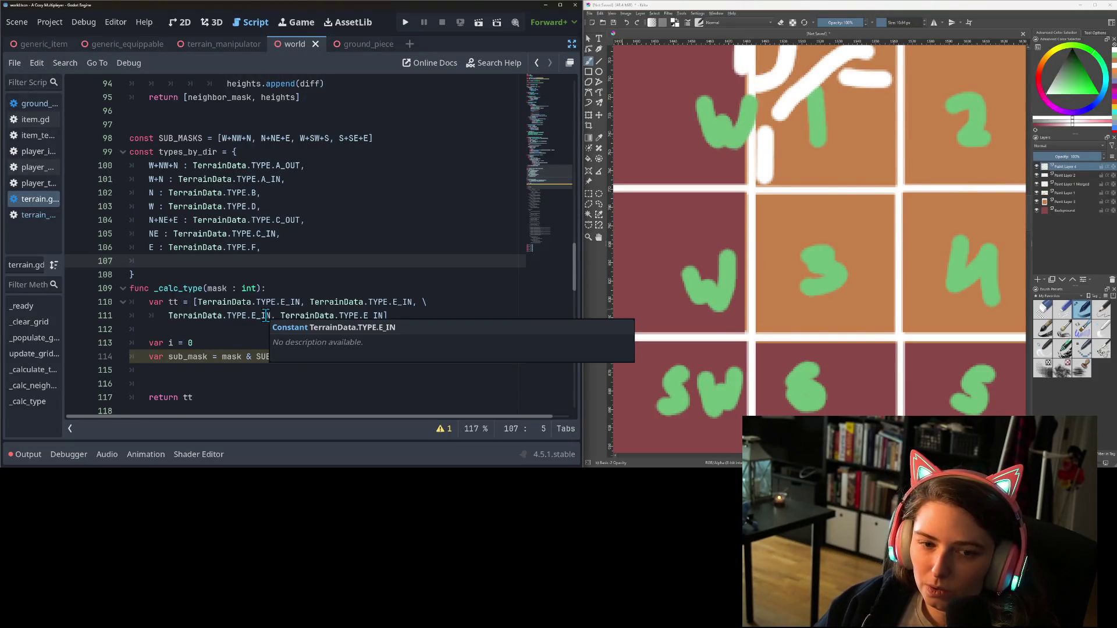
text(W)
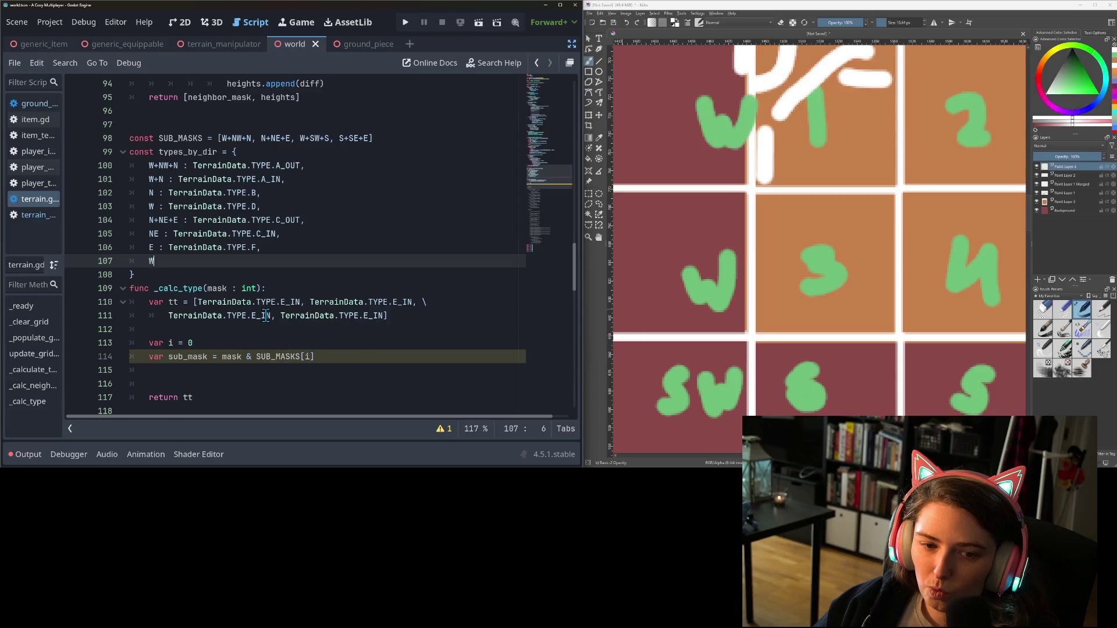
text(+SW)
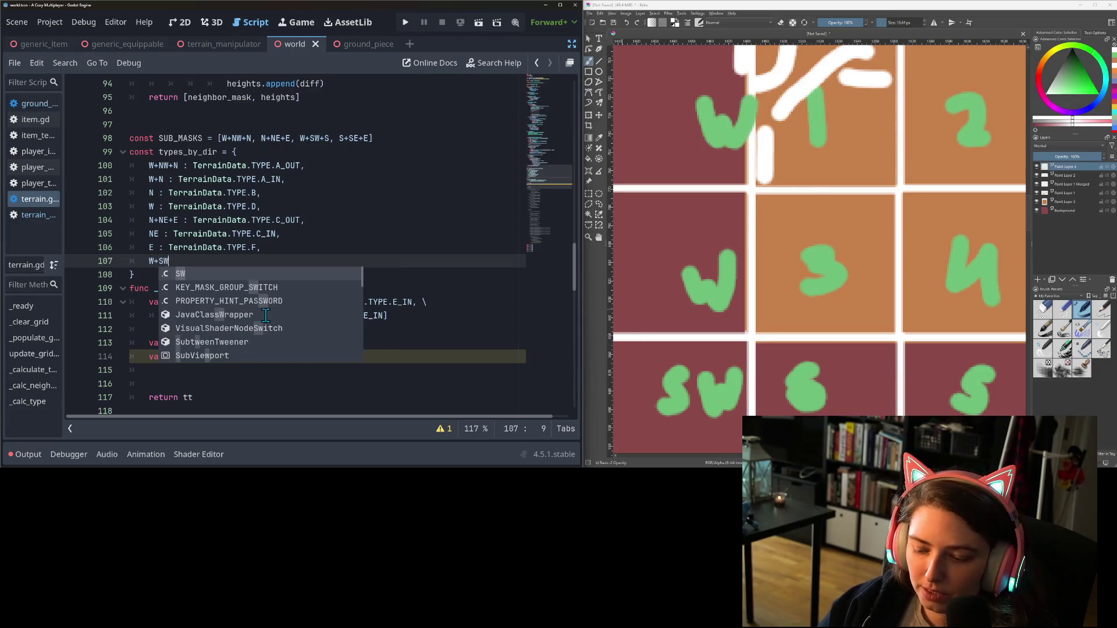
text(+S : TerrainData.TYPE.)
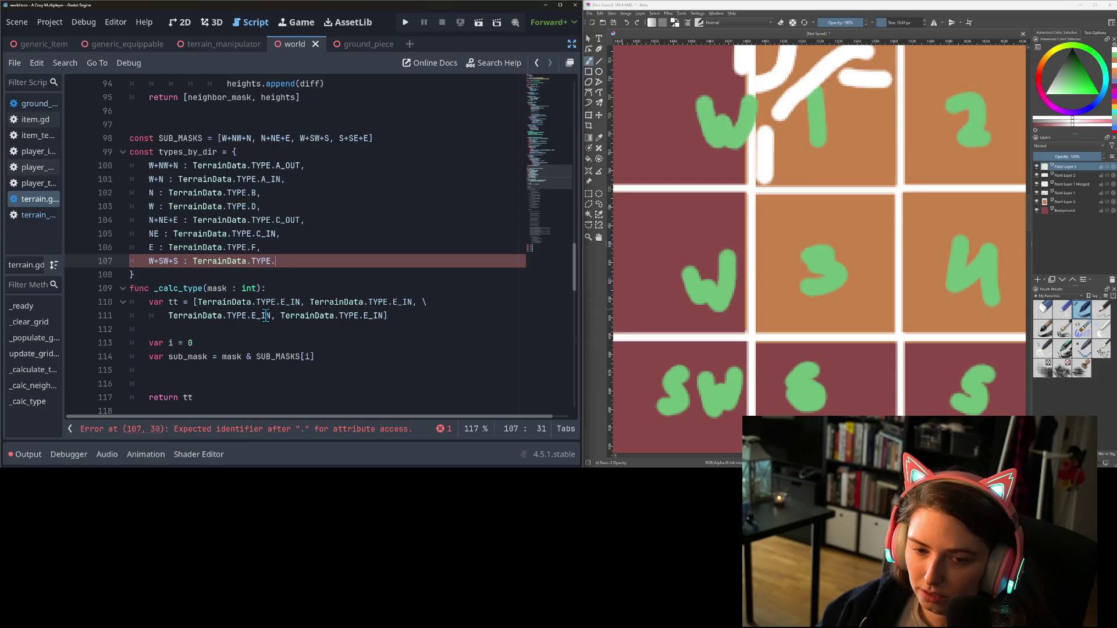
text(G)
key(Return)
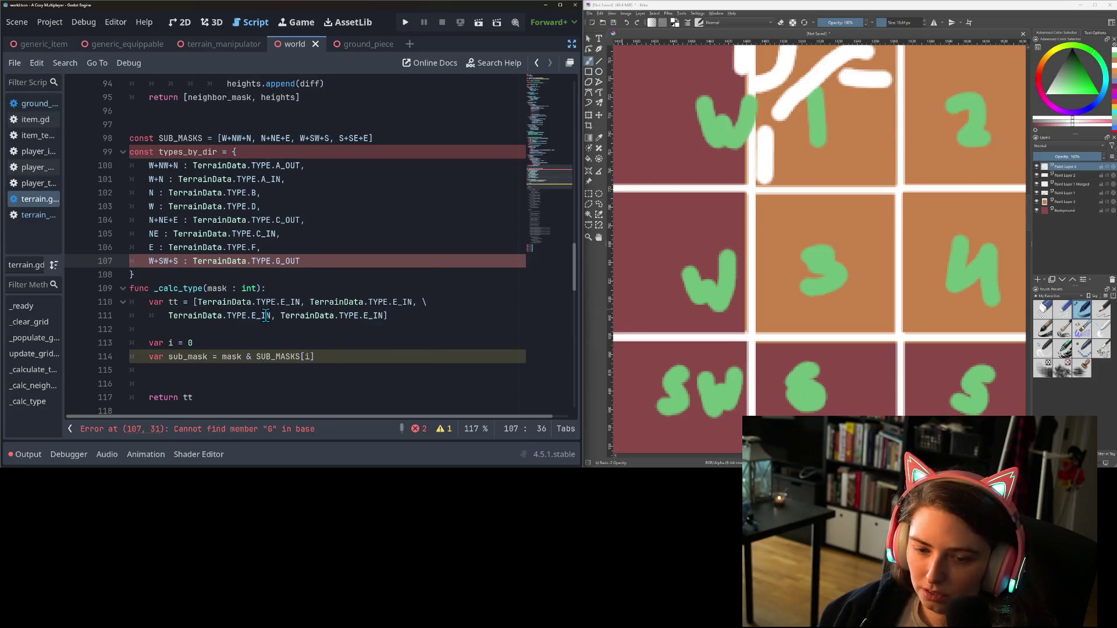
text(,)
key(Return)
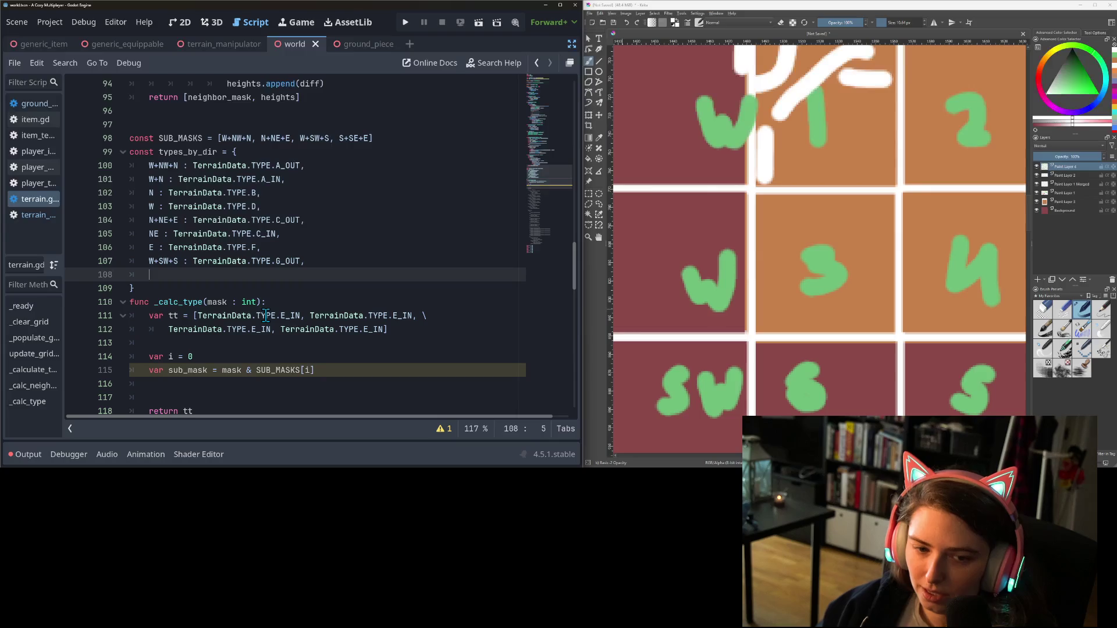
text(SW )
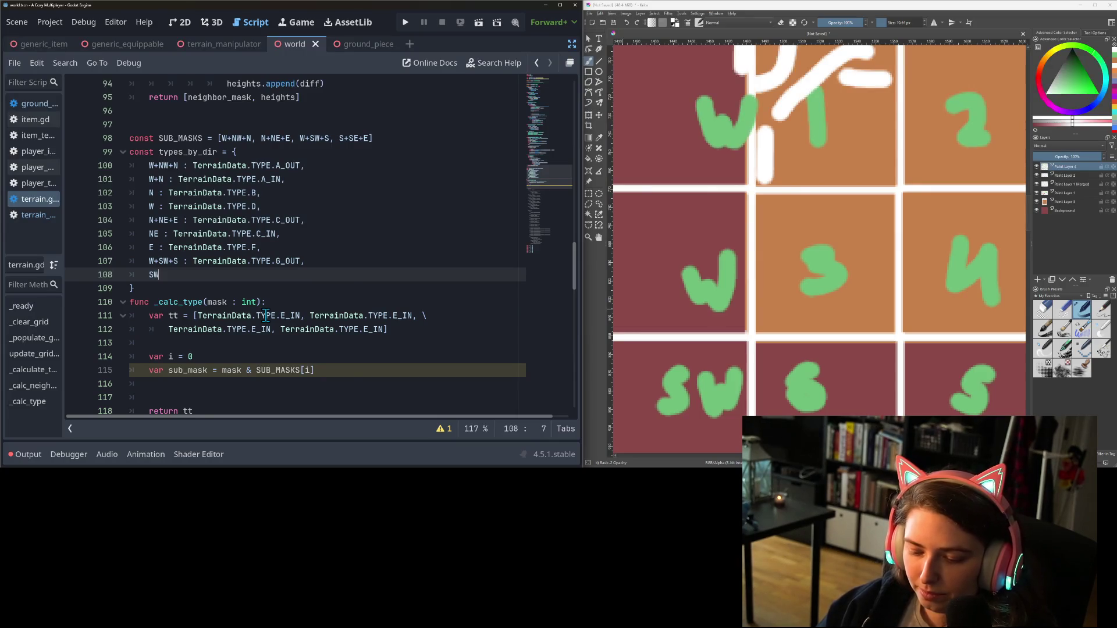
text(: TerrainData.TYPE.)
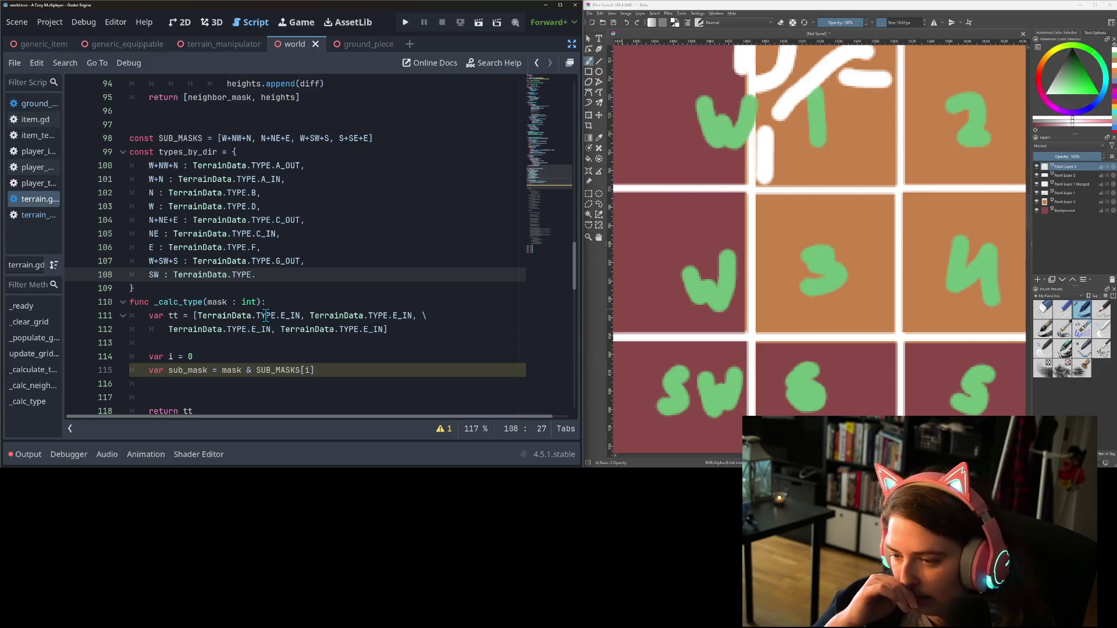
text(G_)
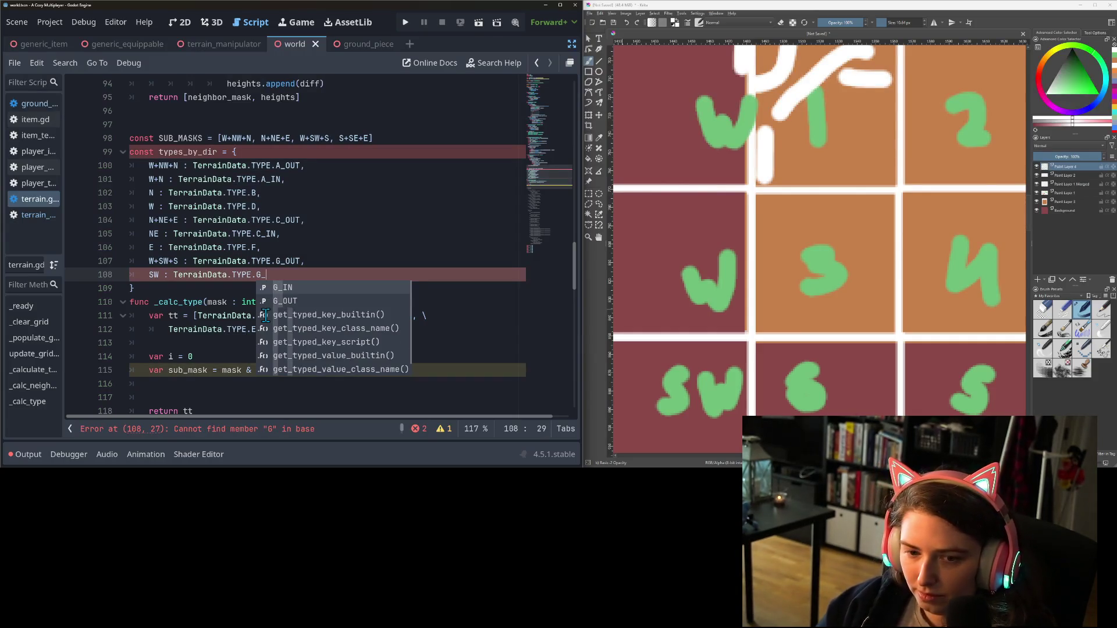
key(Return)
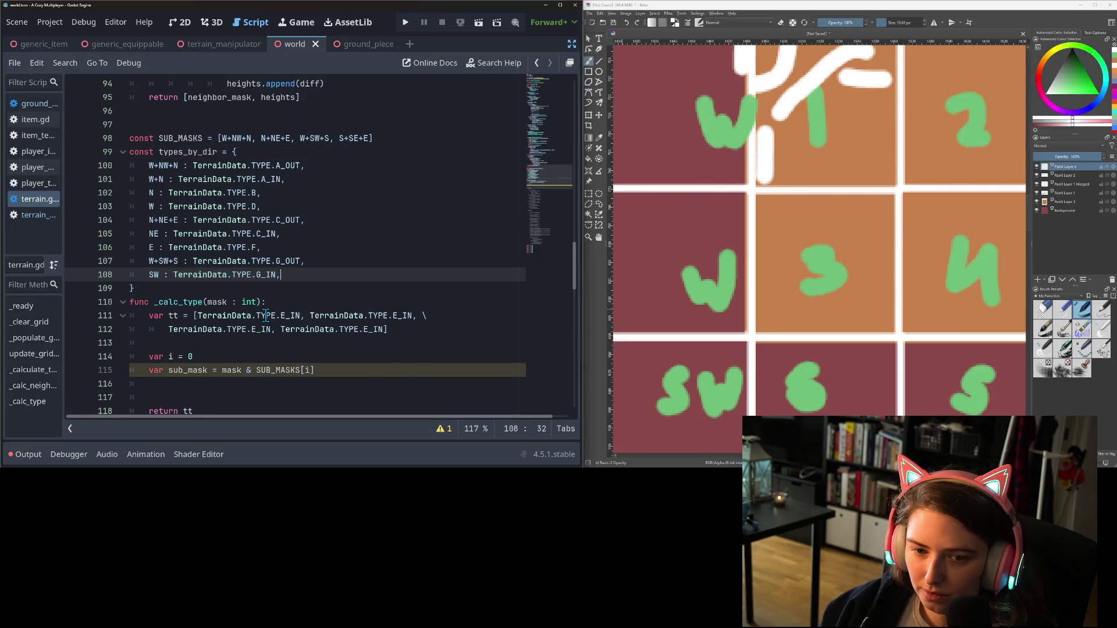
key(Return)
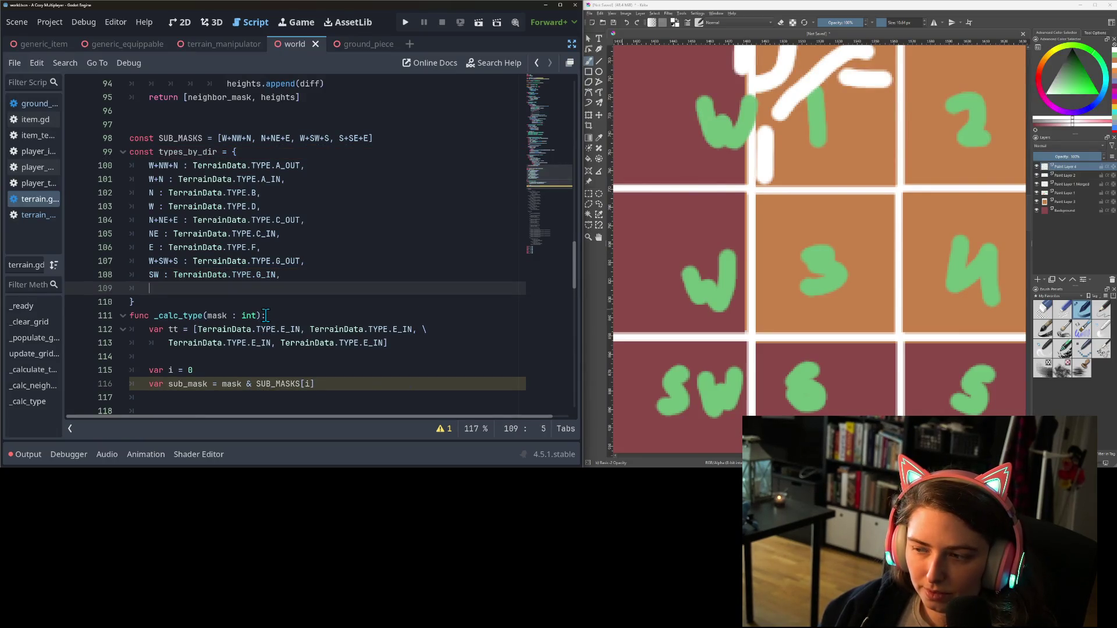
Add the entry S : TerrainData.TYPE.H
text(s)
key(BackSpace)
text(S :)
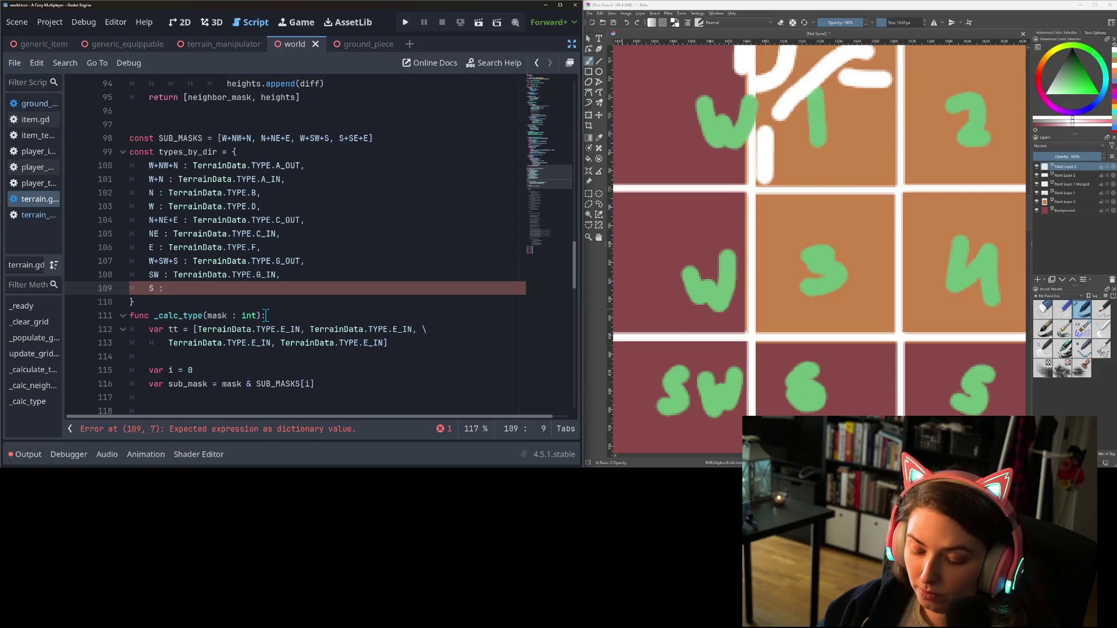
text(TerrainData.TYPE.H,)
key(Escape)
key(Return)
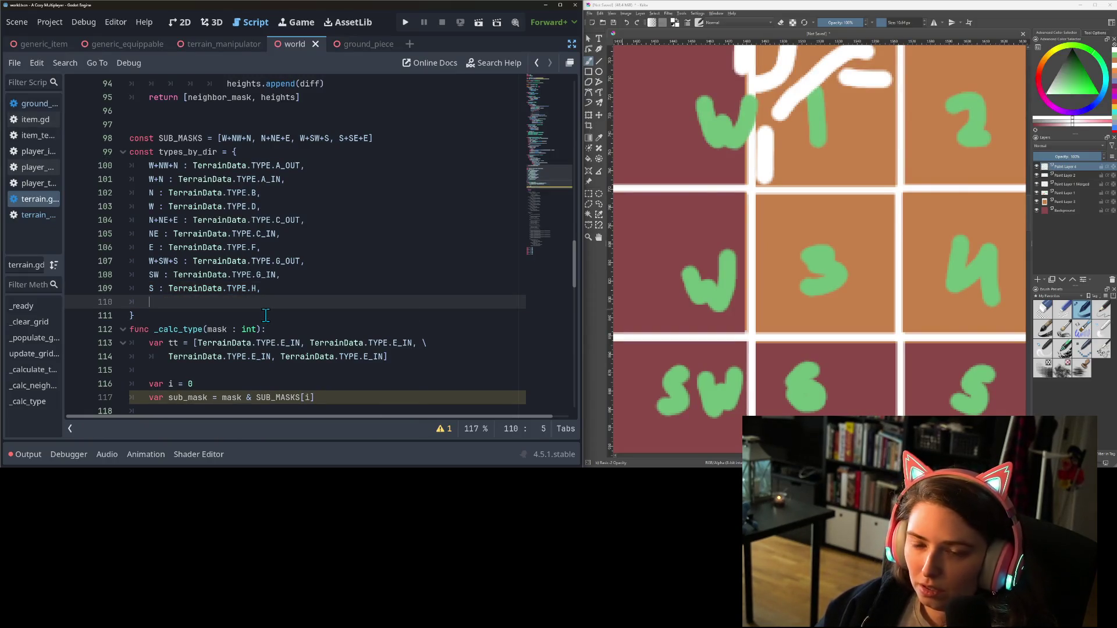
Add the entry S+SE+E : TerrainData.TYPE.I_OUT, checking the SE tiles in the reference drawing
mouse_move(947, 351)
mouse_down()
mouse_move(738, 351)
mouse_move(706, 318)
mouse_up()
click(332, 302)
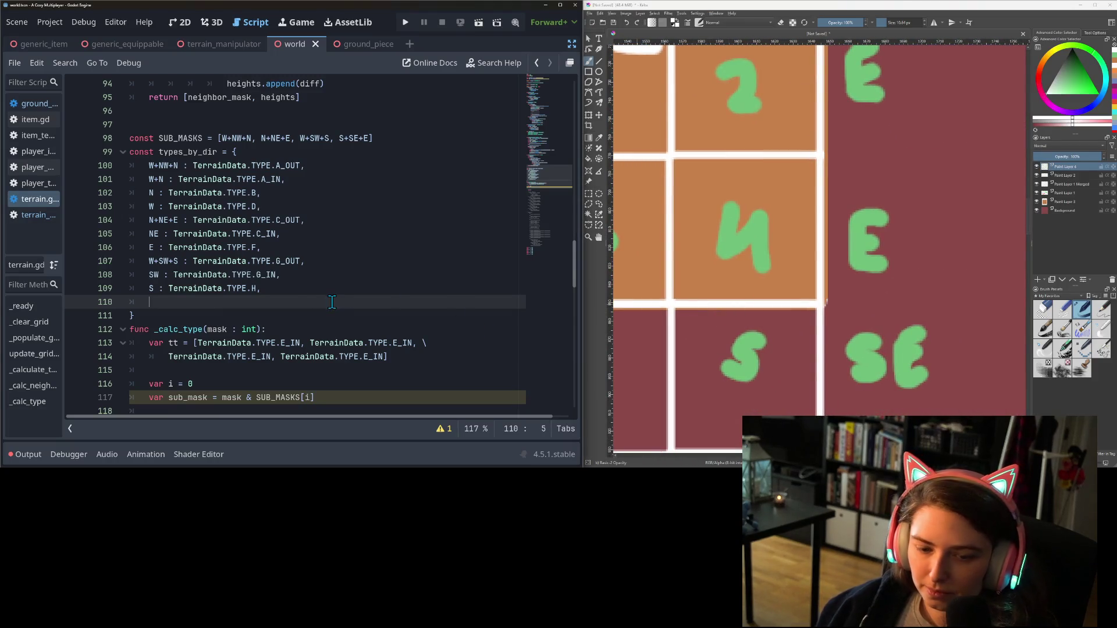
text(S, SE)
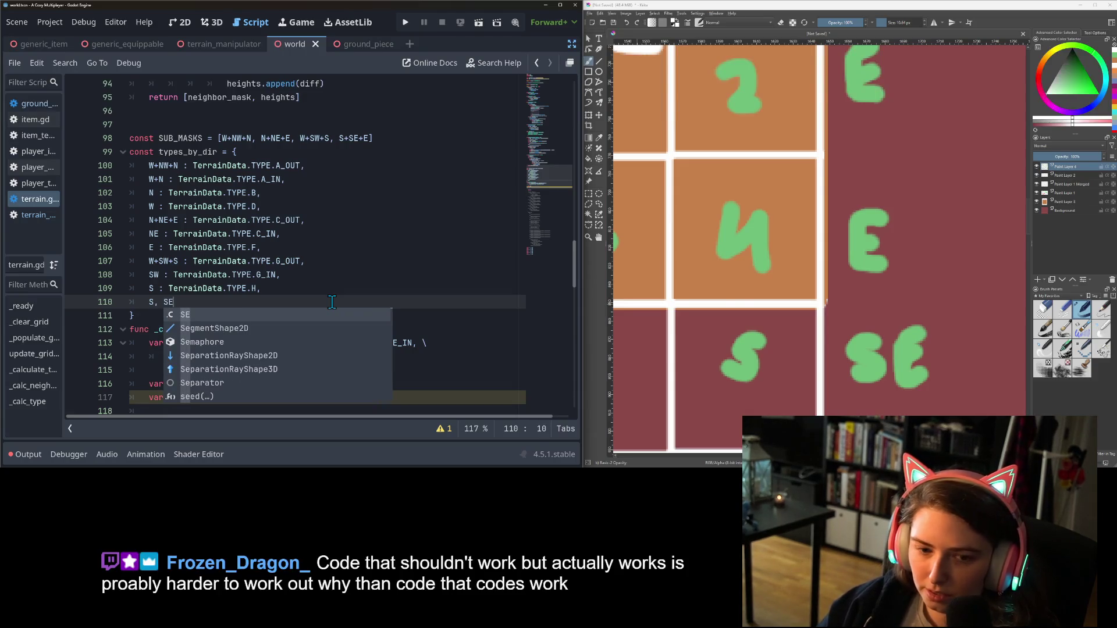
key(BackSpace)
key(BackSpace)
key(BackSpace)
text(+ SE)
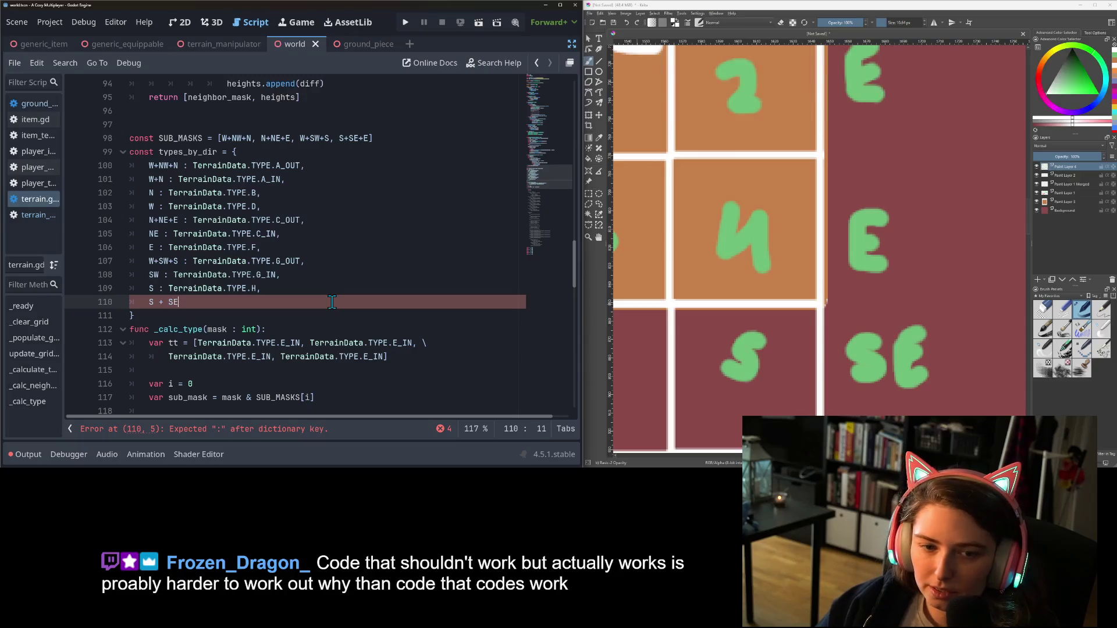
key(BackSpace)
key(BackSpace)
key(BackSpace)
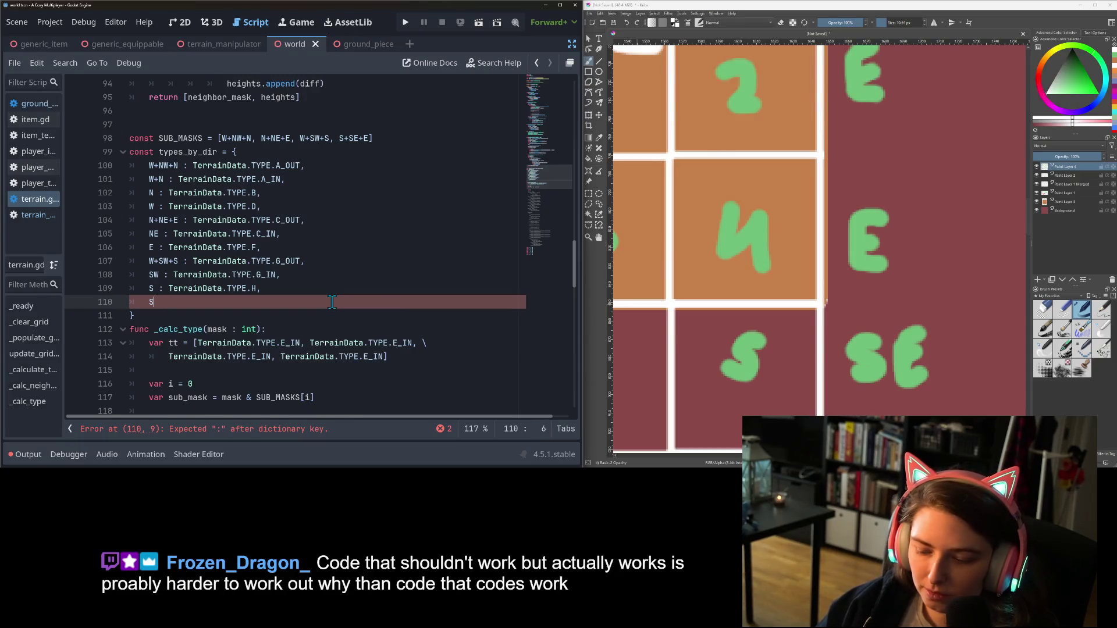
text(+SE+E )
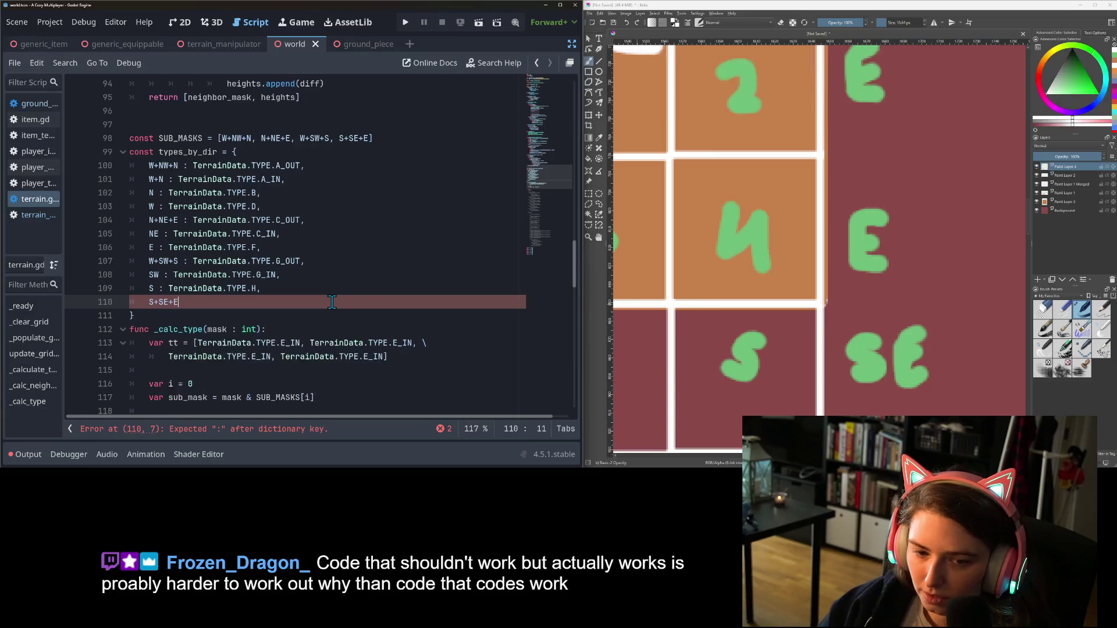
text(: TerrainData.TYPE.)
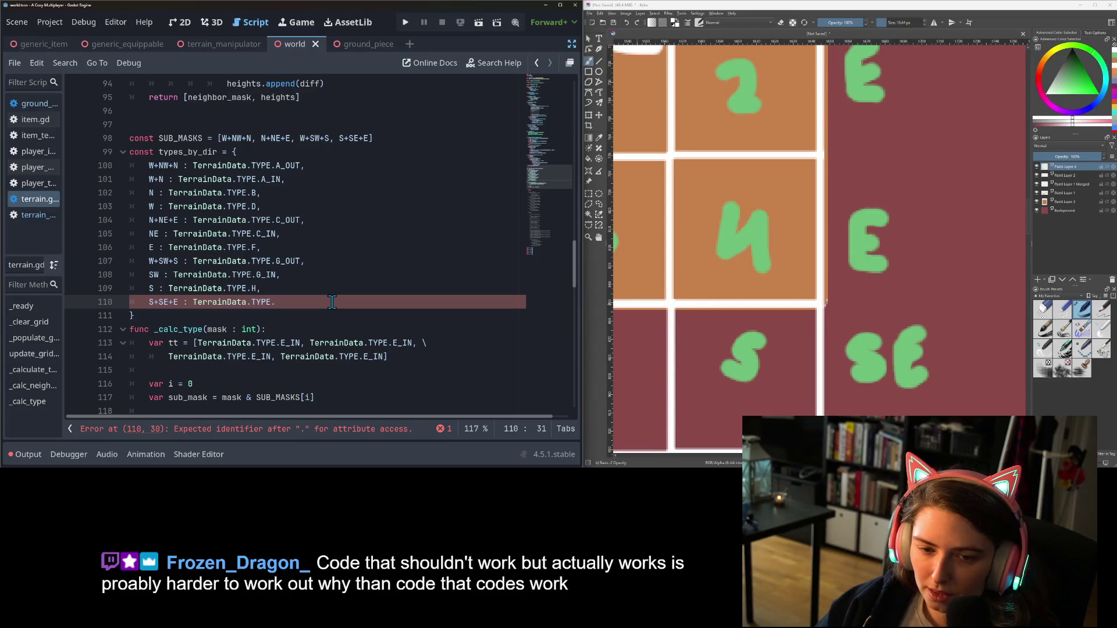
text(I)
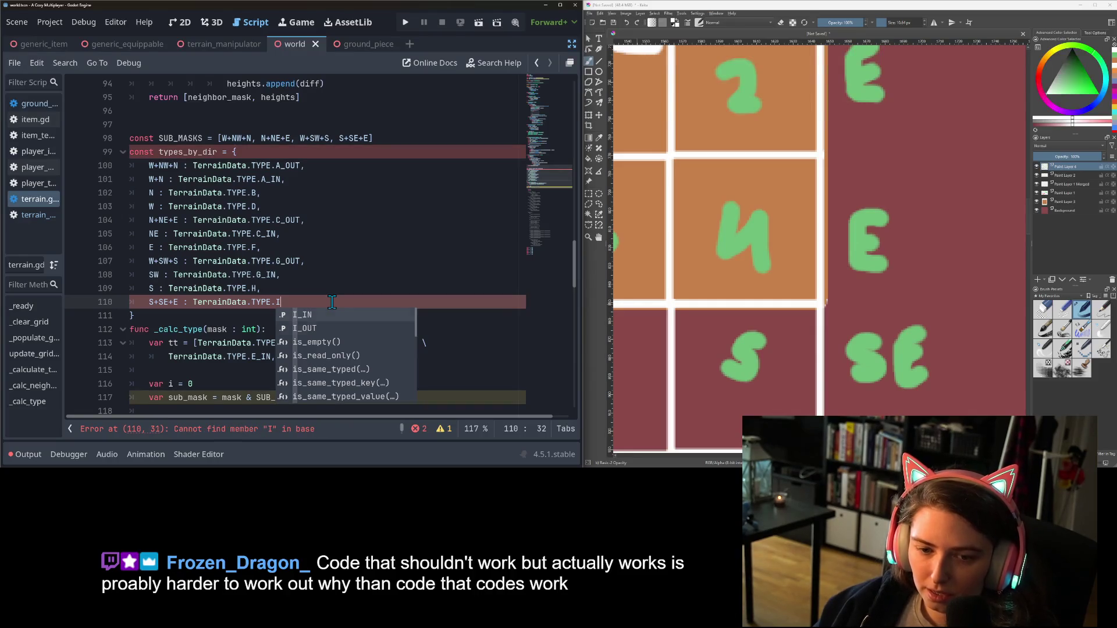
key(Down)
key(Return)
text(,)
key(Return)
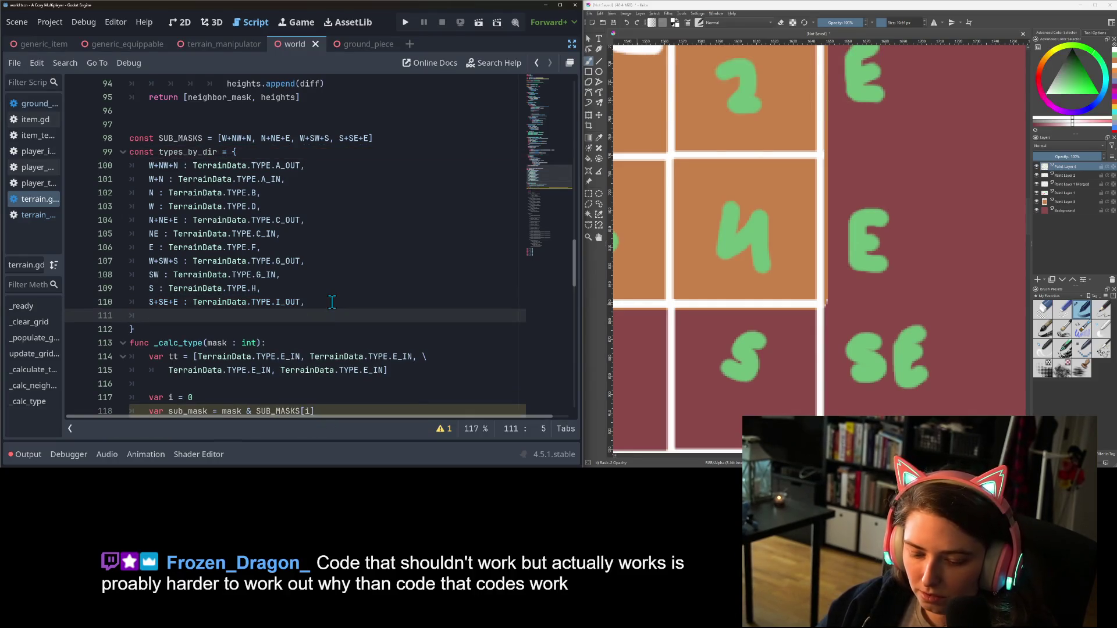
Add the entry SE : TerrainData.TYPE.I_IN and save terrain.gd
text(SE : )
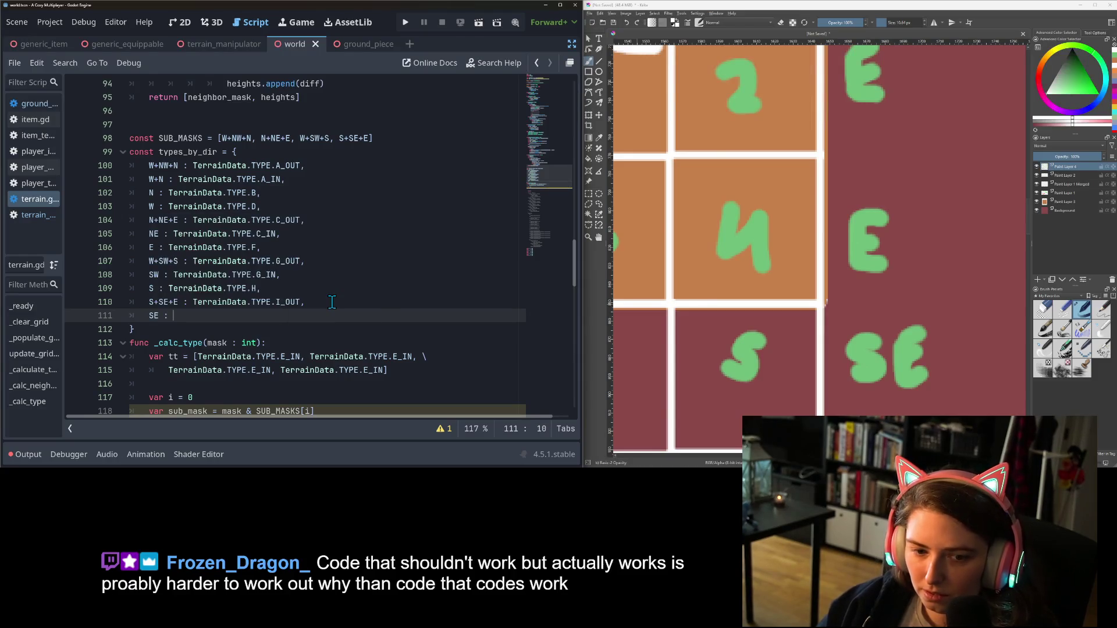
text(TerrainData.TYPE.I_)
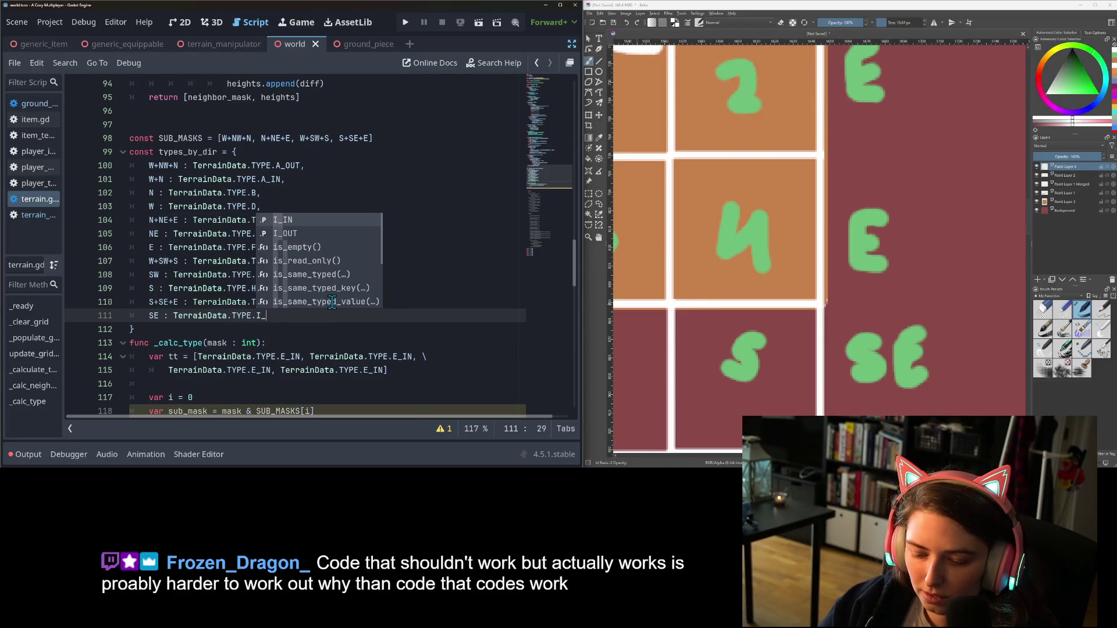
key(Return)
key(ctrl+s)
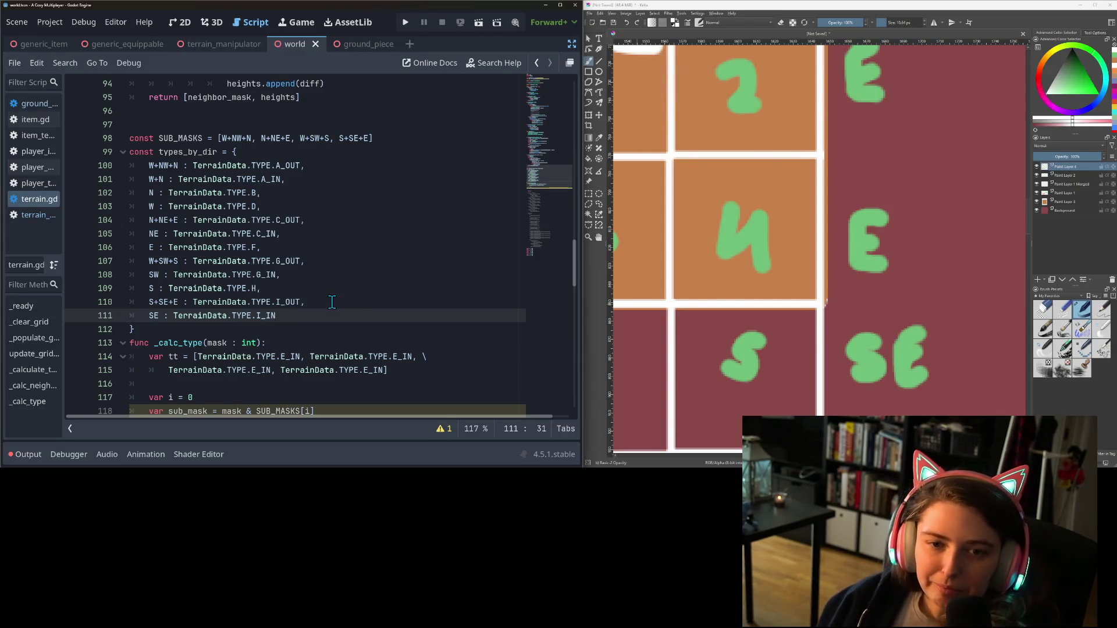
scroll(291, 300, down, 2)
scroll(262, 297, up, 1)
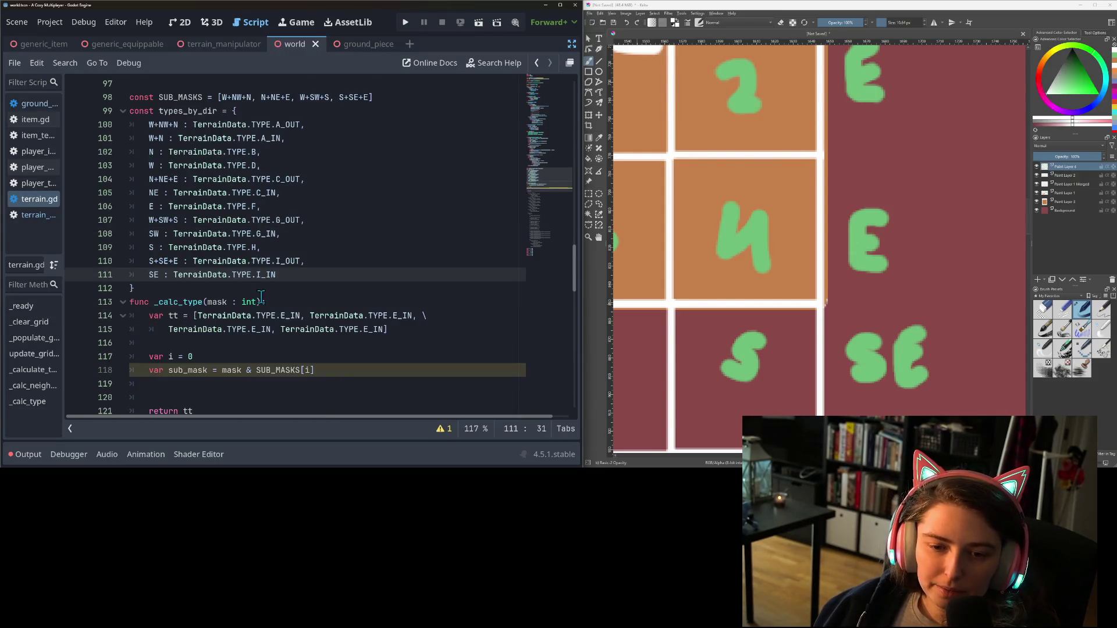
double_click(186, 110)
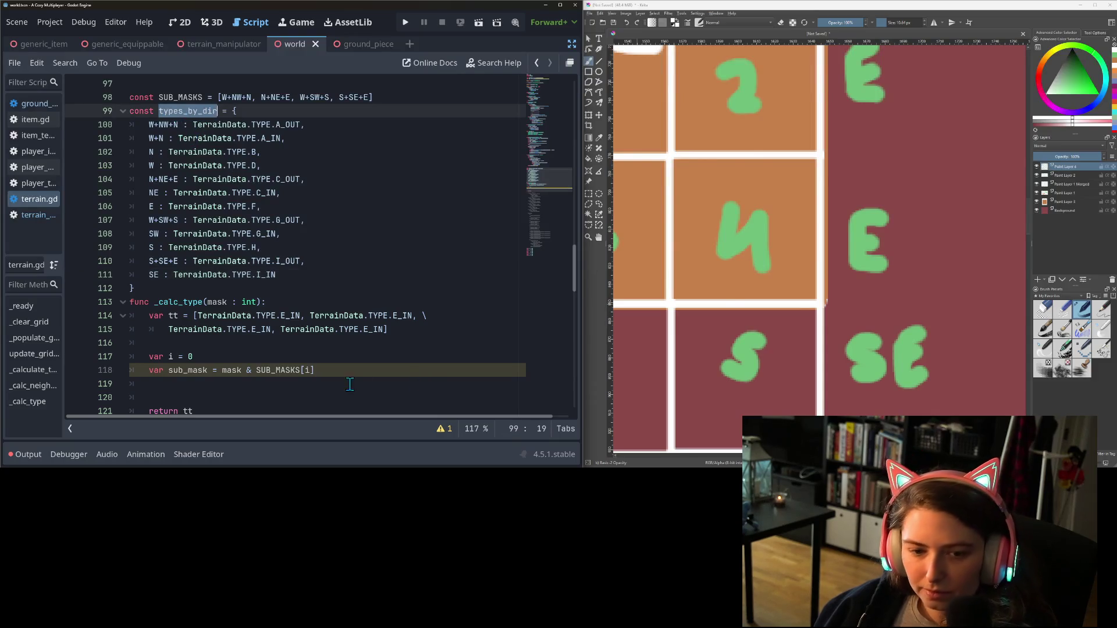
Turn line 117 into a 'for i in 4:' loop with the sub_mask line indented inside
double_click(157, 356)
text(for)
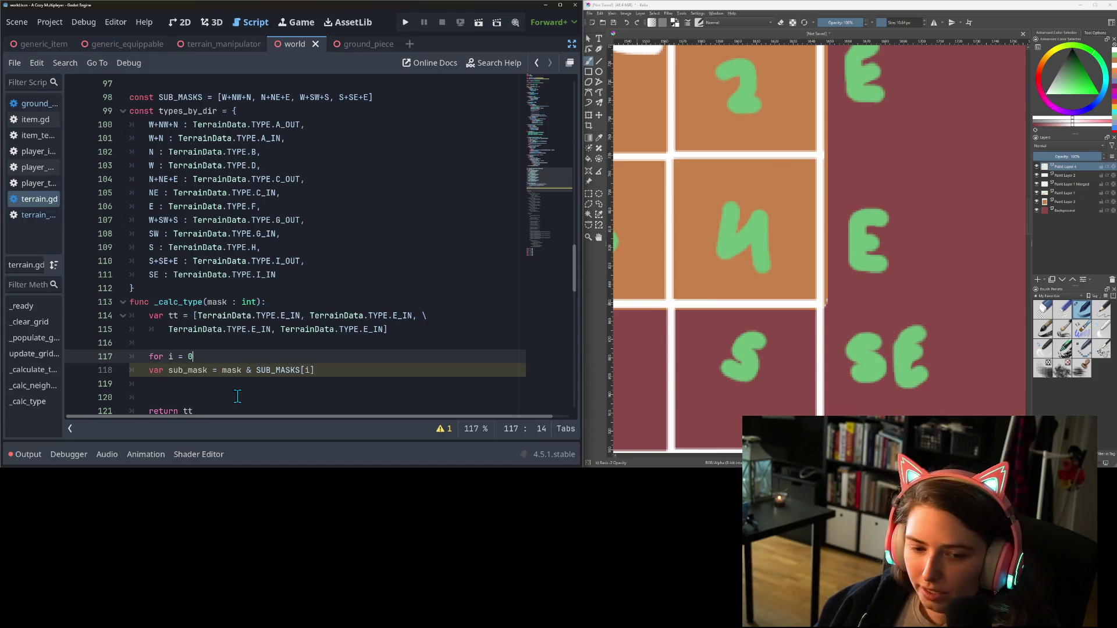
key(BackSpace)
key(BackSpace)
key(BackSpace)
text(in 4:)
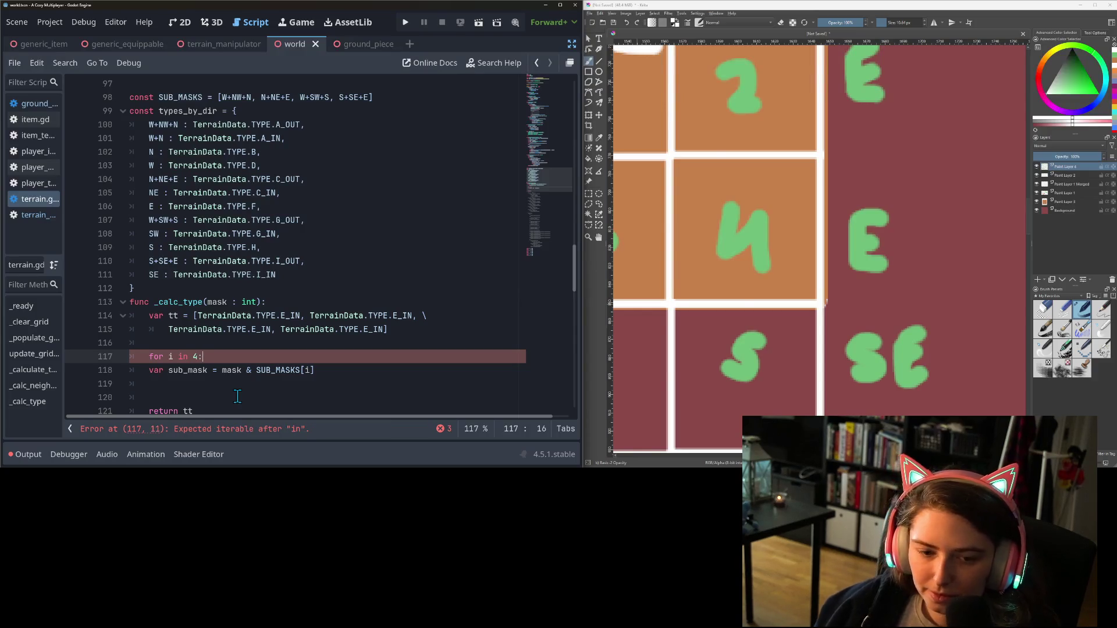
key(Down)
key(Home)
key(Tab)
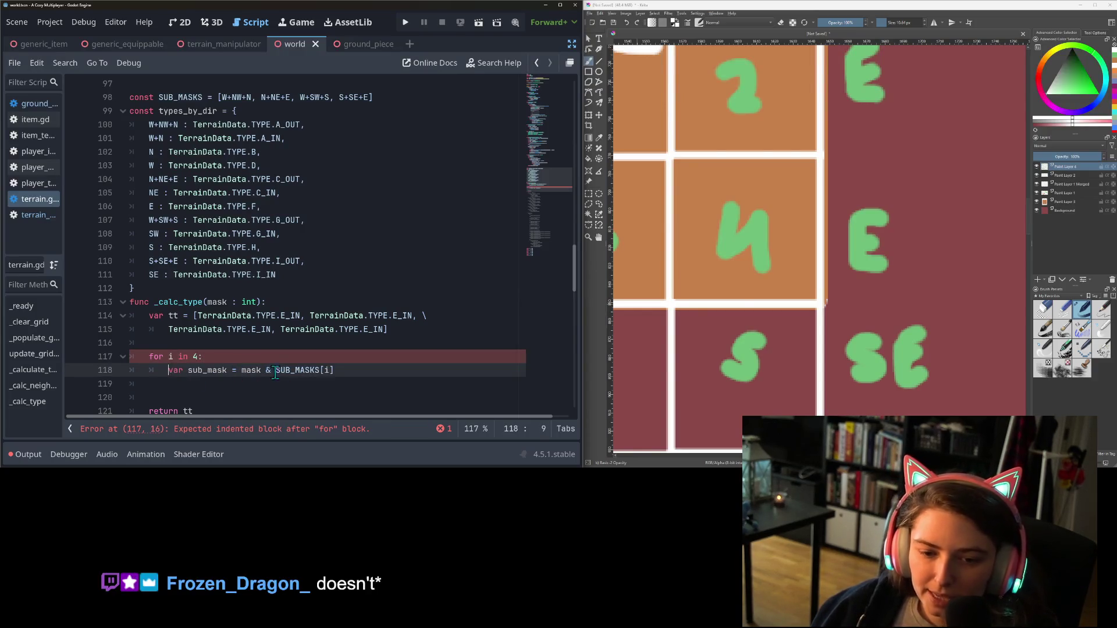
click(335, 371)
Add 'var type = types_by_dir[sub_mask]' in the loop, then bring up the autotiling blog post
key(Return)
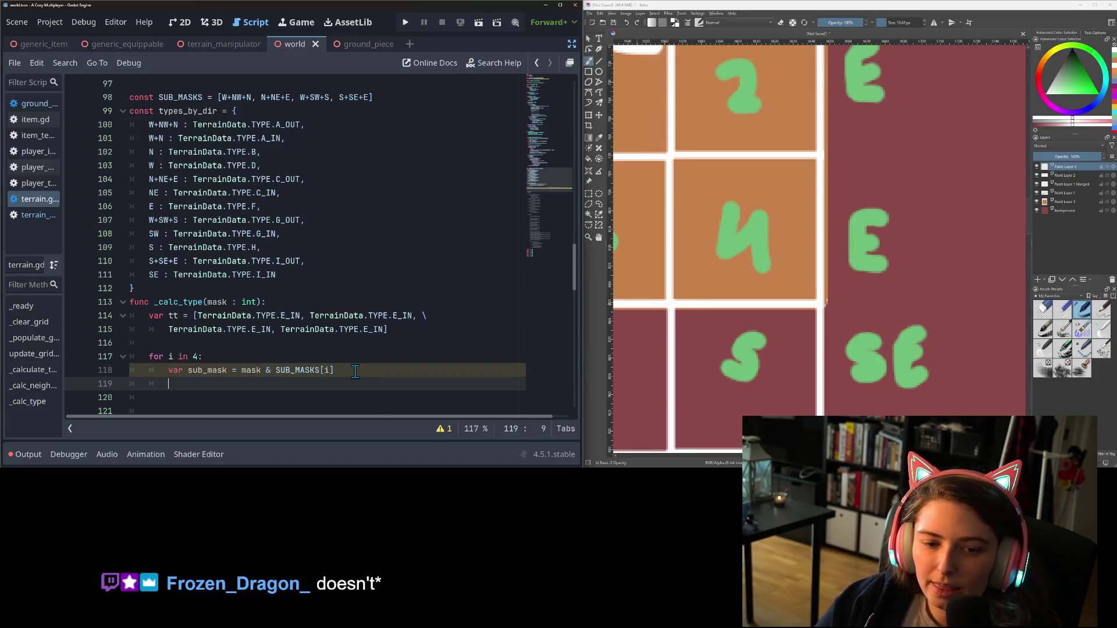
text(var t)
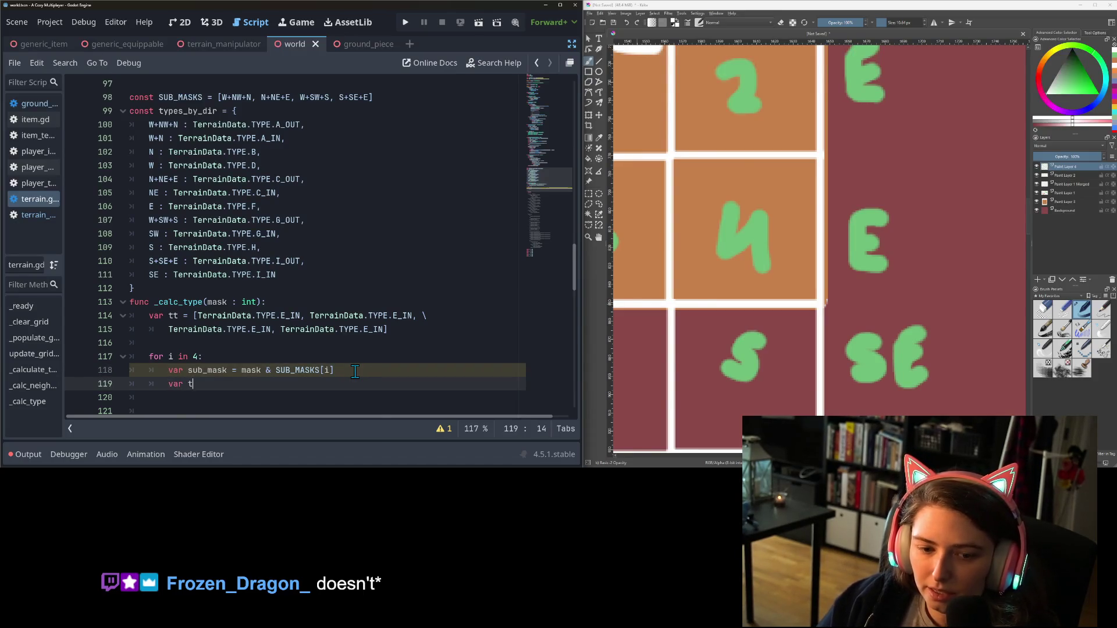
text(ype = )
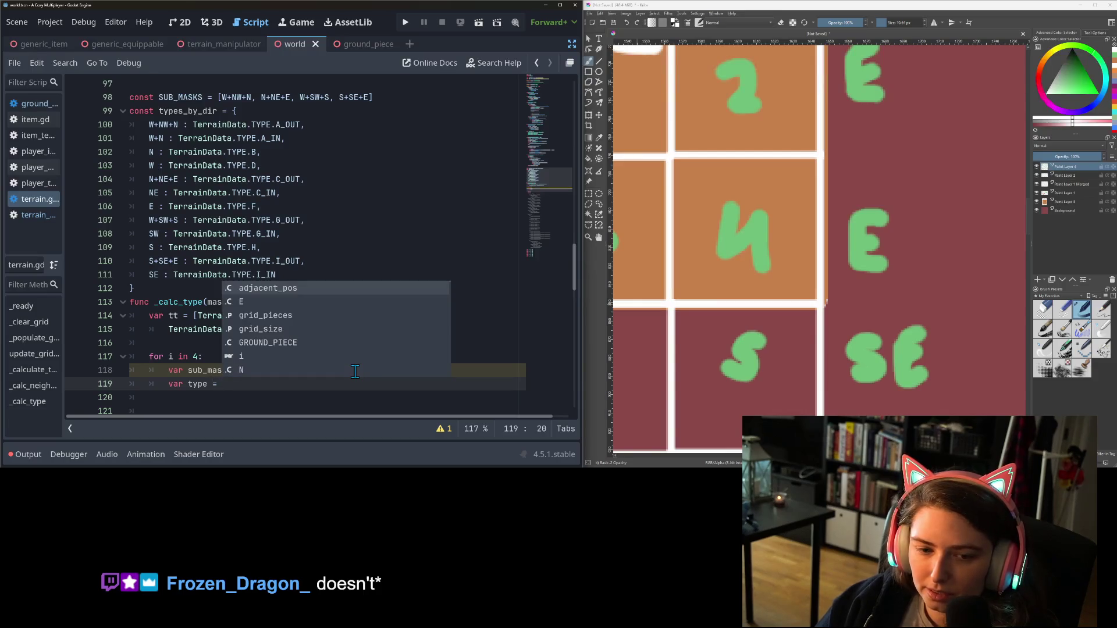
text(ty)
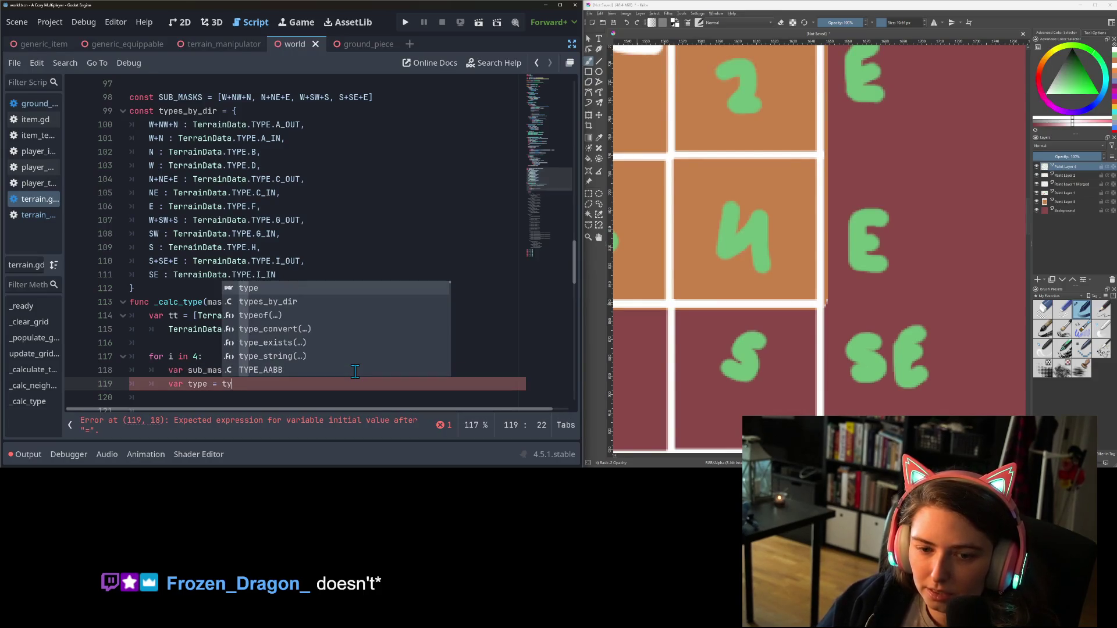
key(Down)
key(Down)
key(Up)
key(Return)
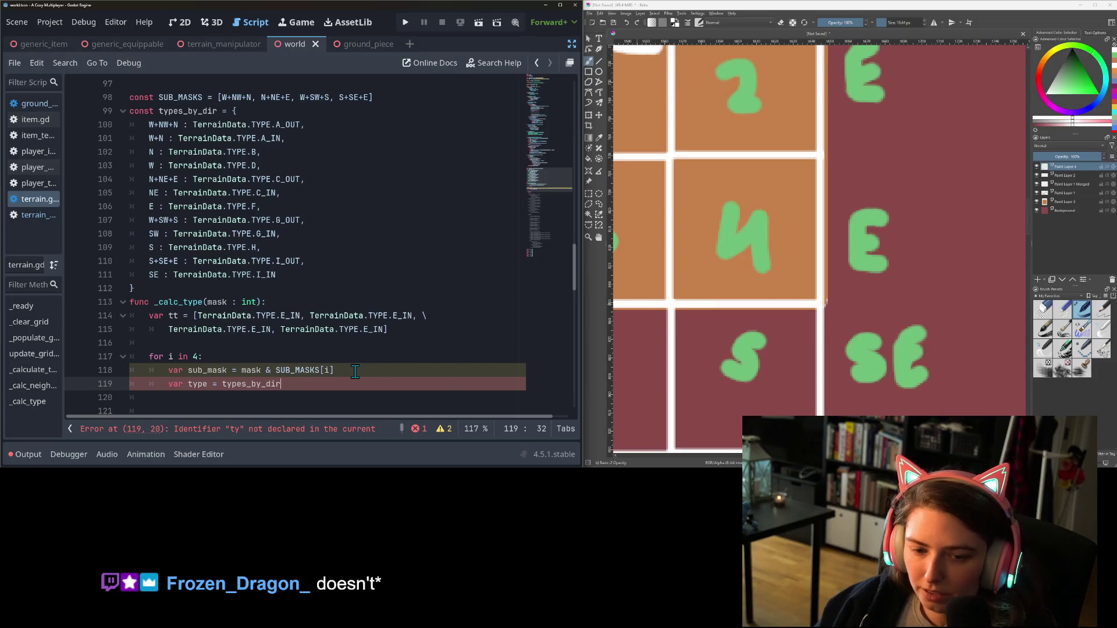
text([sub)
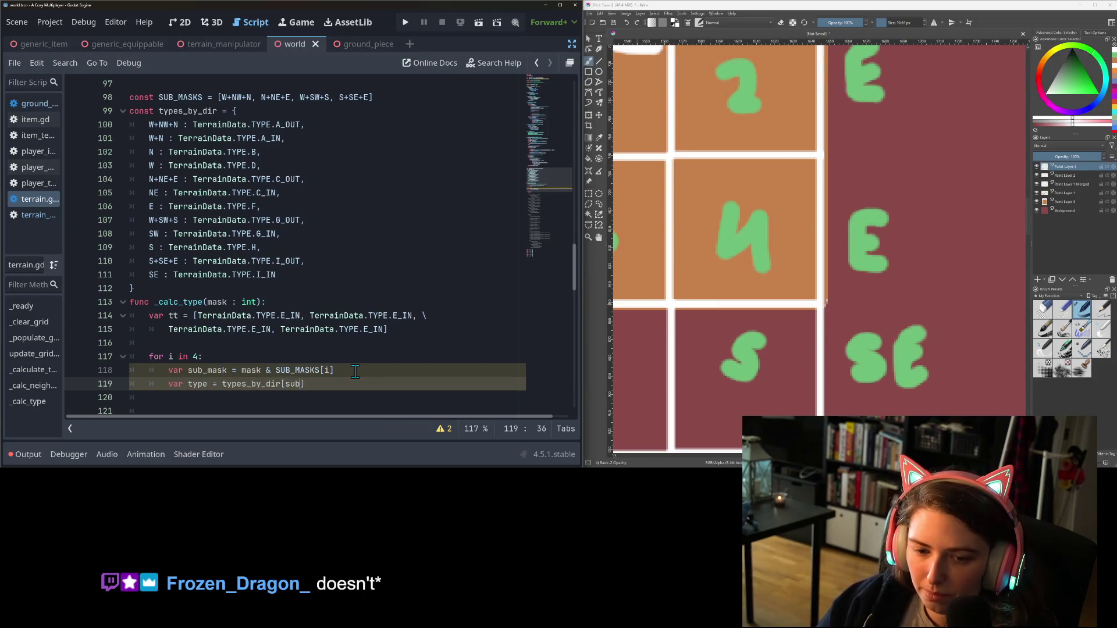
key(Return)
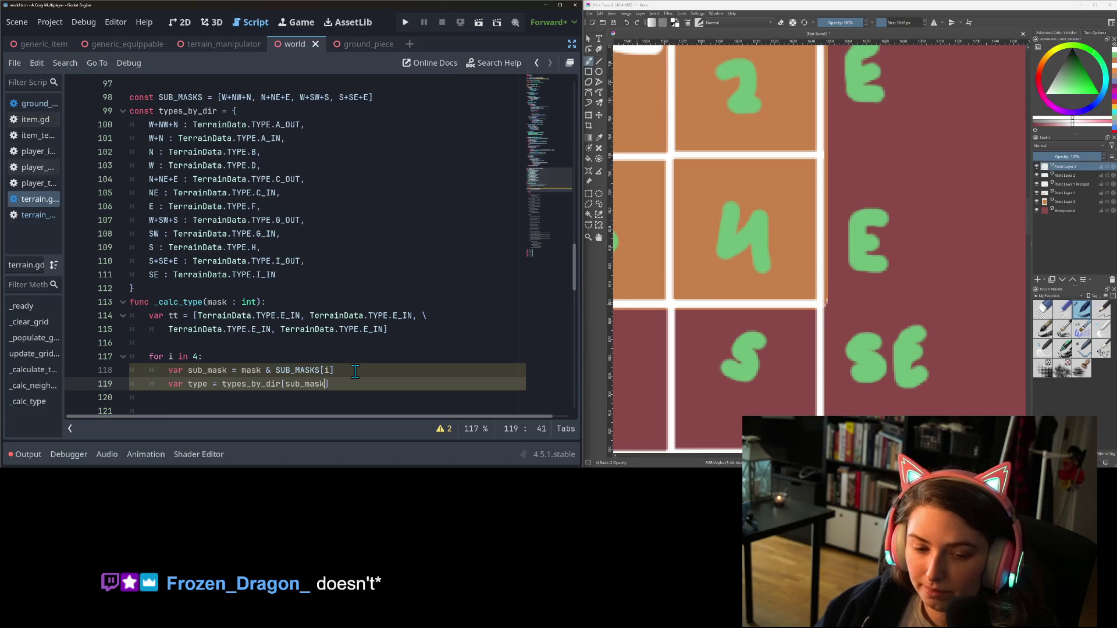
key(Up)
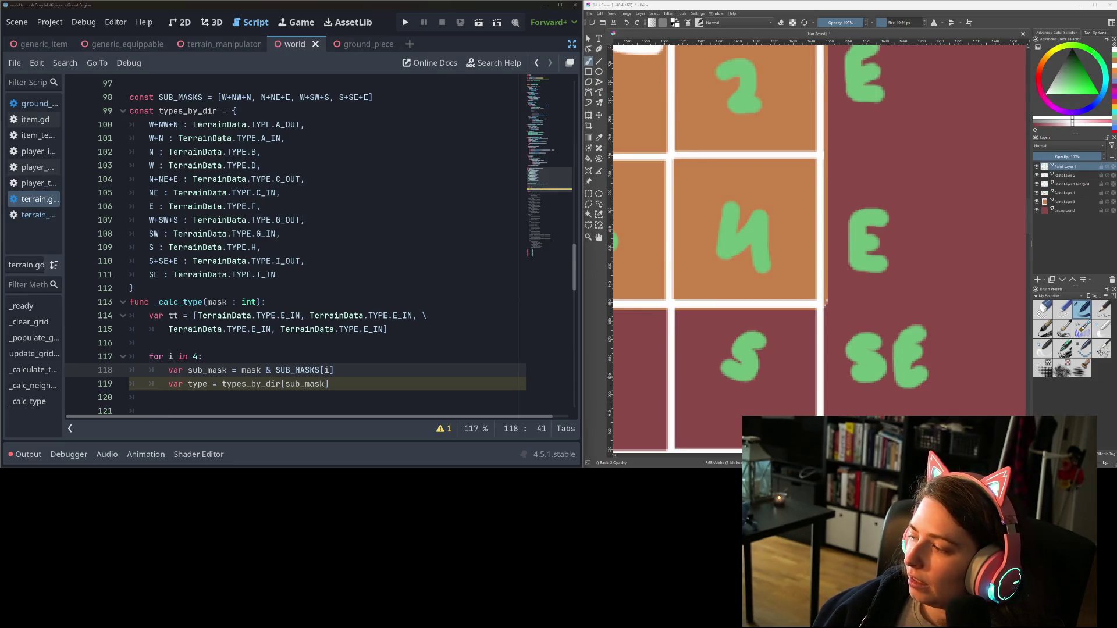
key(alt+Tab)
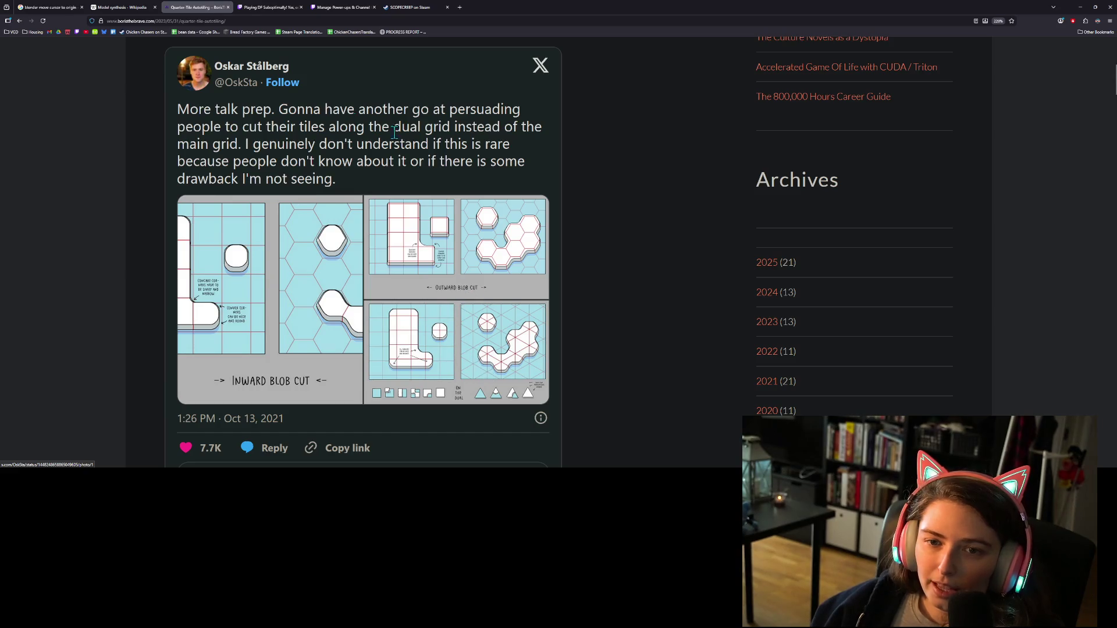
Scroll through the BorisTheBrave tweet image, then minimize the browser
scroll(474, 366, up, 5)
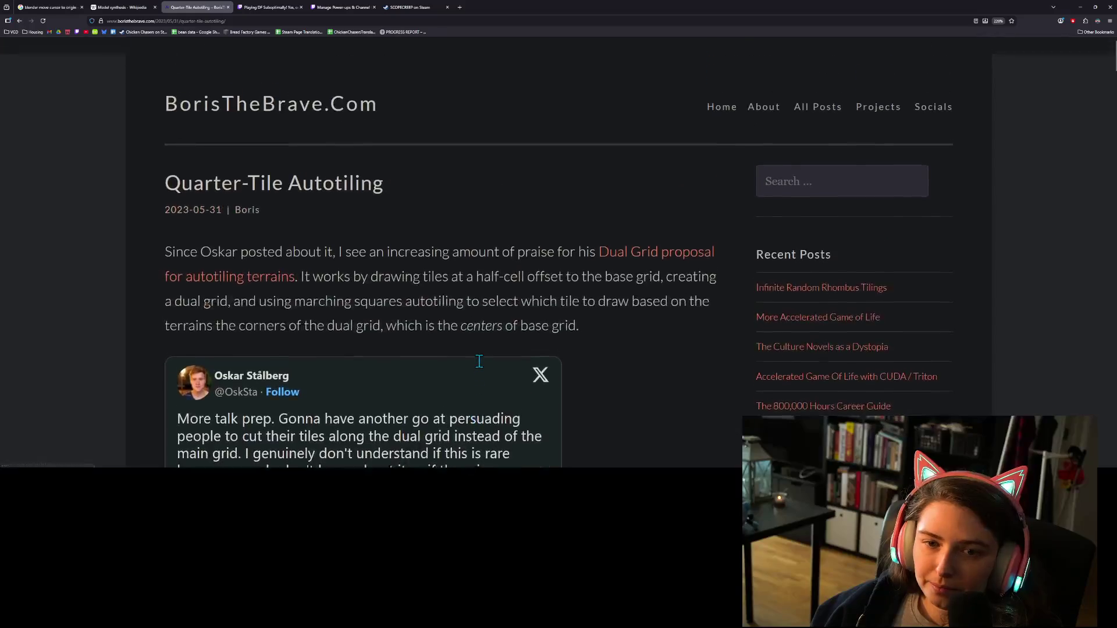
scroll(496, 210, down, 3)
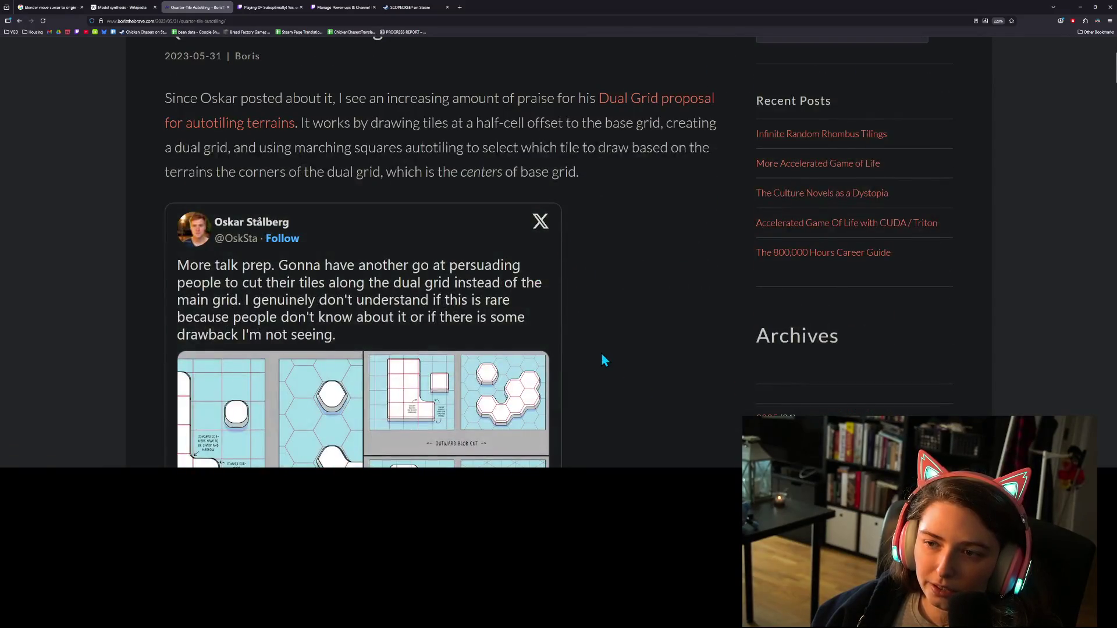
scroll(498, 338, down, 3)
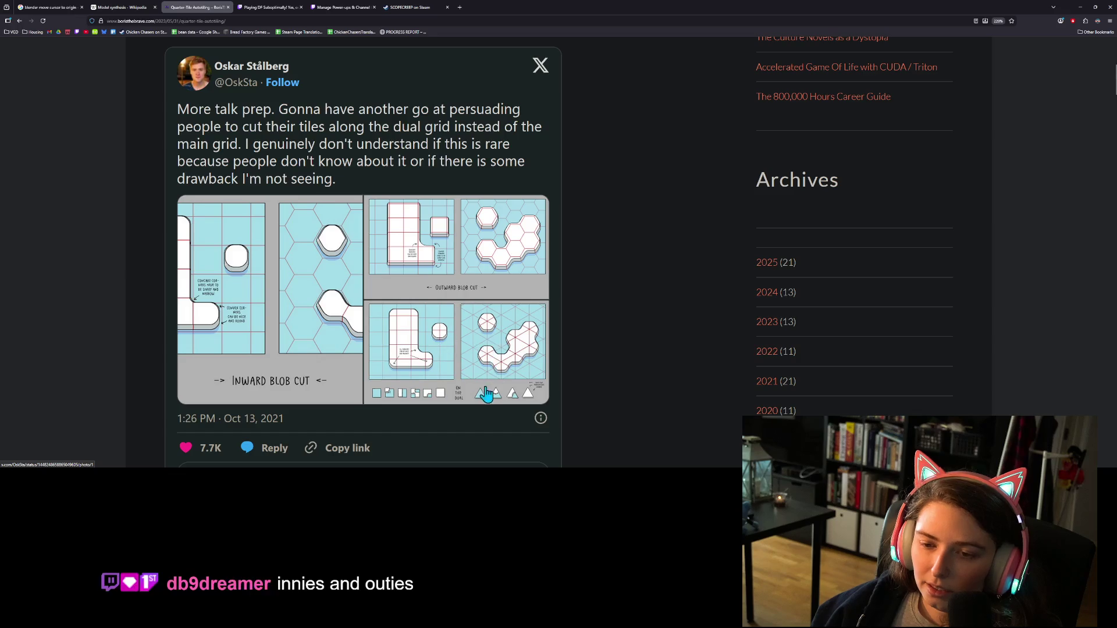
click(1080, 7)
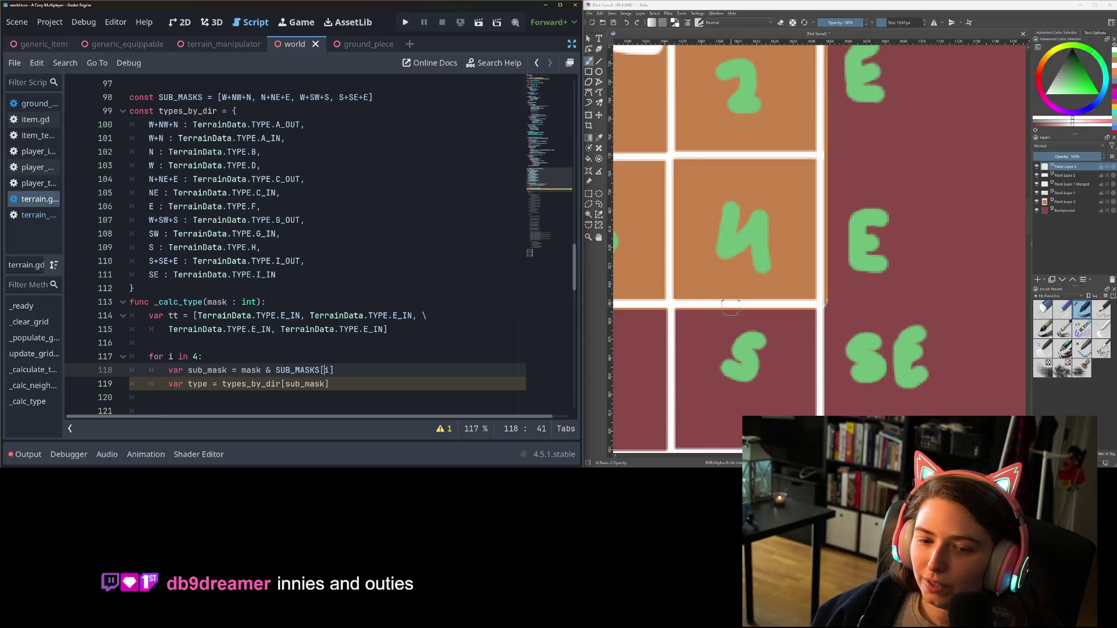
Insert '0 : TerrainData.TYPE.E_IN,' as the first types_by_dir entry
scroll(358, 280, down, 1)
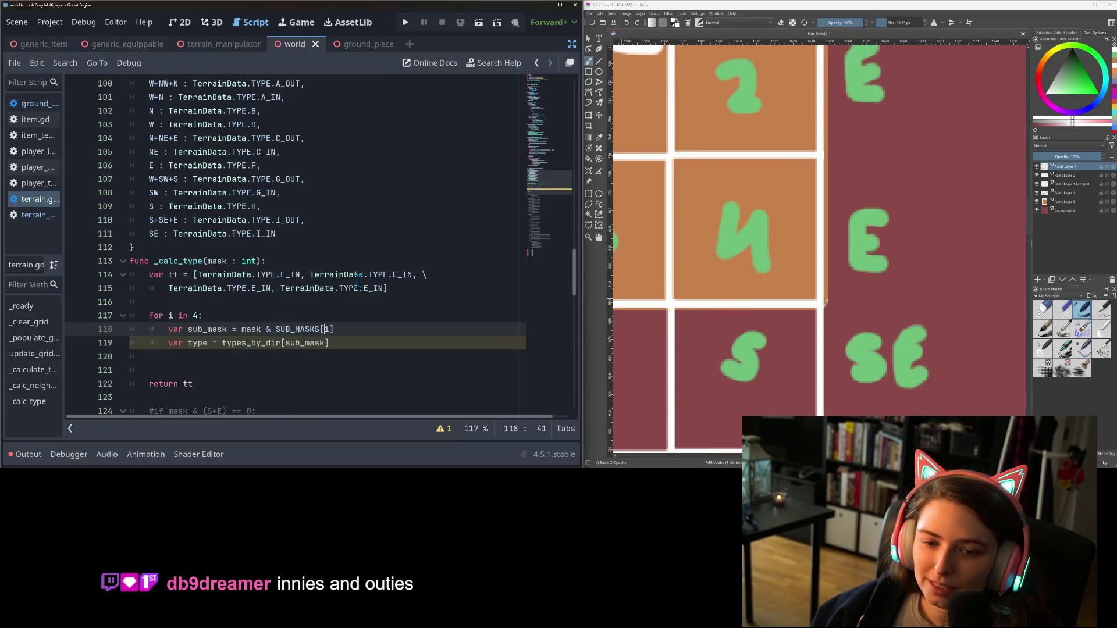
scroll(358, 281, down, 1)
double_click(304, 301)
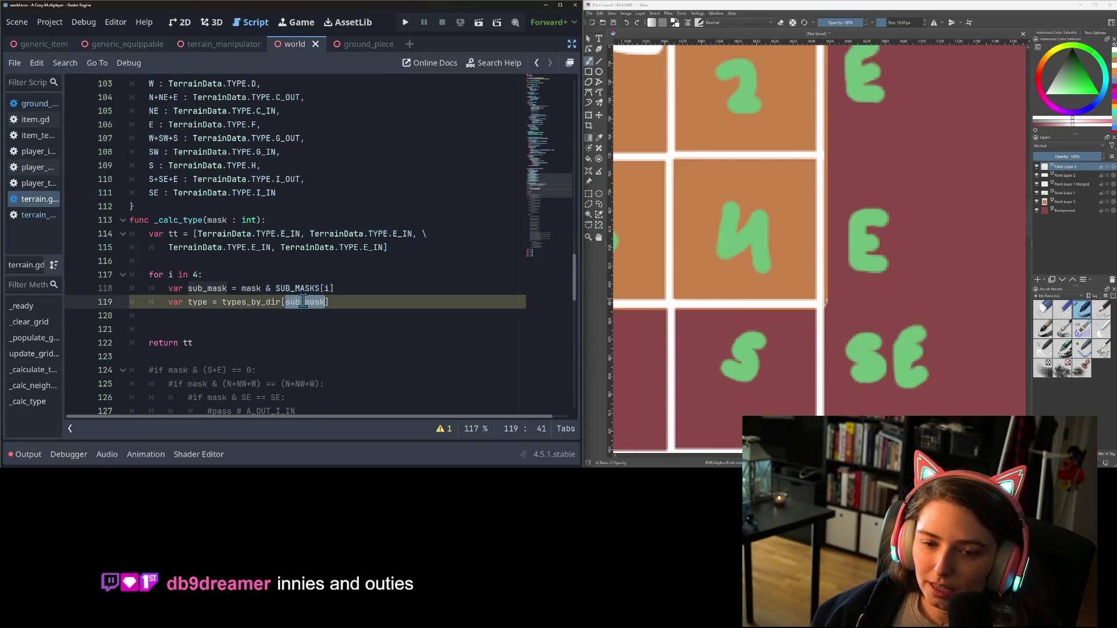
click(363, 289)
scroll(361, 290, up, 3)
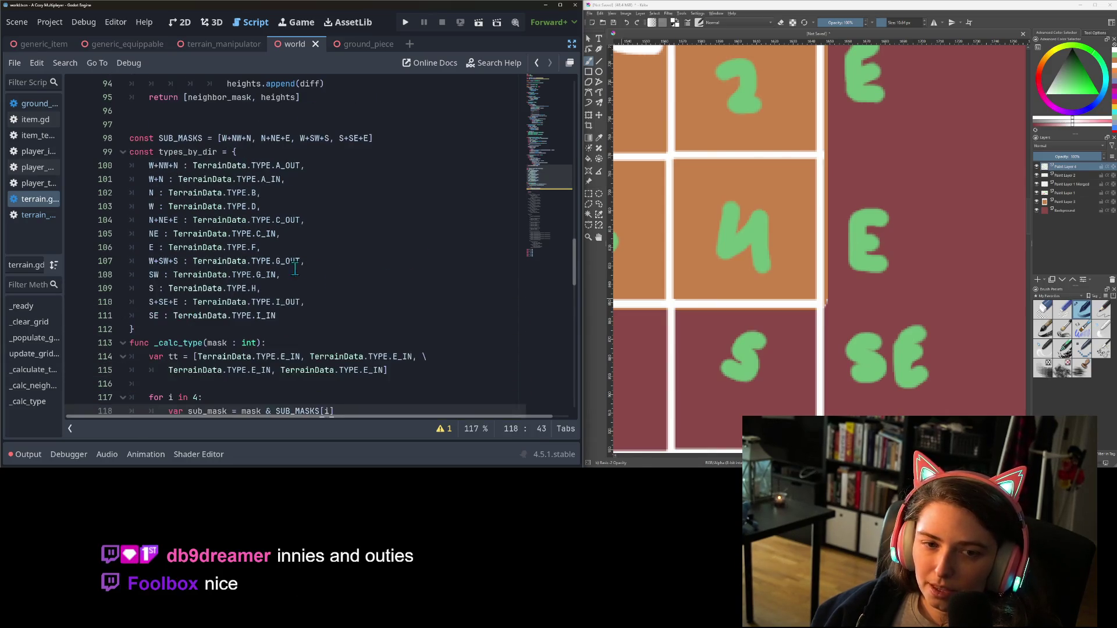
double_click(162, 167)
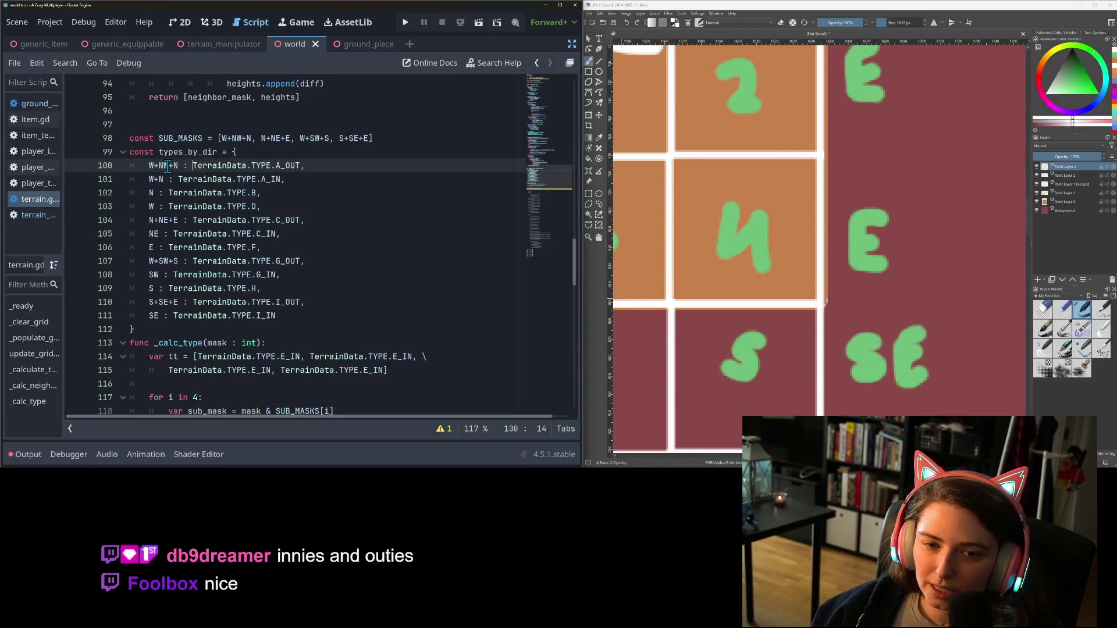
click(271, 152)
key(Return)
text(0 : )
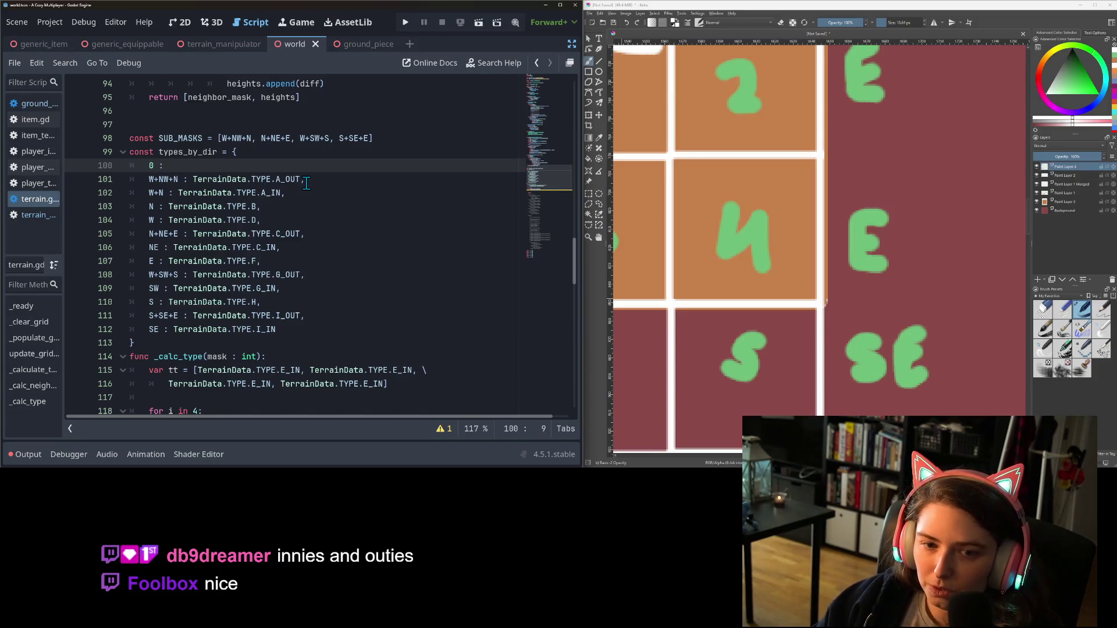
text(types_by_dir)
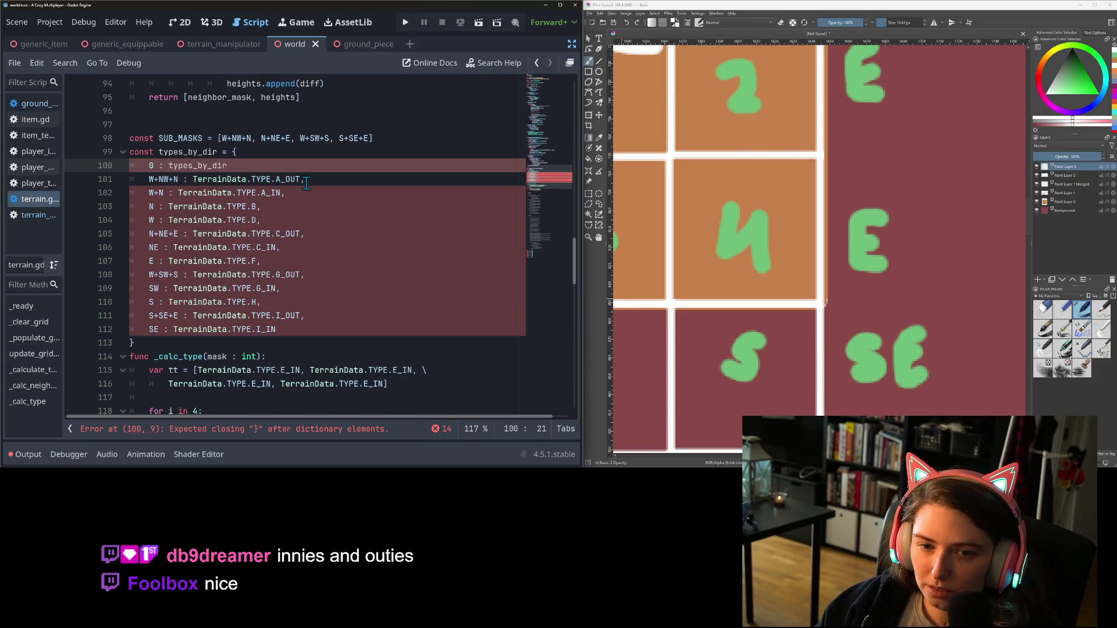
text(.T)
key(BackSpace)
key(BackSpace)
key(BackSpace)
key(BackSpace)
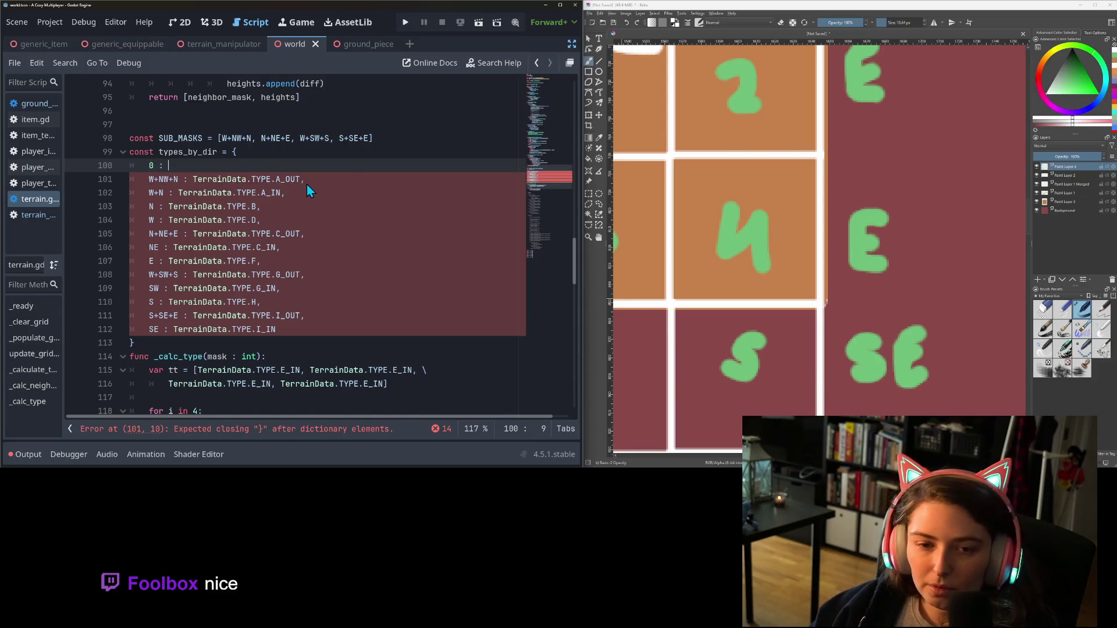
text(TerrainData.TYPE.E)
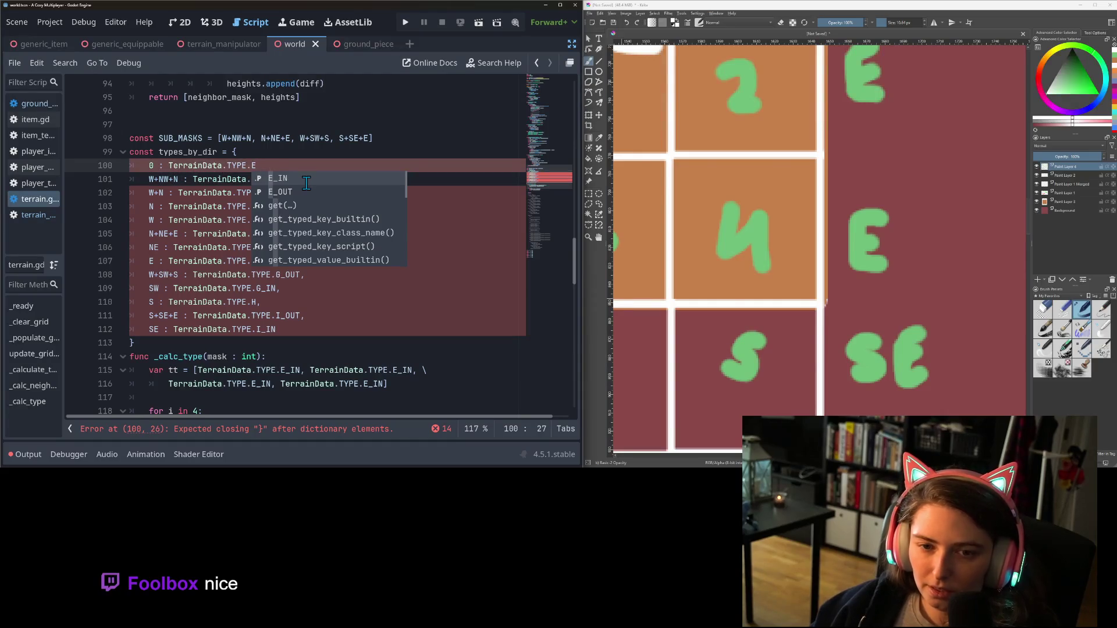
key(Return)
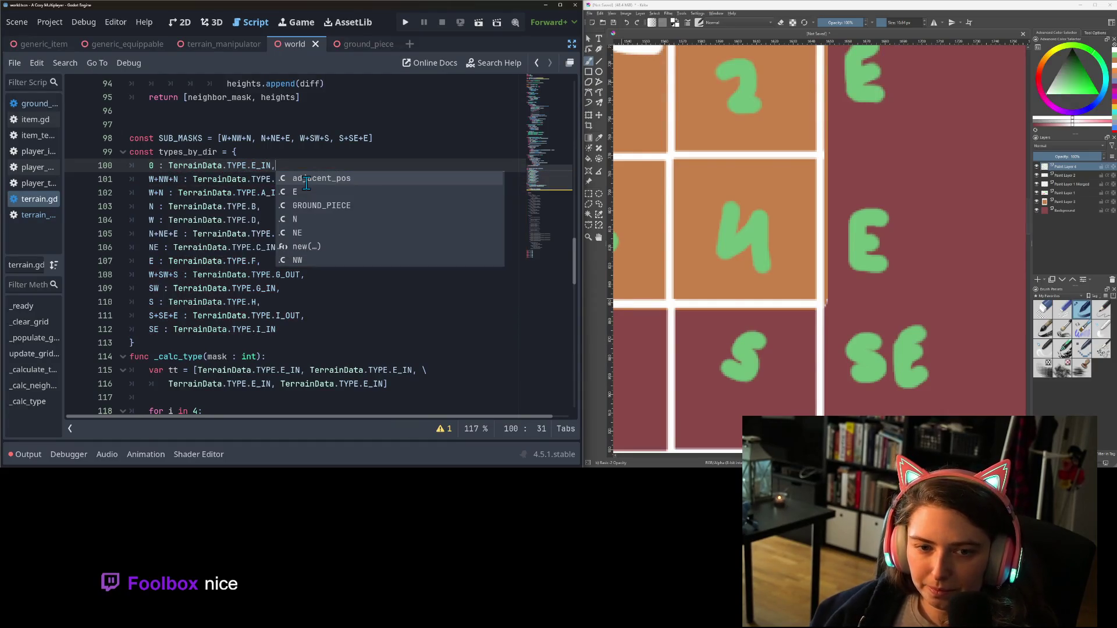
Review the new 0 entry and return to the types_by_dir lookup line
click(219, 166)
scroll(279, 378, down, 1)
click(284, 394)
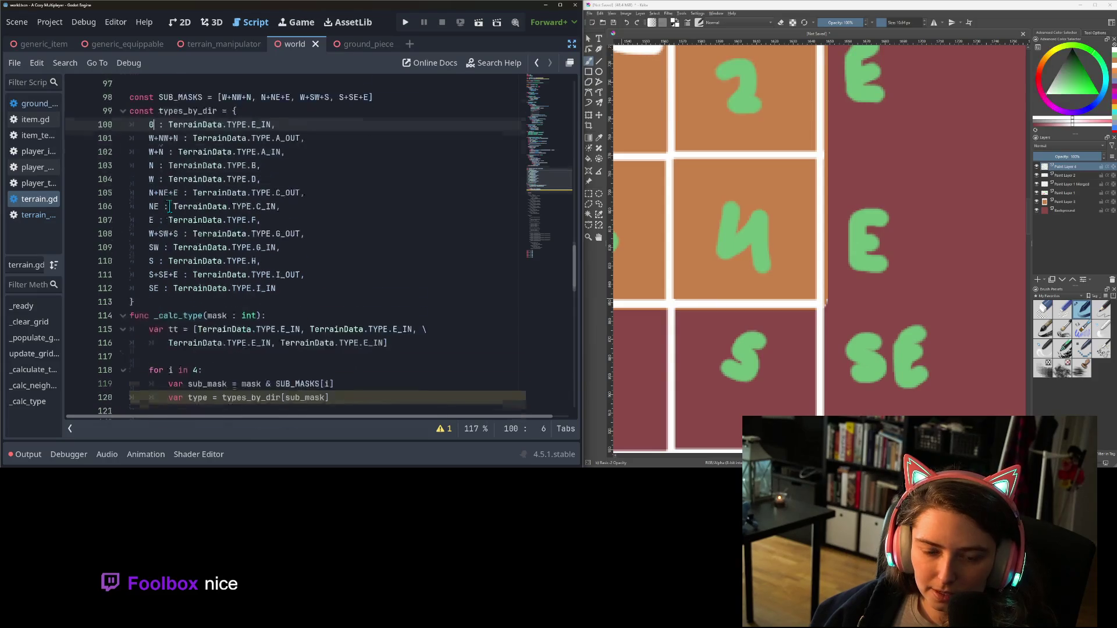
scroll(283, 394, down, 1)
click(340, 357)
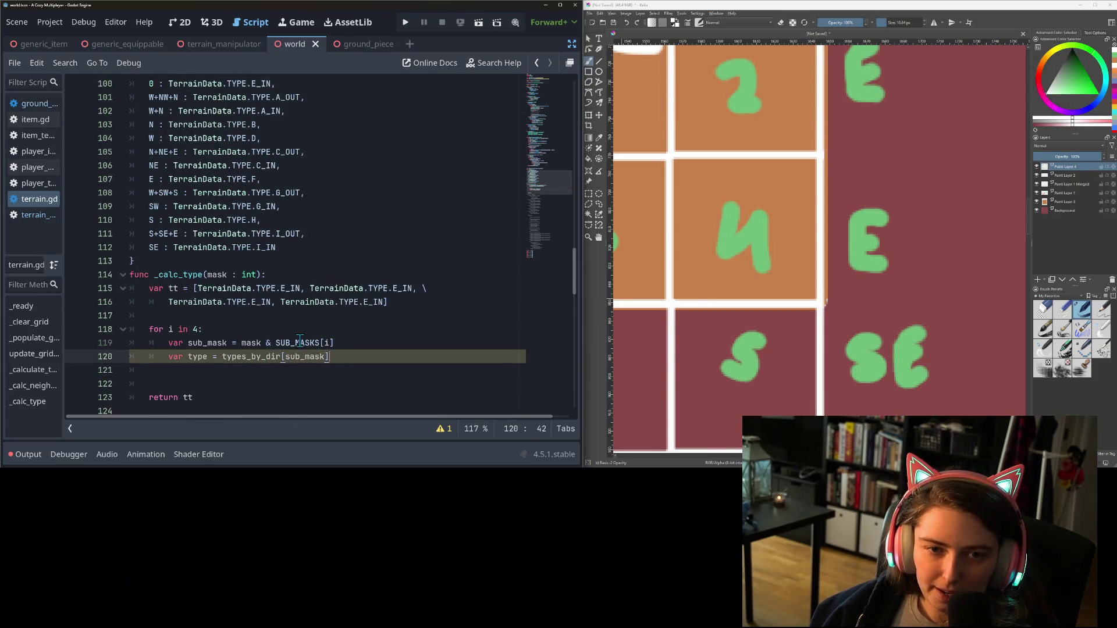
scroll(297, 340, up, 1)
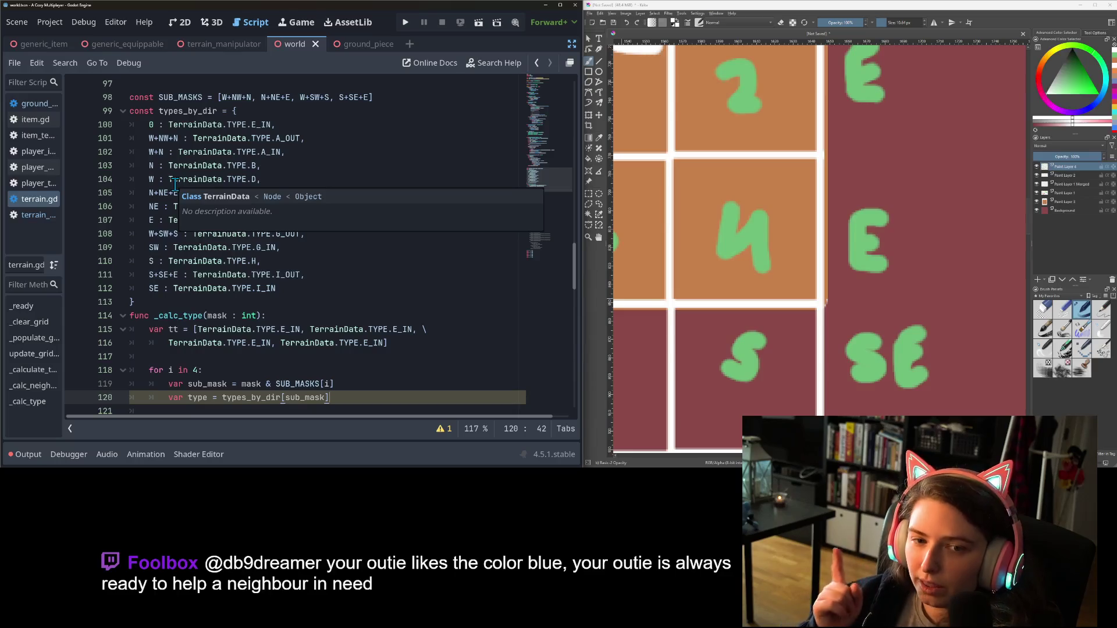
scroll(751, 352, down, 3)
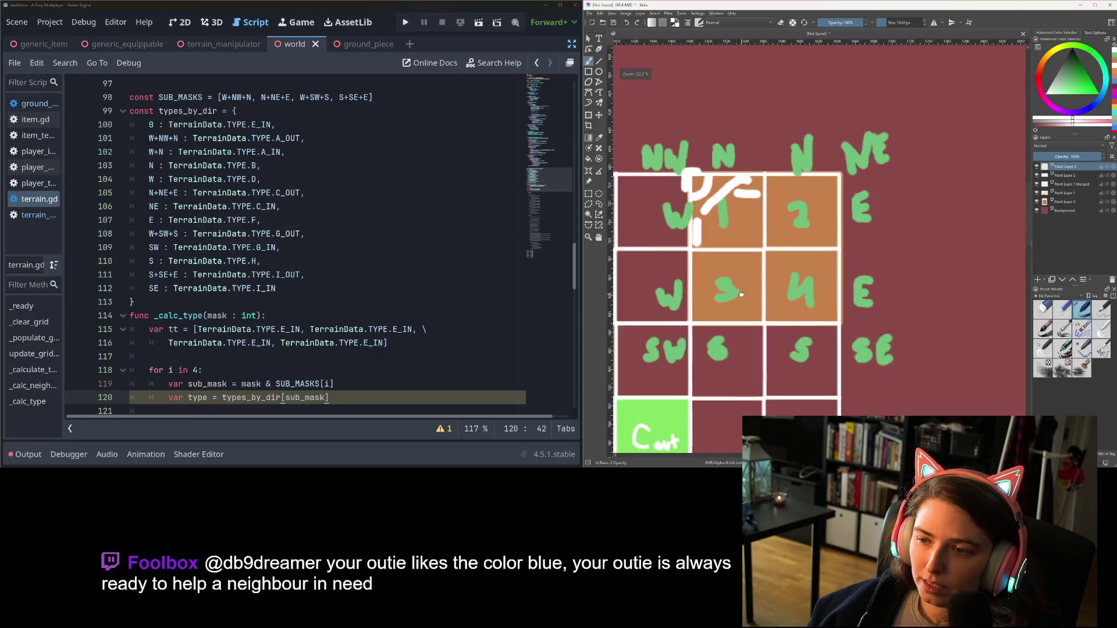
scroll(751, 352, up, 4)
scroll(814, 220, down, 2)
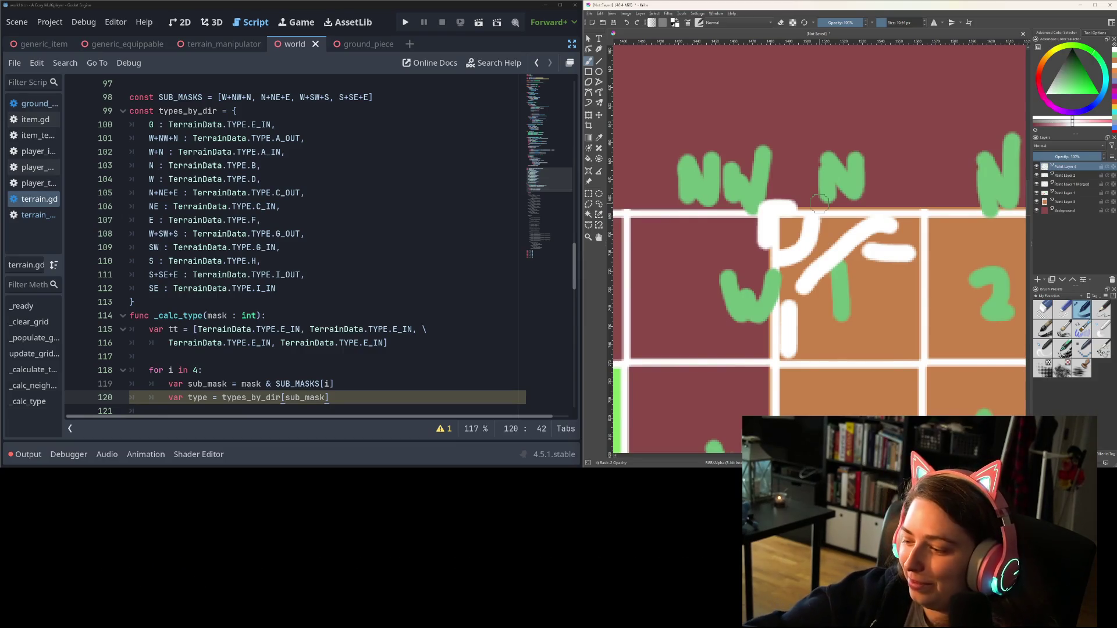
scroll(820, 204, down, 2)
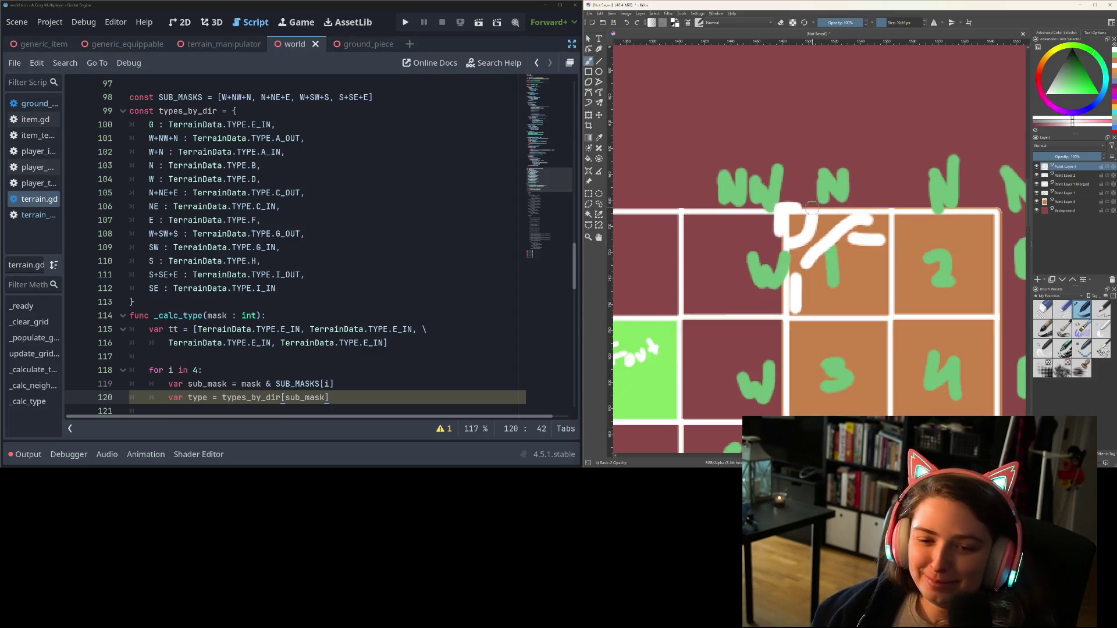
scroll(840, 218, up, 2)
drag(842, 216, 819, 242)
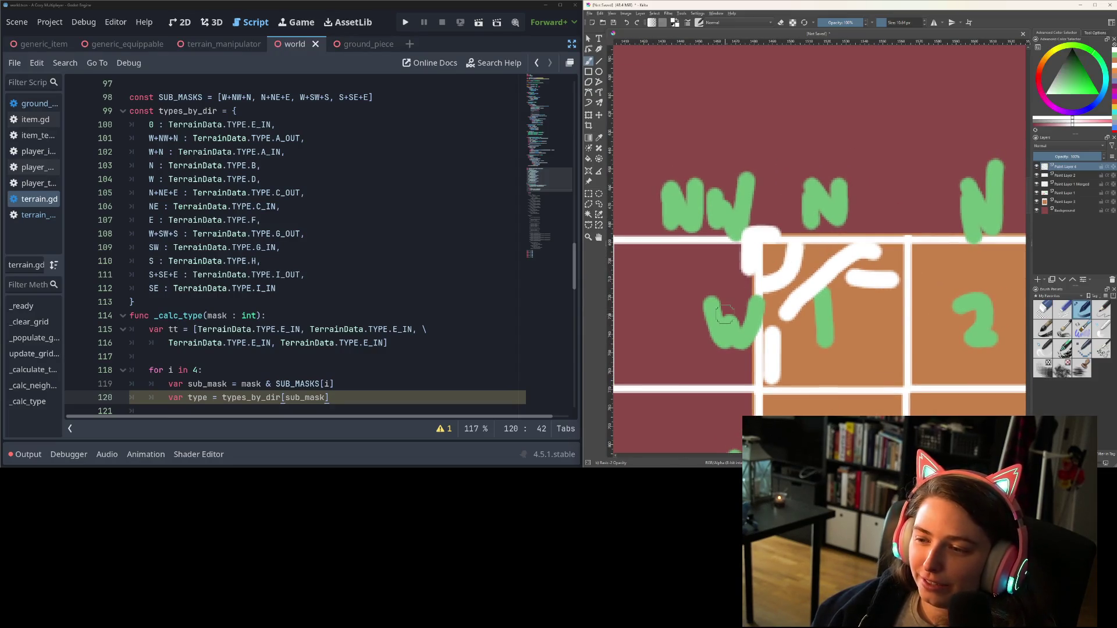
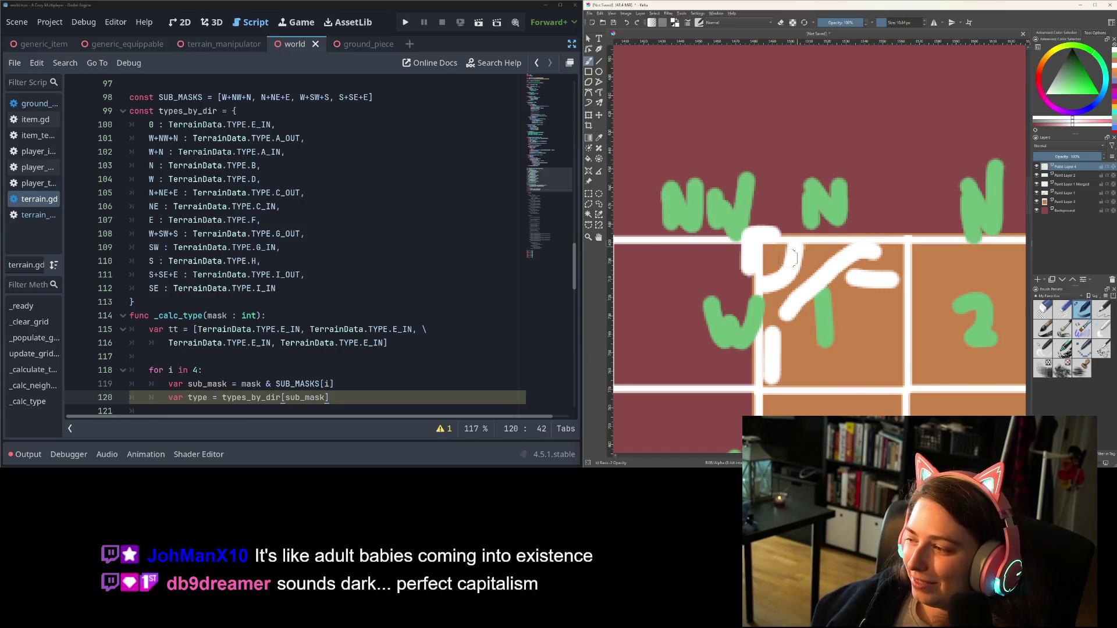
Indent the empty line 121 inside the _calc_type loop body
scroll(384, 268, down, 2)
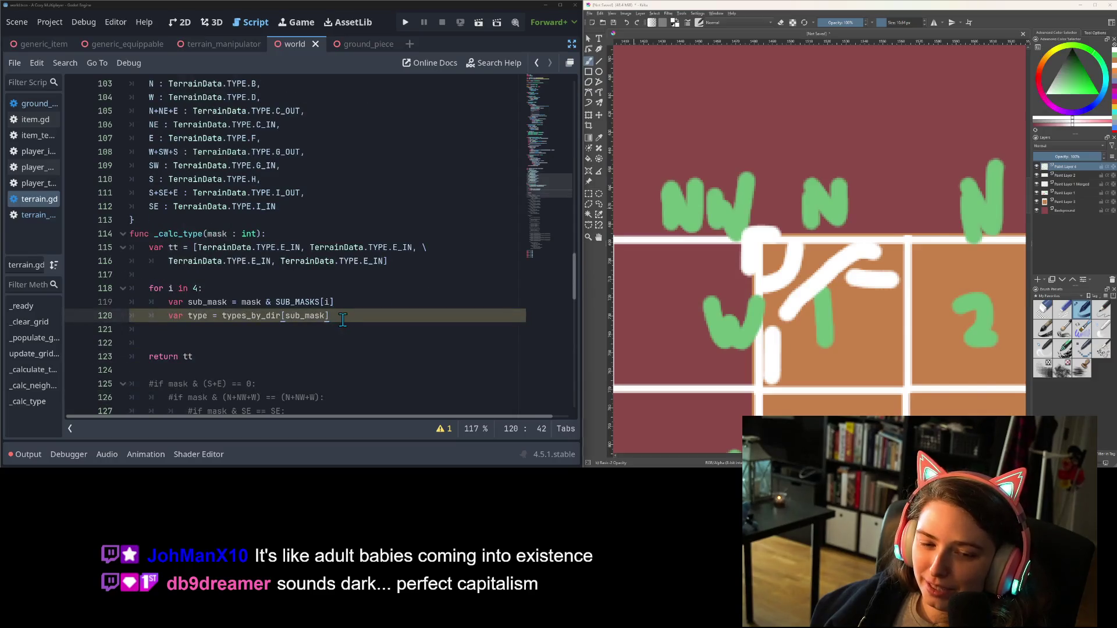
scroll(326, 326, up, 1)
click(309, 382)
click(306, 370)
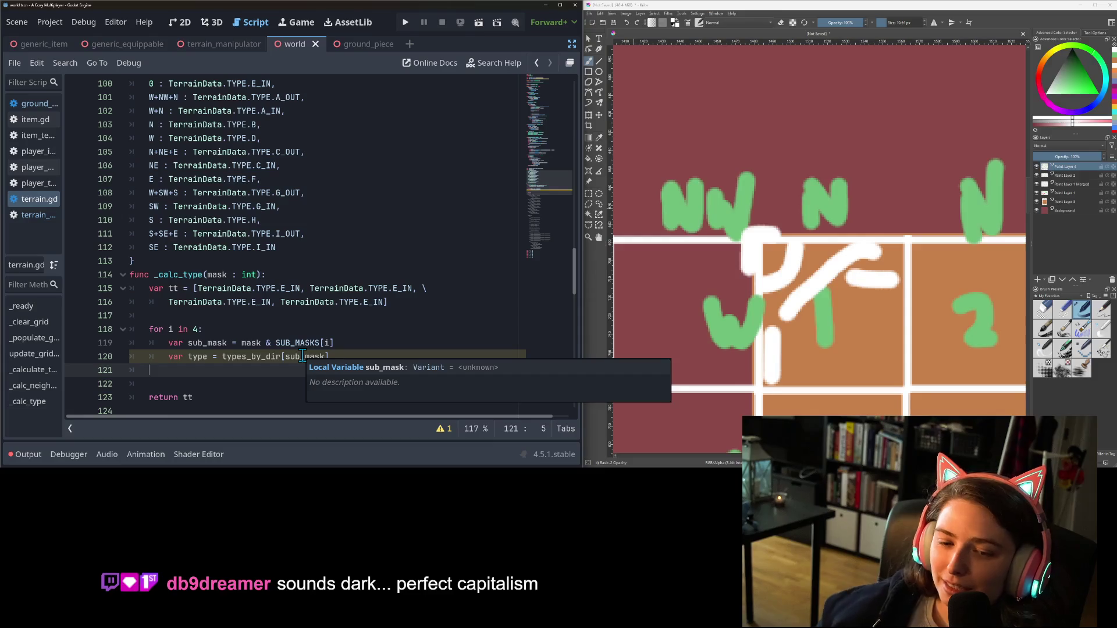
click(307, 362)
click(305, 369)
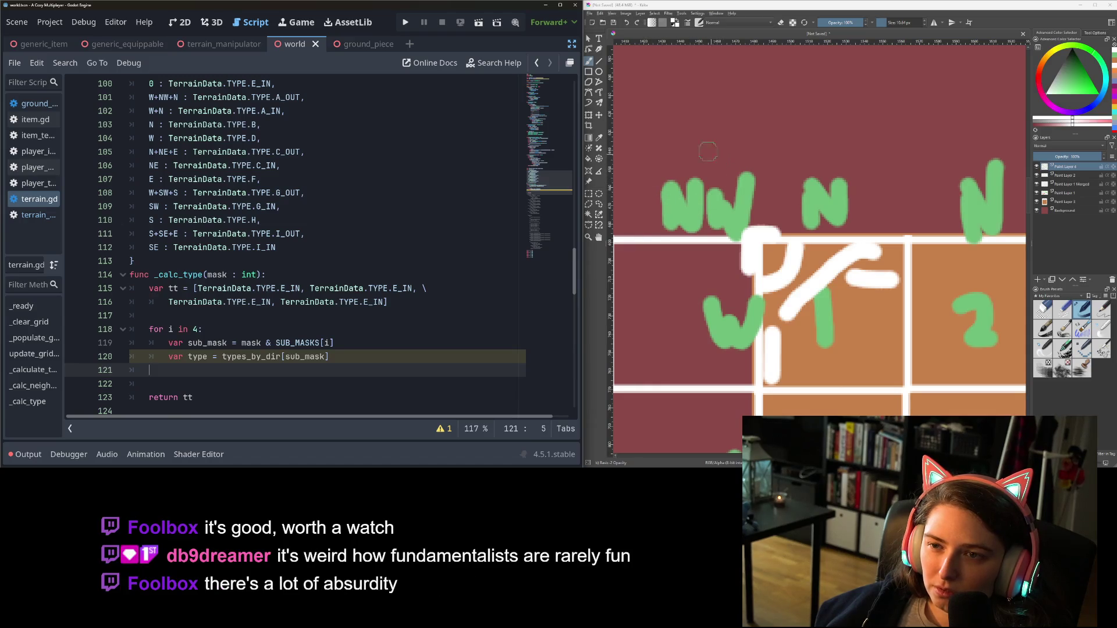
scroll(704, 275, down, 2)
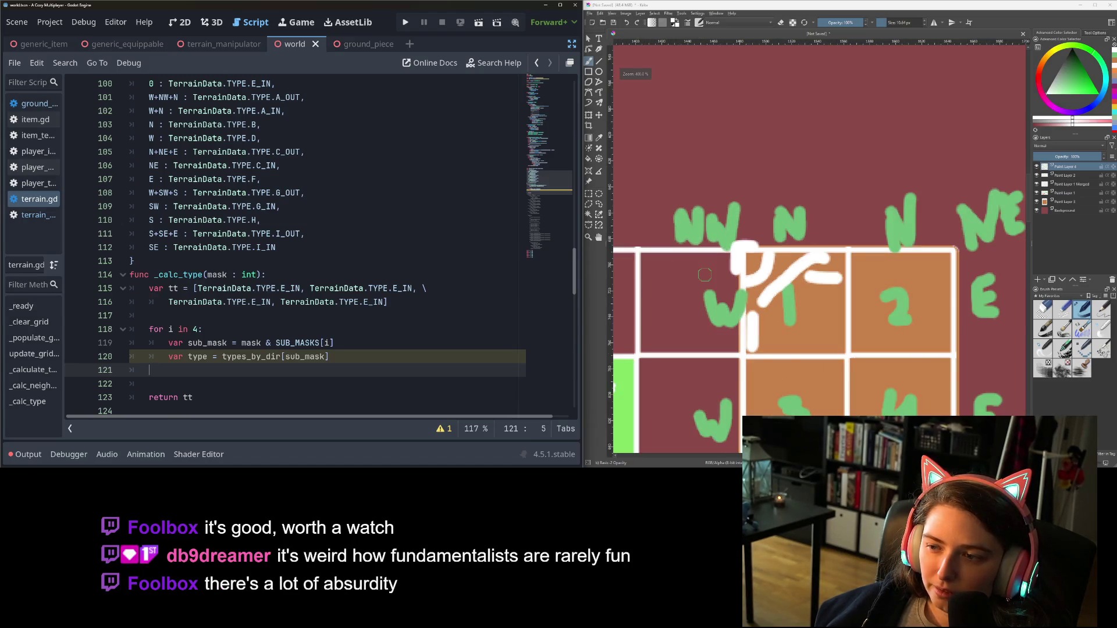
scroll(704, 275, down, 2)
scroll(704, 275, up, 3)
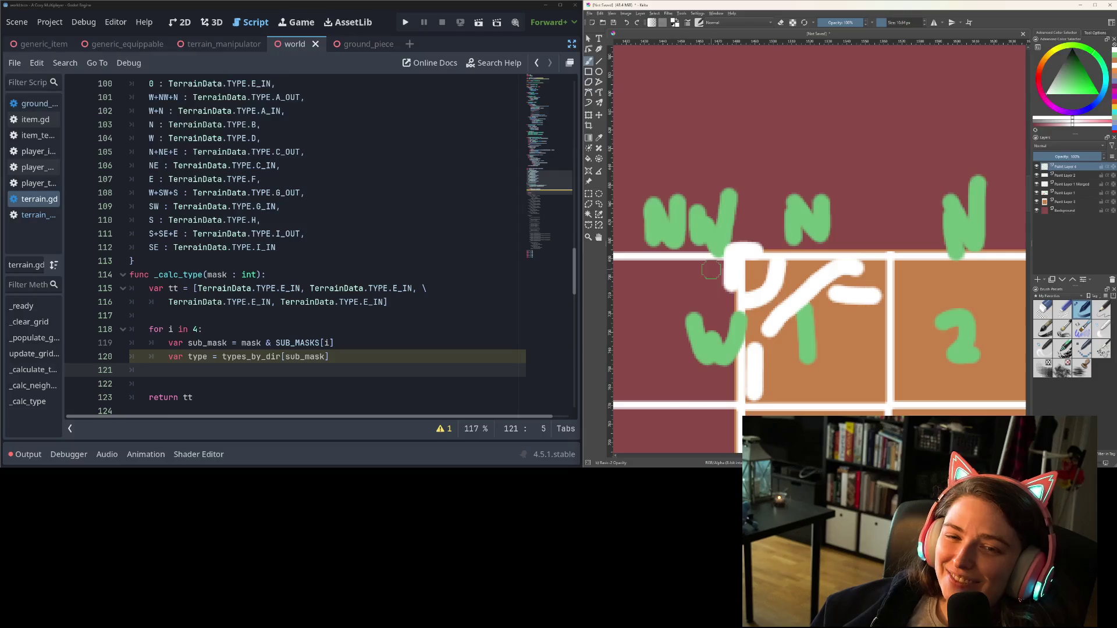
scroll(228, 321, down, 1)
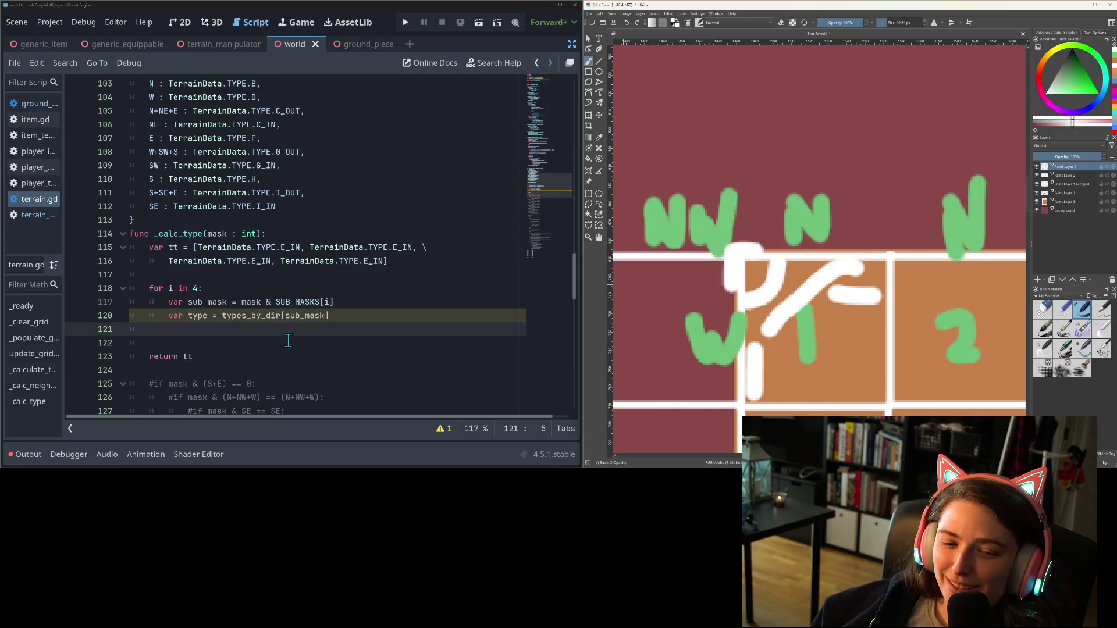
key(Tab)
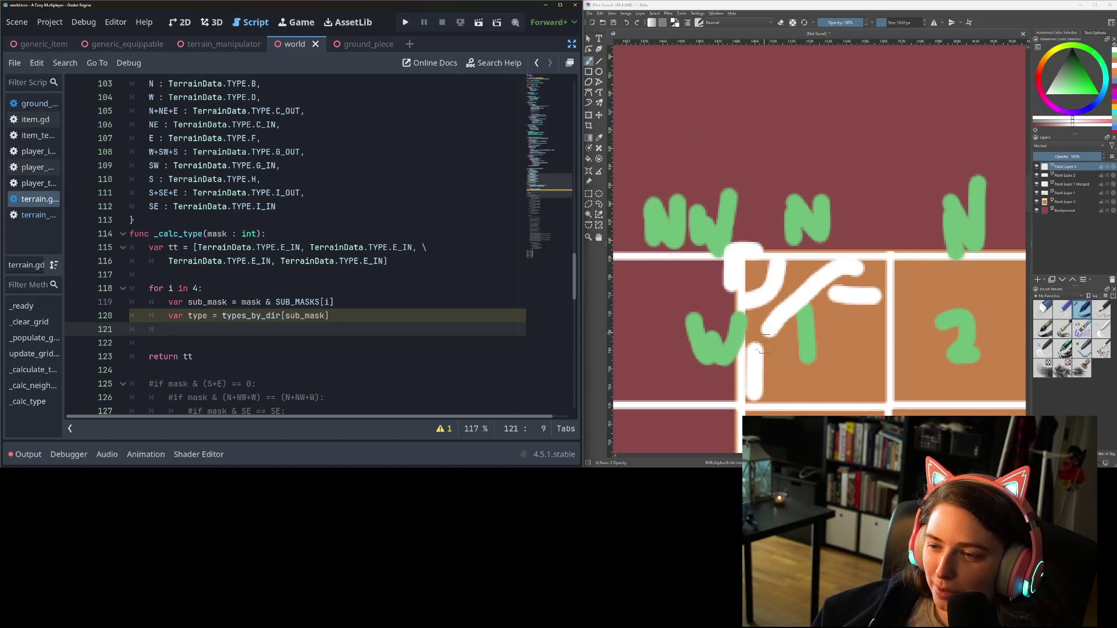
Undo the white corner stroke in Krita and switch the brush colour to green
mouse_move(753, 397)
mouse_down()
mouse_move(762, 265)
mouse_move(843, 257)
mouse_up()
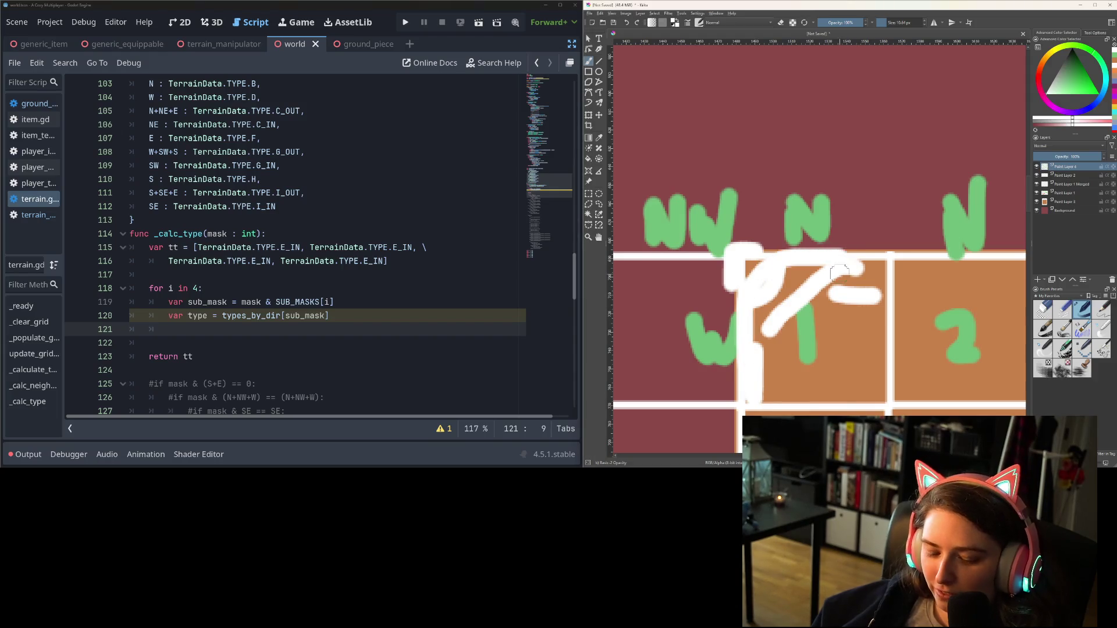
key(ctrl+z)
click(1082, 80)
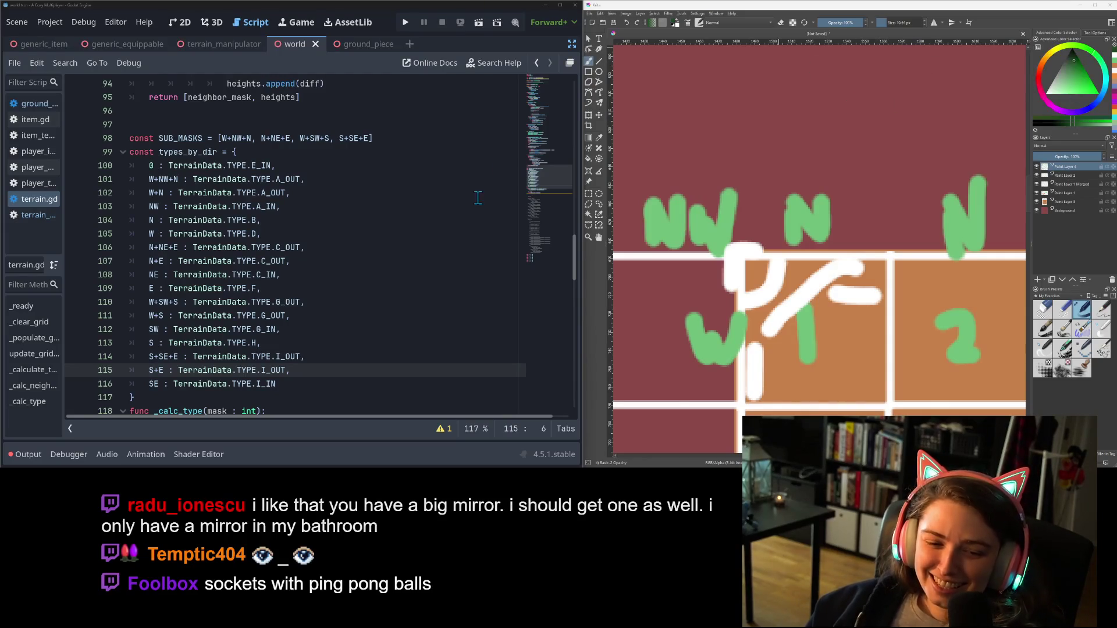
Review the types_by_dir entries and put the caret after the loop's sub_mask assignment
click(362, 343)
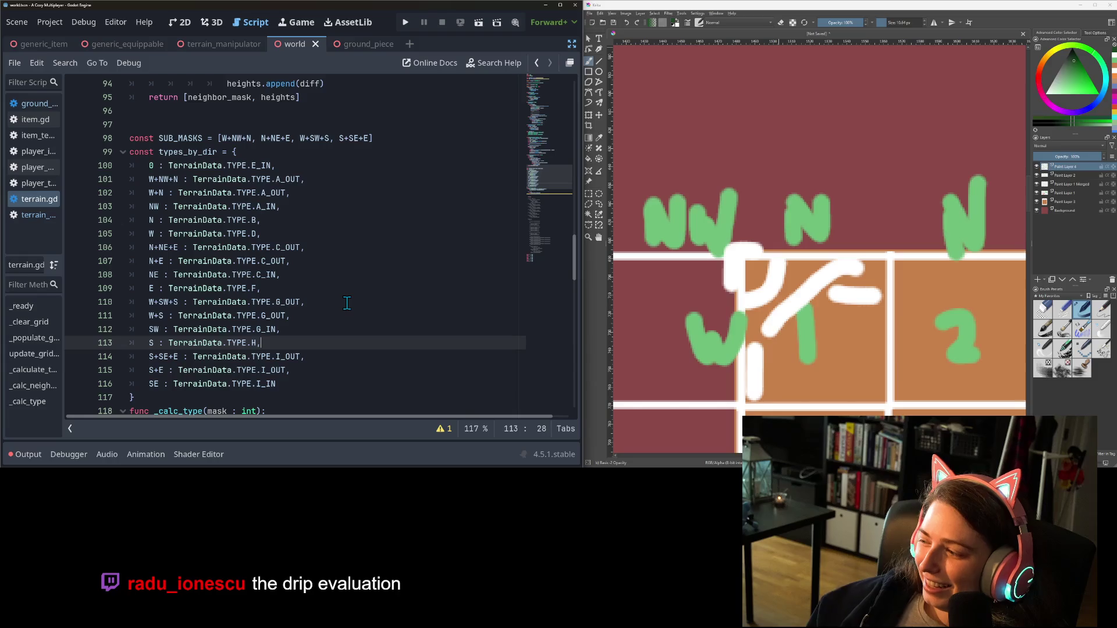
scroll(469, 319, down, 2)
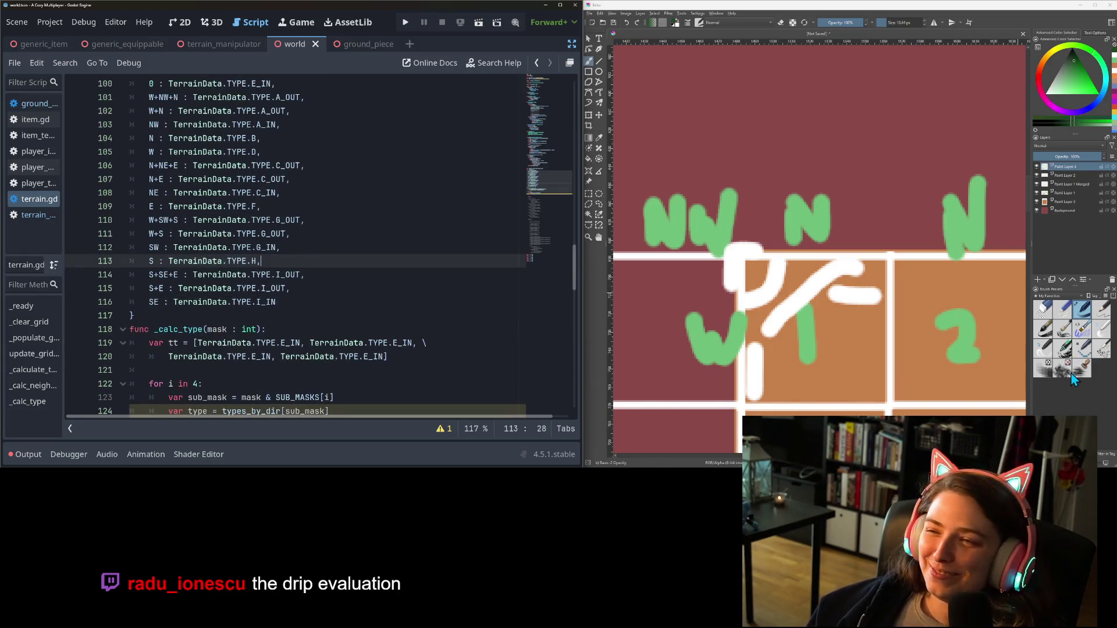
scroll(907, 276, down, 3)
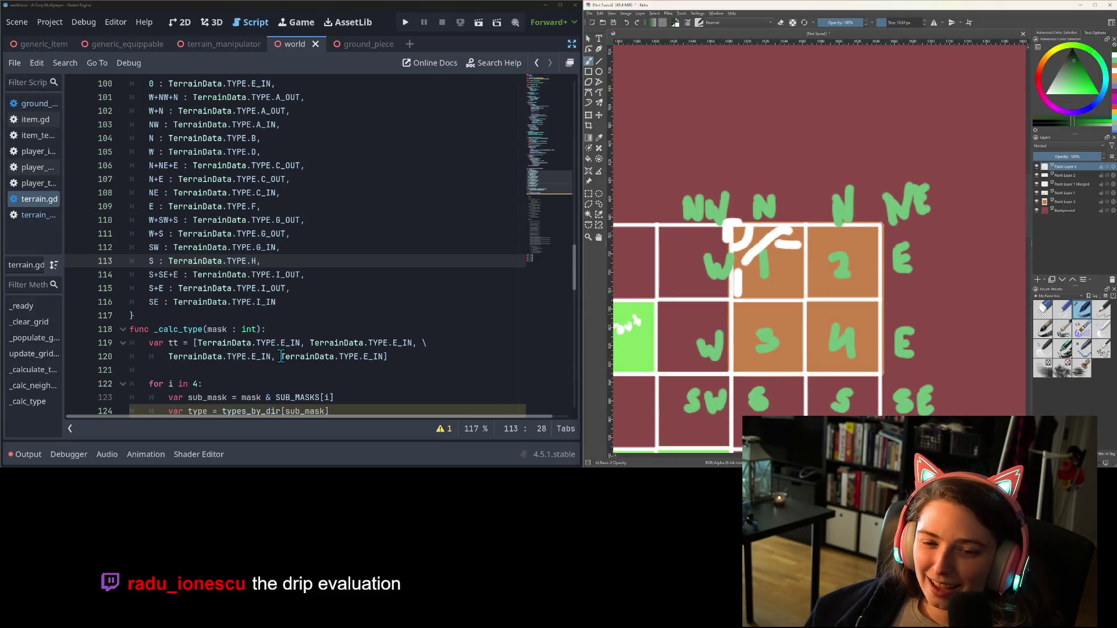
scroll(340, 384, down, 2)
click(263, 343)
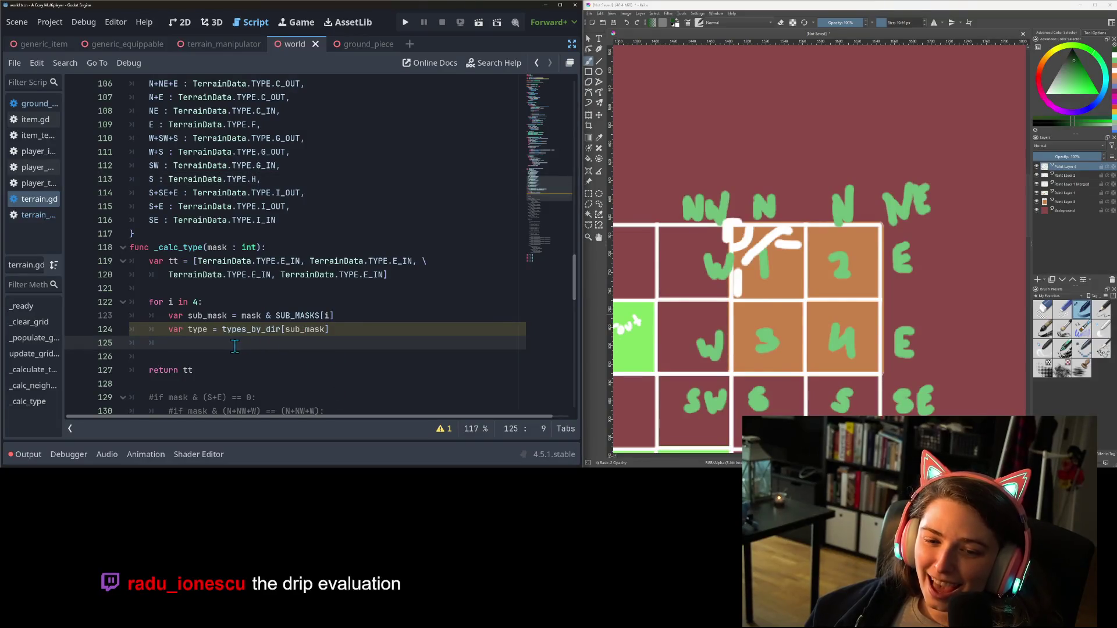
click(382, 319)
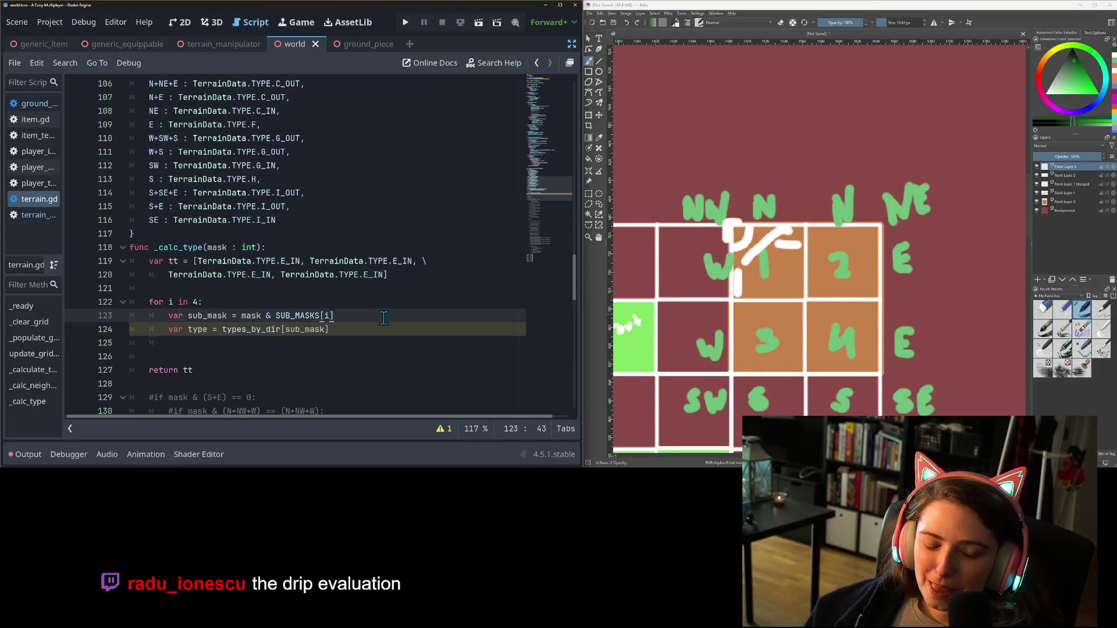
Add an 'if types_by_dir.has(sub_mask):' check after the sub_mask assignment
key(Return)
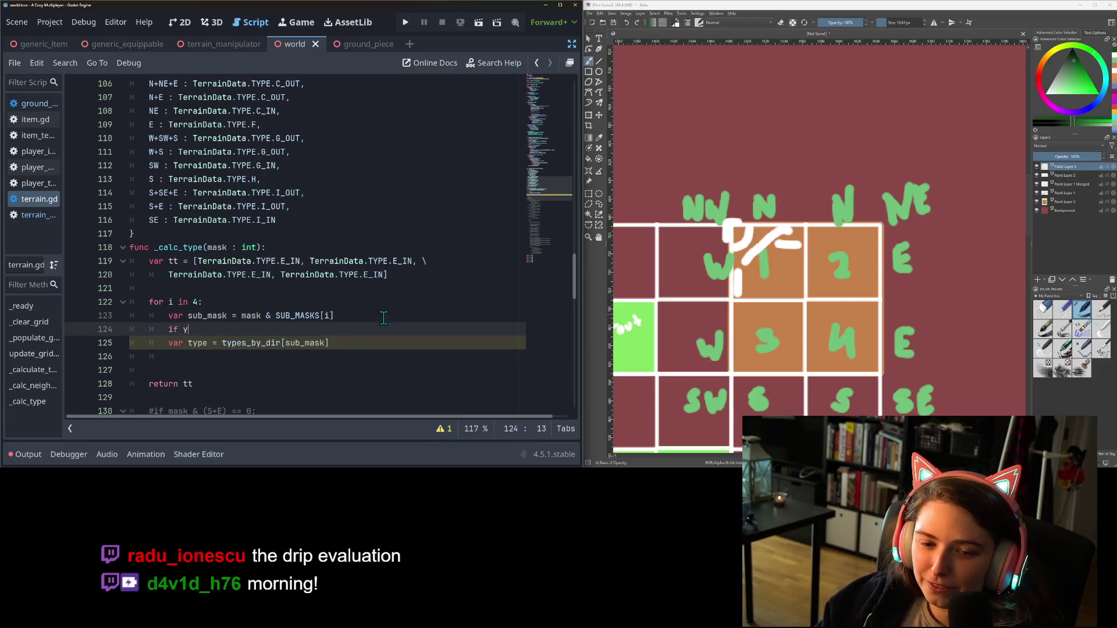
text(t)
key(Down)
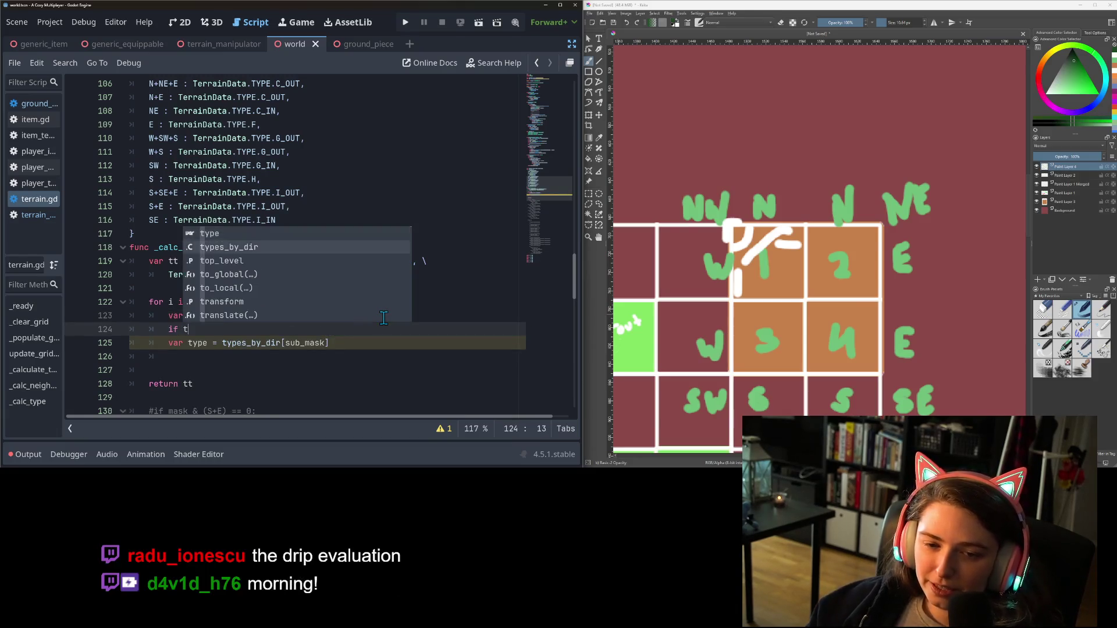
key(Return)
text(.has)
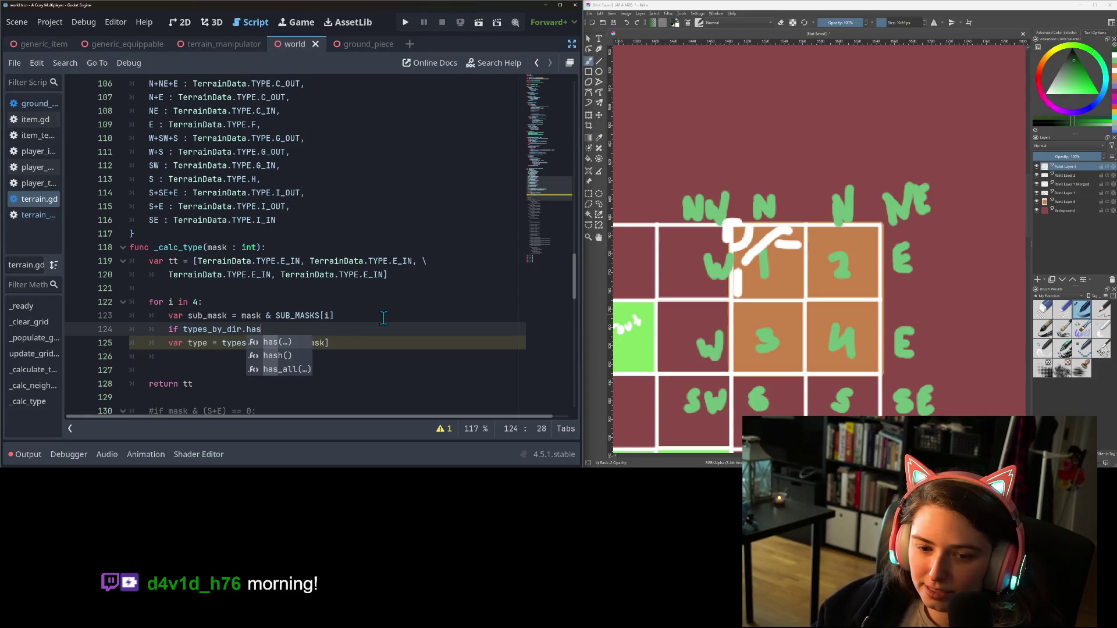
text((su)
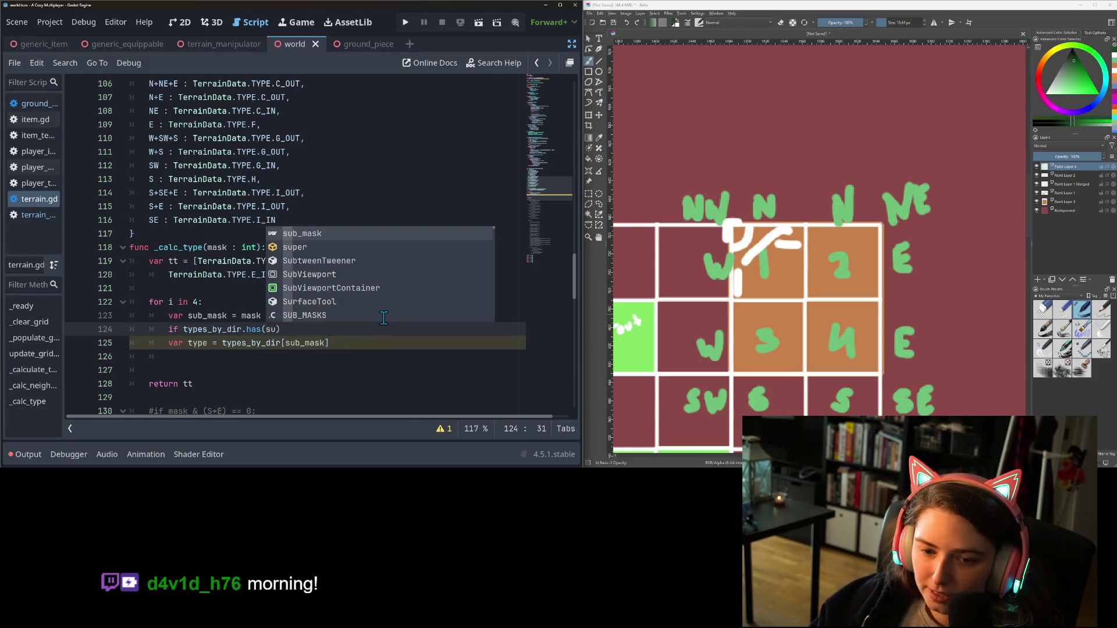
key(Return)
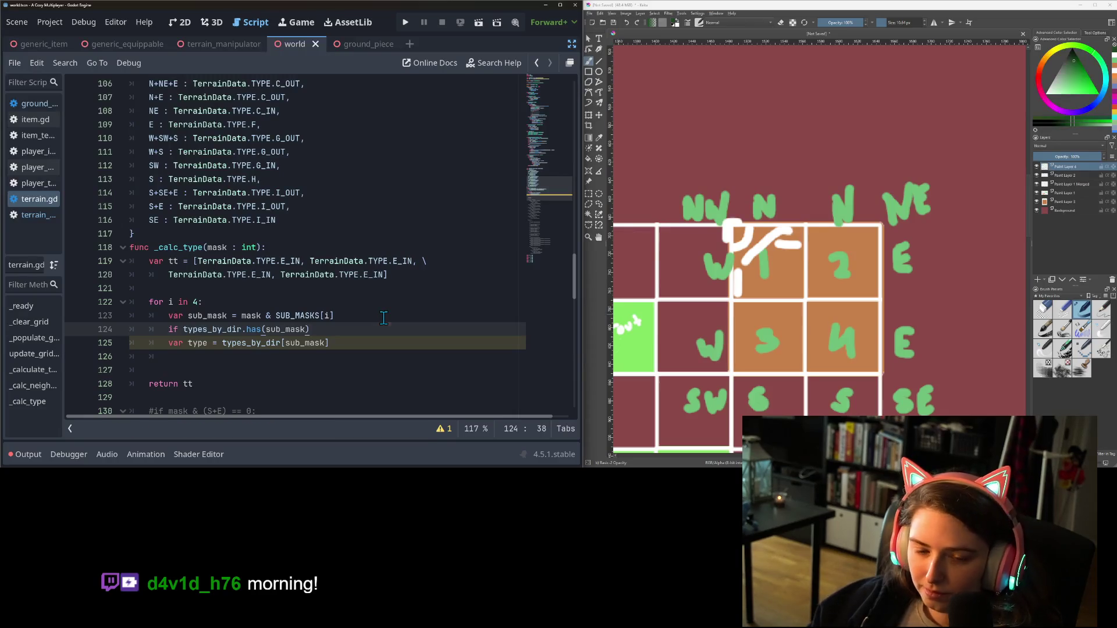
text(:)
Replace the type lookup with an indented 'tt[i] = types_by_dir[sub_mask]', tidy blank lines, and save
key(Down)
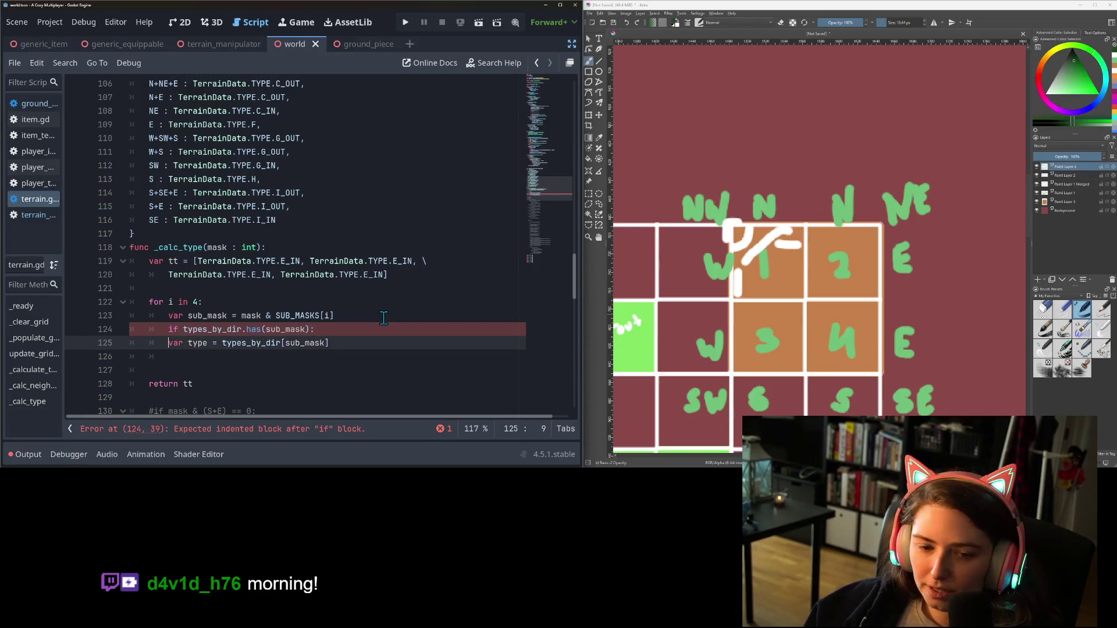
key(Delete)
key(Delete)
key(Delete)
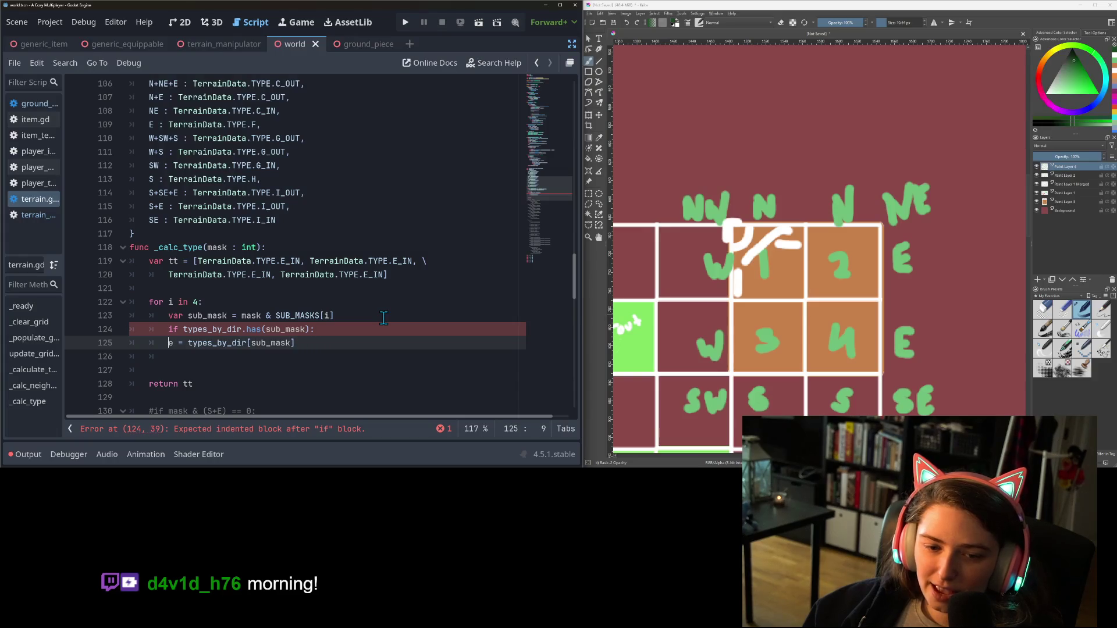
key(Tab)
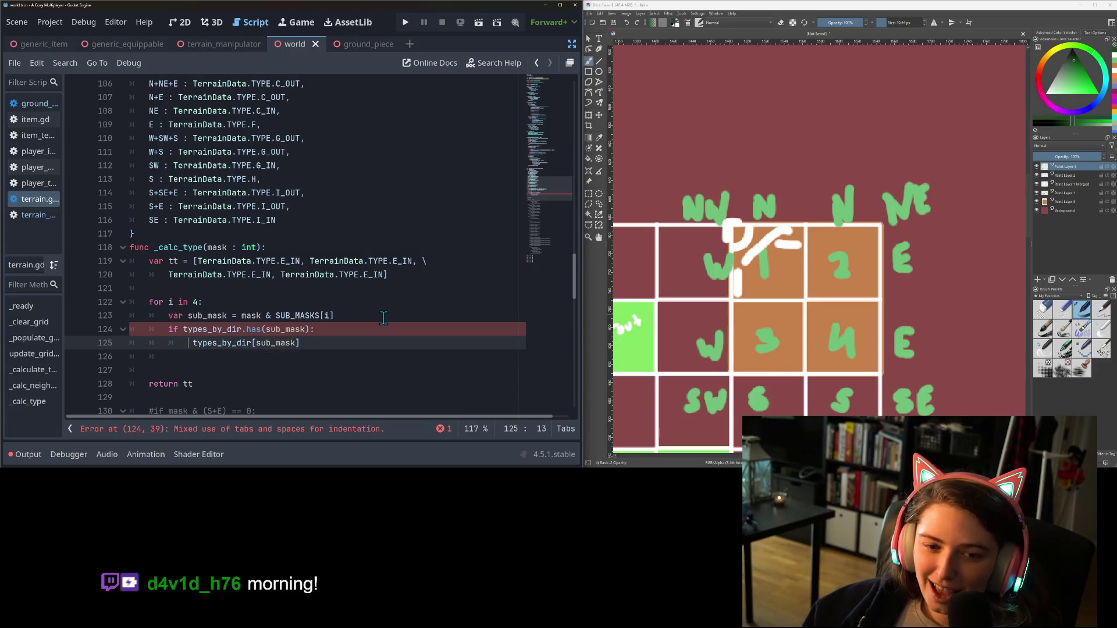
text(tt[)
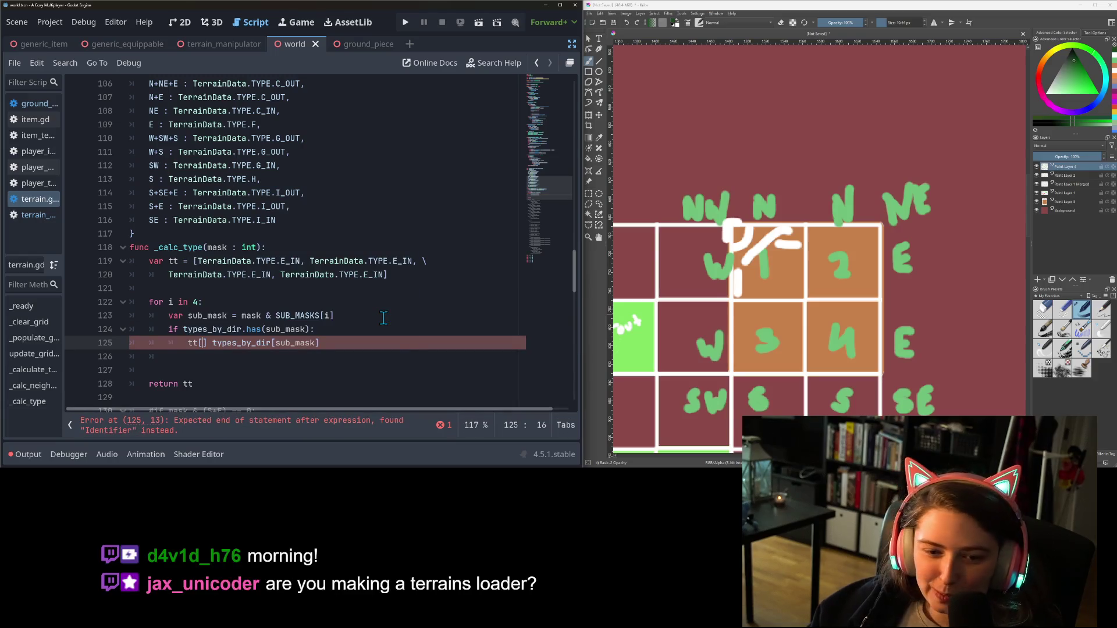
text(i] )
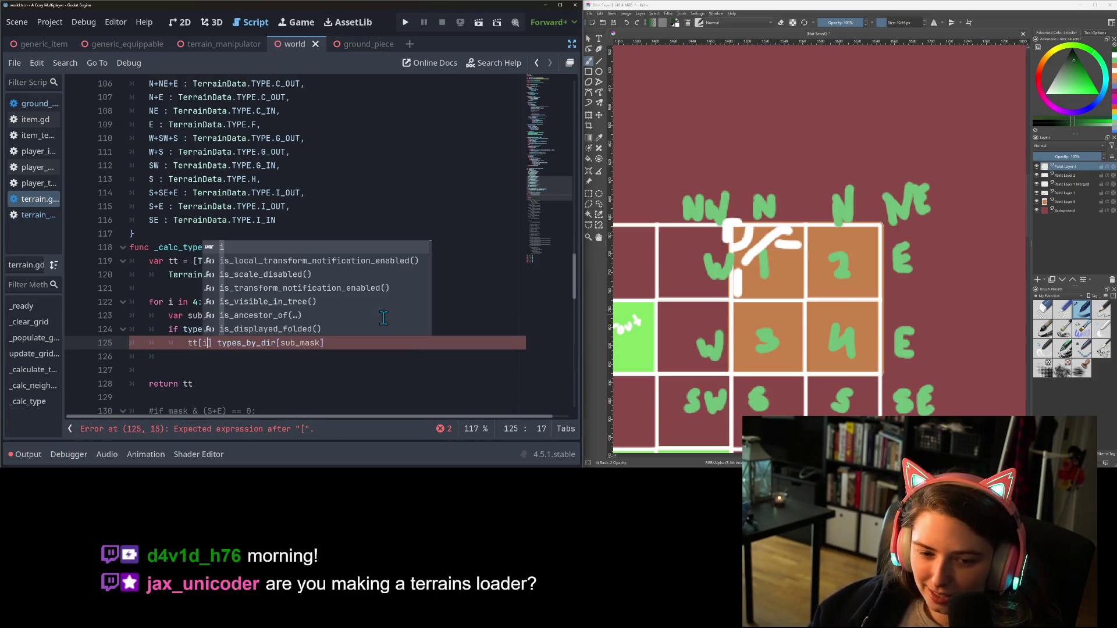
text(=)
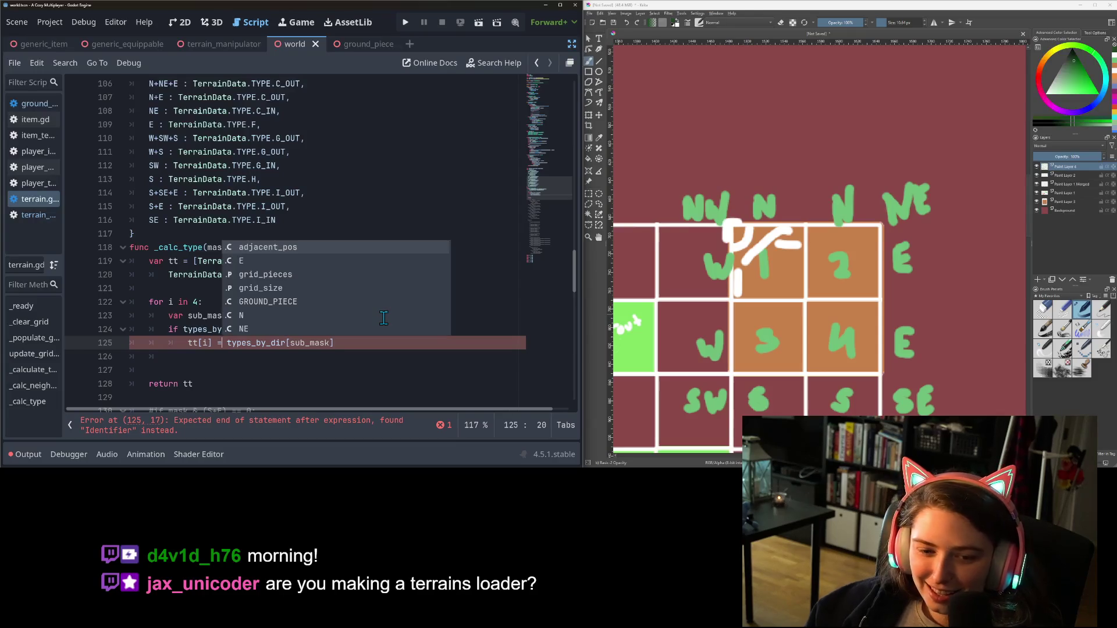
key(Down)
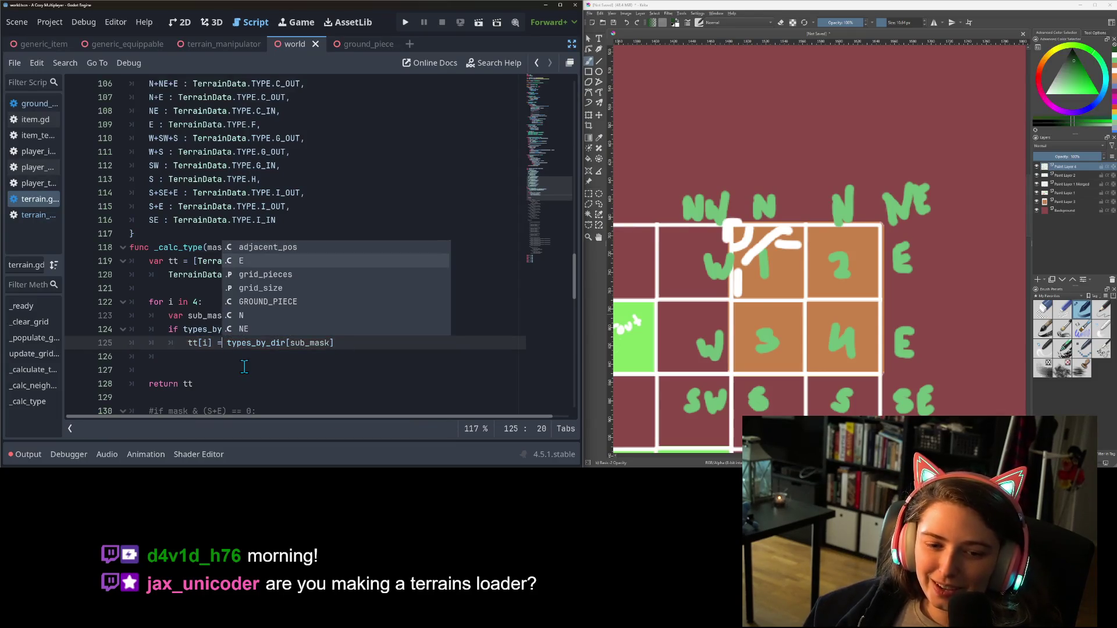
click(244, 367)
key(BackSpace)
key(BackSpace)
key(BackSpace)
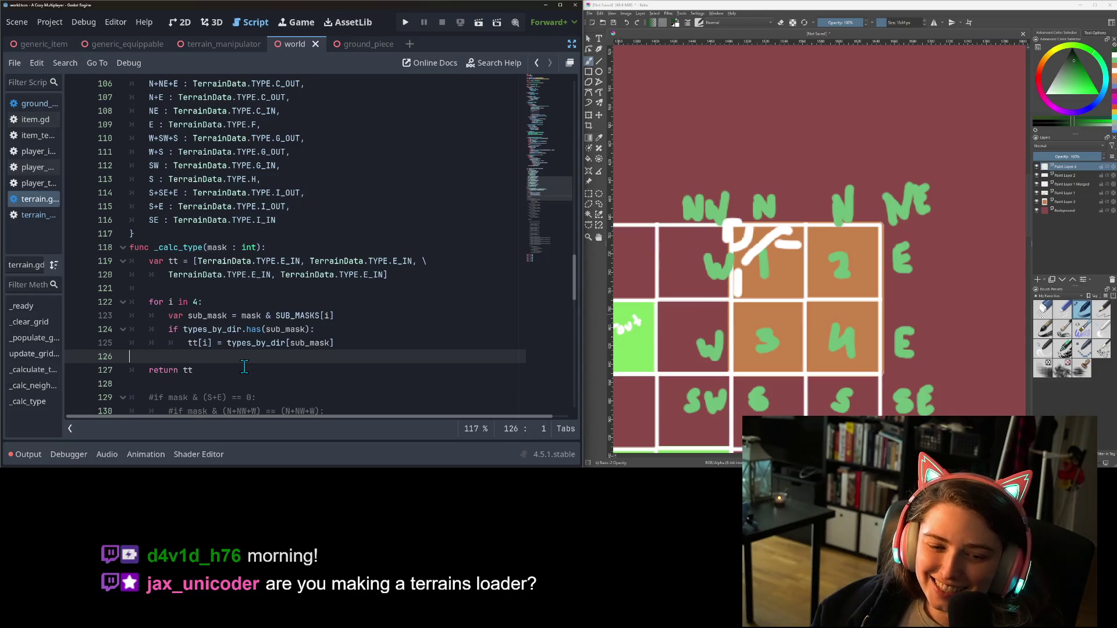
key(Return)
key(ctrl+s)
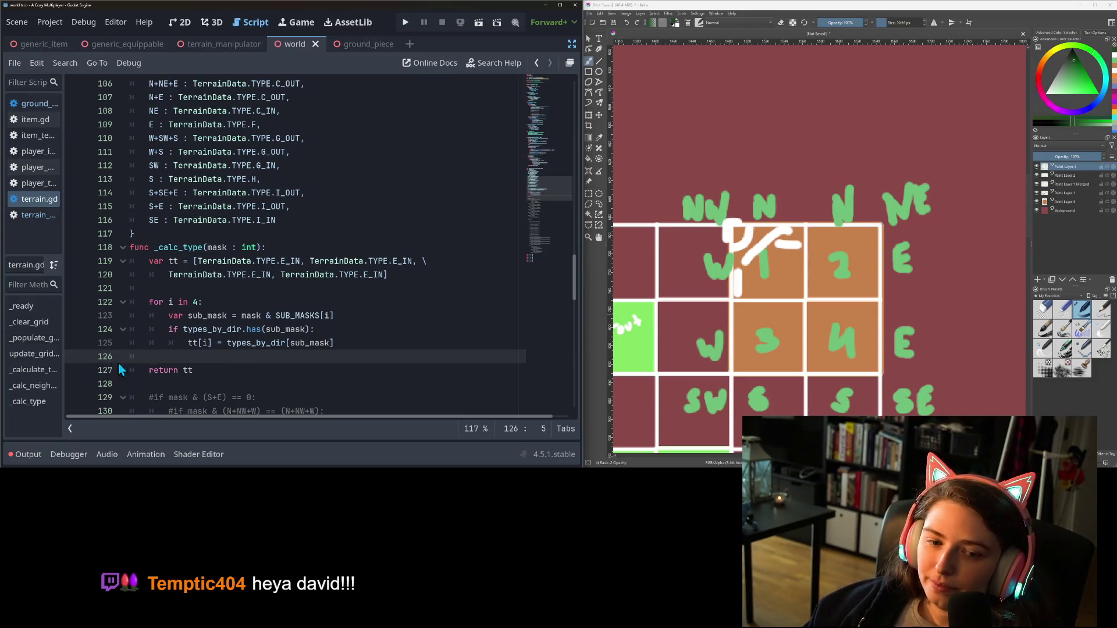
Delete the old commented-out type logic block
scroll(188, 329, down, 2)
mouse_move(150, 308)
mouse_down()
mouse_move(175, 349)
mouse_move(260, 379)
mouse_move(373, 262)
mouse_up()
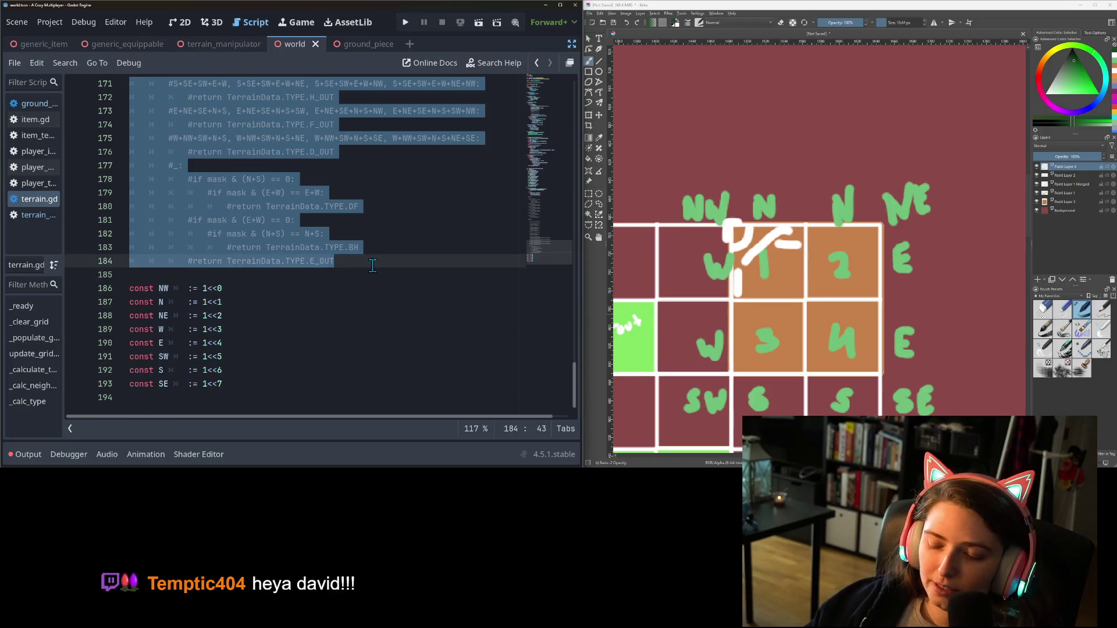
key(BackSpace)
key(BackSpace)
Remove the blank lines before return tt and after the tt declaration in _calc_type
scroll(256, 349, up, 2)
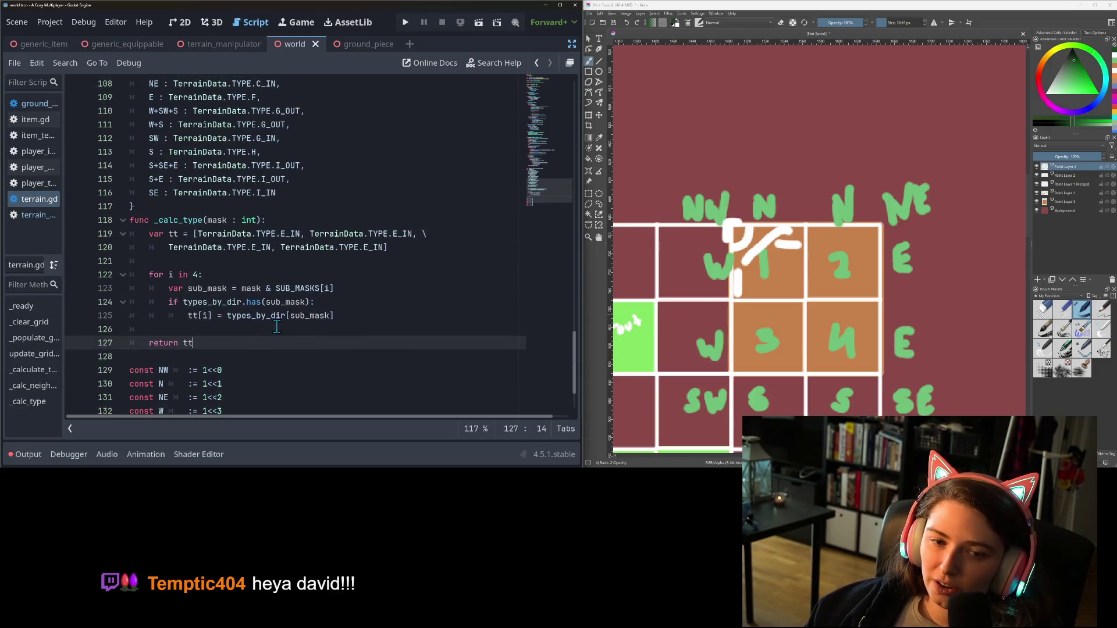
click(251, 355)
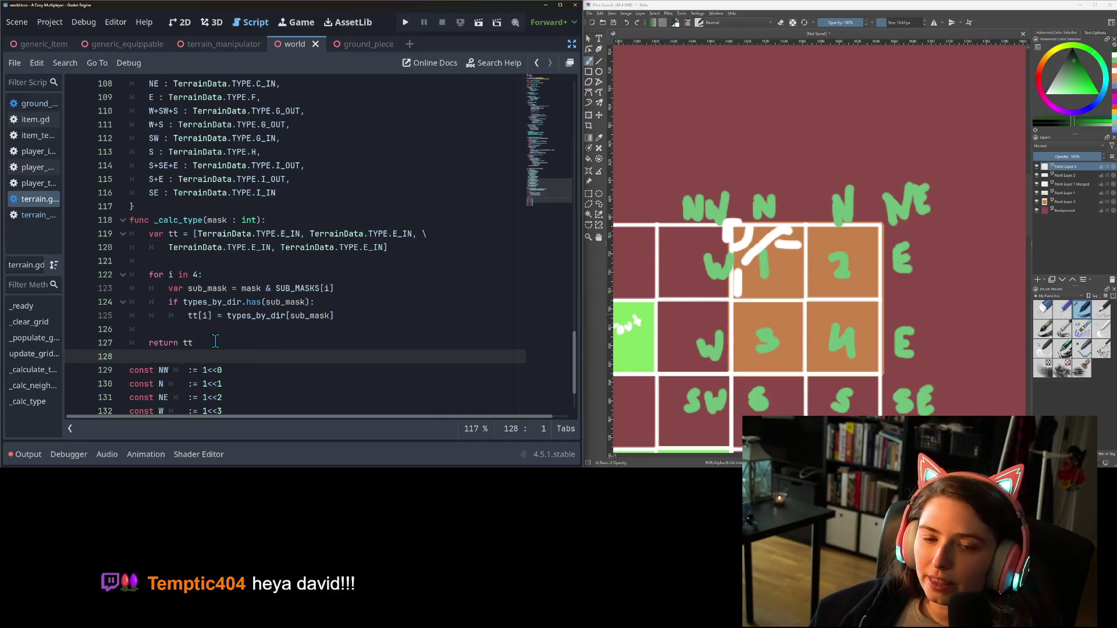
click(219, 342)
click(210, 330)
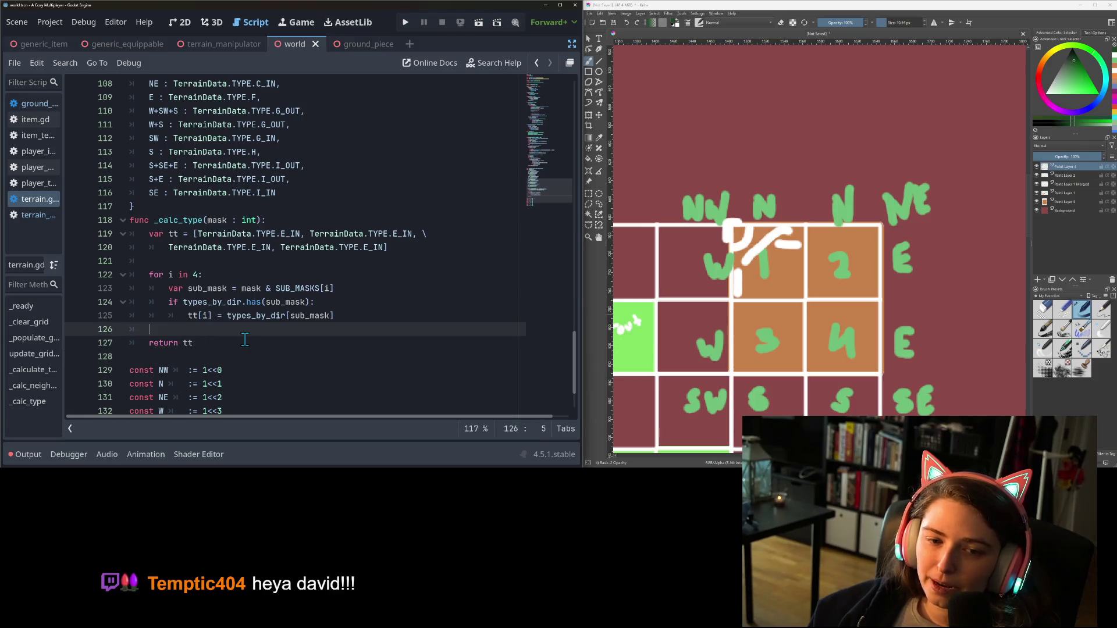
key(BackSpace)
key(Up)
key(Up)
key(Up)
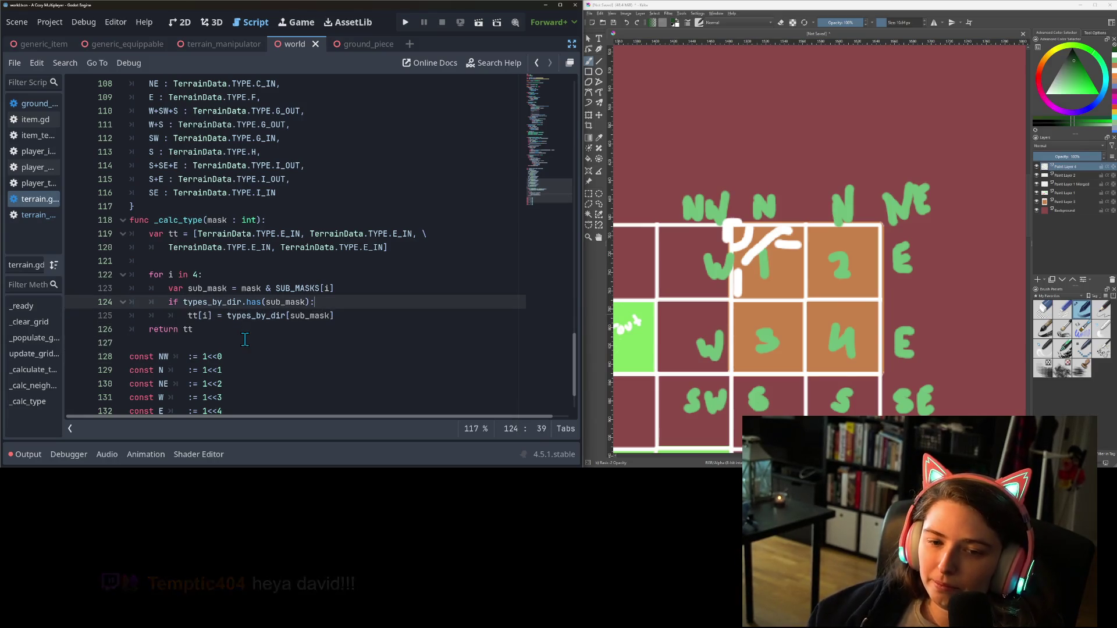
key(BackSpace)
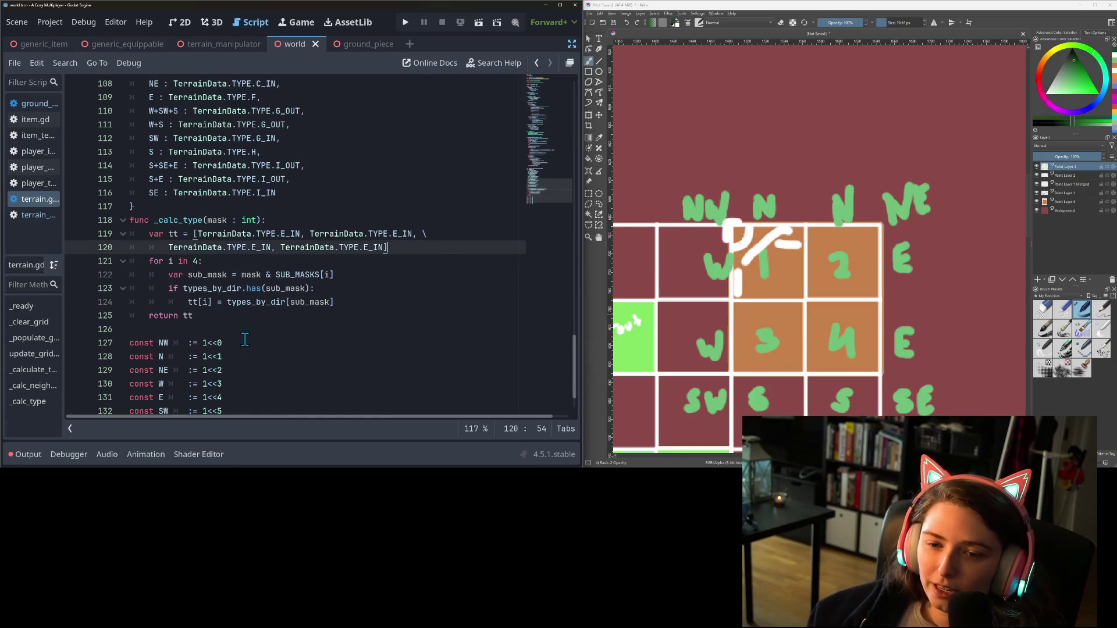
click(321, 343)
Cut the SUB_MASKS and types_by_dir block and paste it at the end of terrain.gd
click(201, 207)
scroll(192, 233, up, 5)
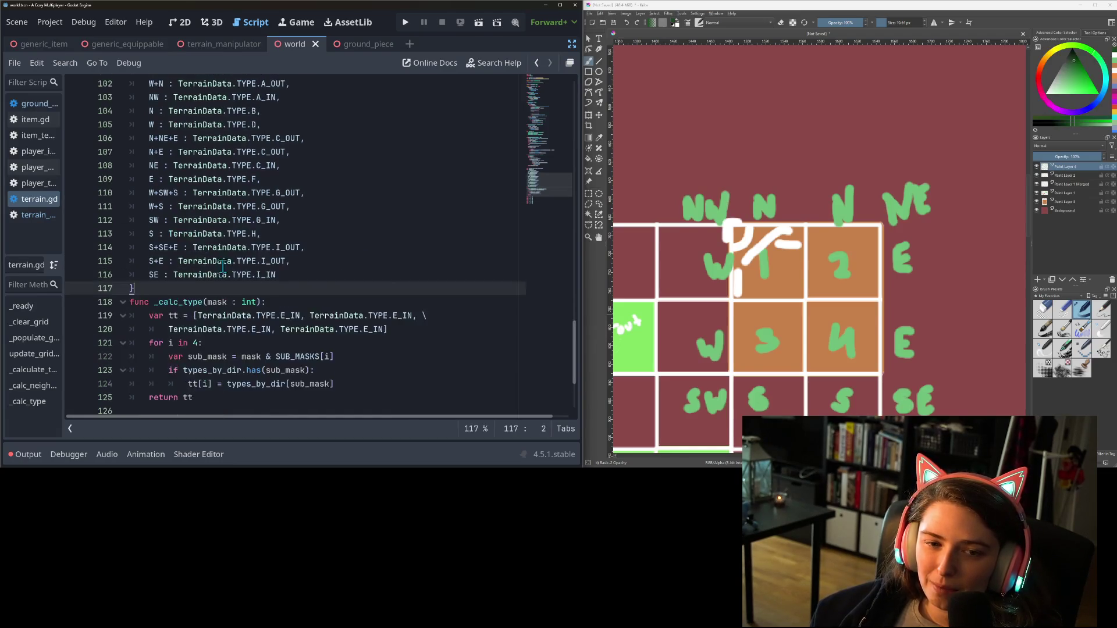
scroll(177, 261, down, 5)
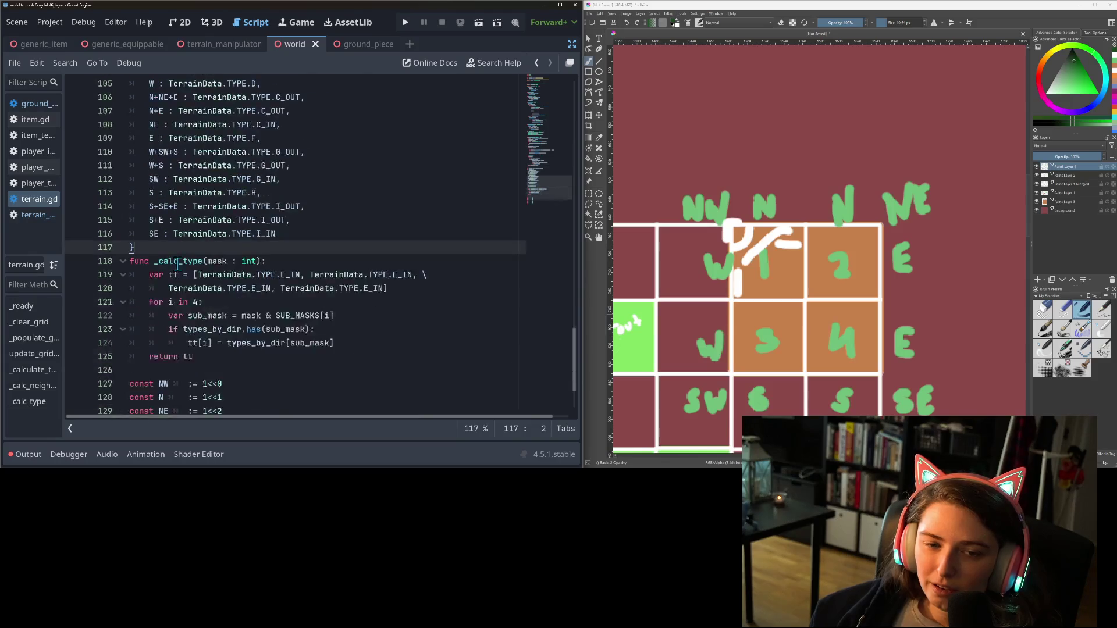
scroll(154, 264, up, 1)
mouse_move(157, 248)
mouse_down()
mouse_move(117, 247)
mouse_move(108, 235)
mouse_up()
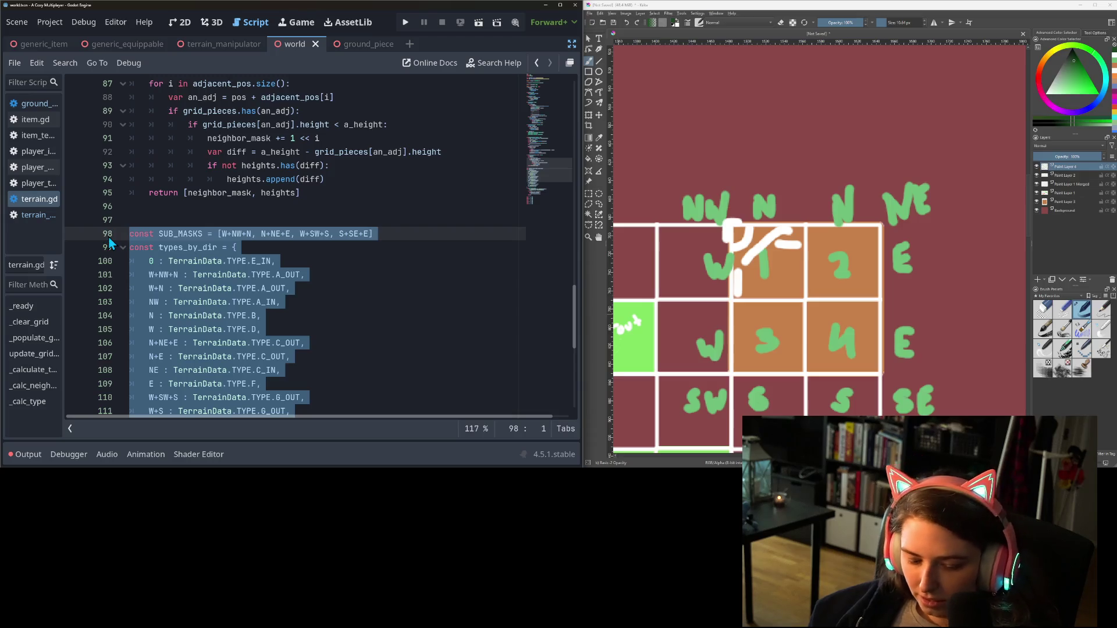
key(ctrl+x)
key(BackSpace)
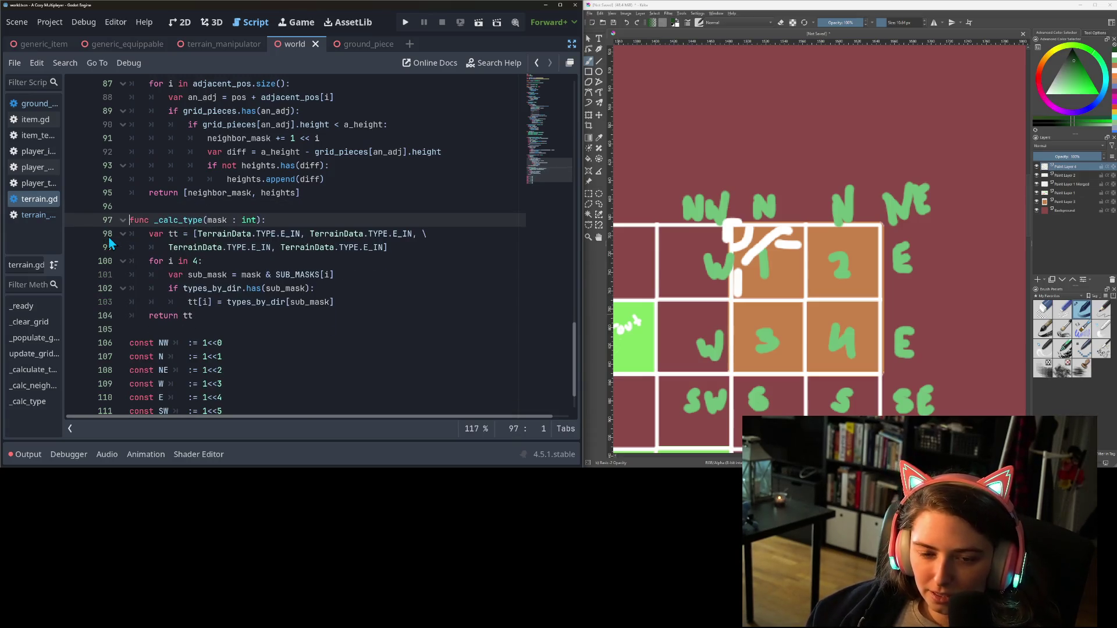
key(ctrl+End)
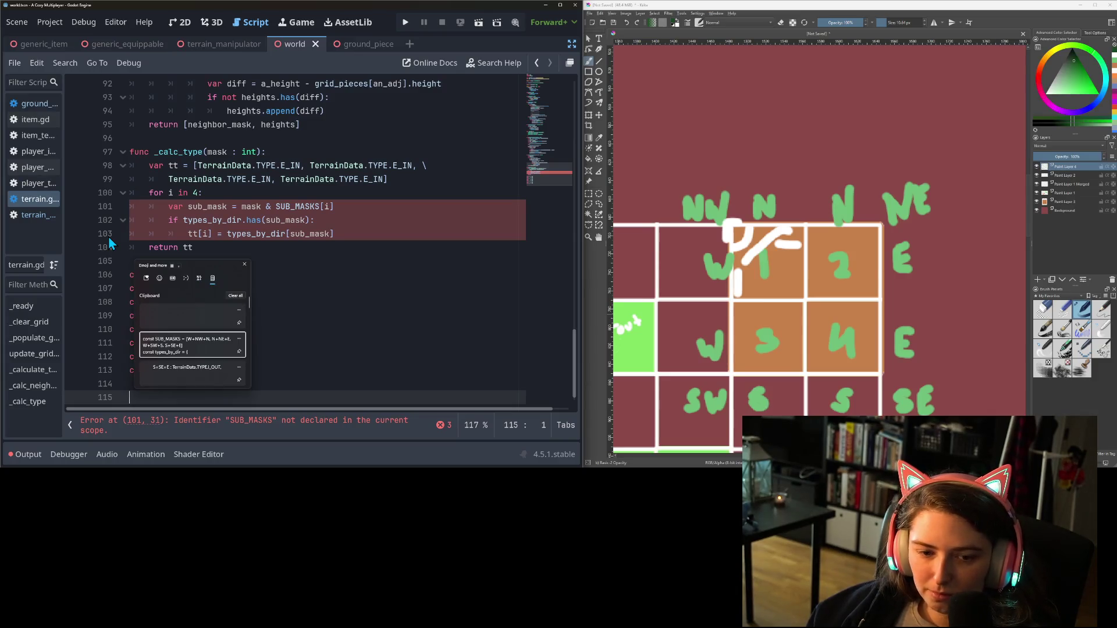
key(ctrl+v)
Look over the pasted SUB_MASKS and types_by_dir block and the _calc_type function
click(291, 288)
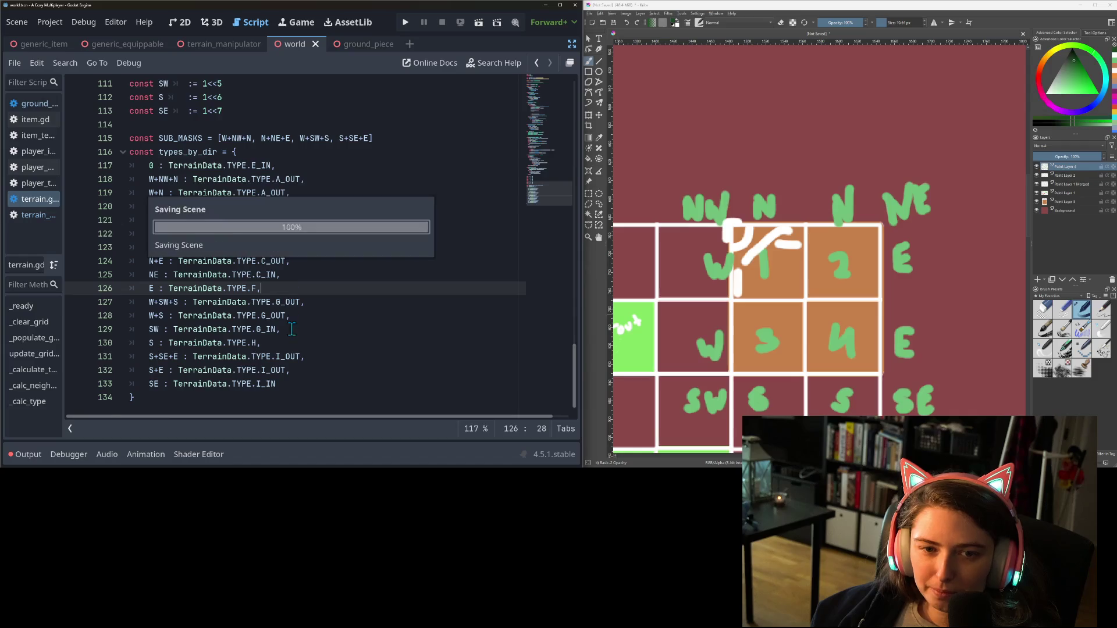
scroll(338, 283, up, 3)
click(395, 262)
scroll(355, 309, up, 4)
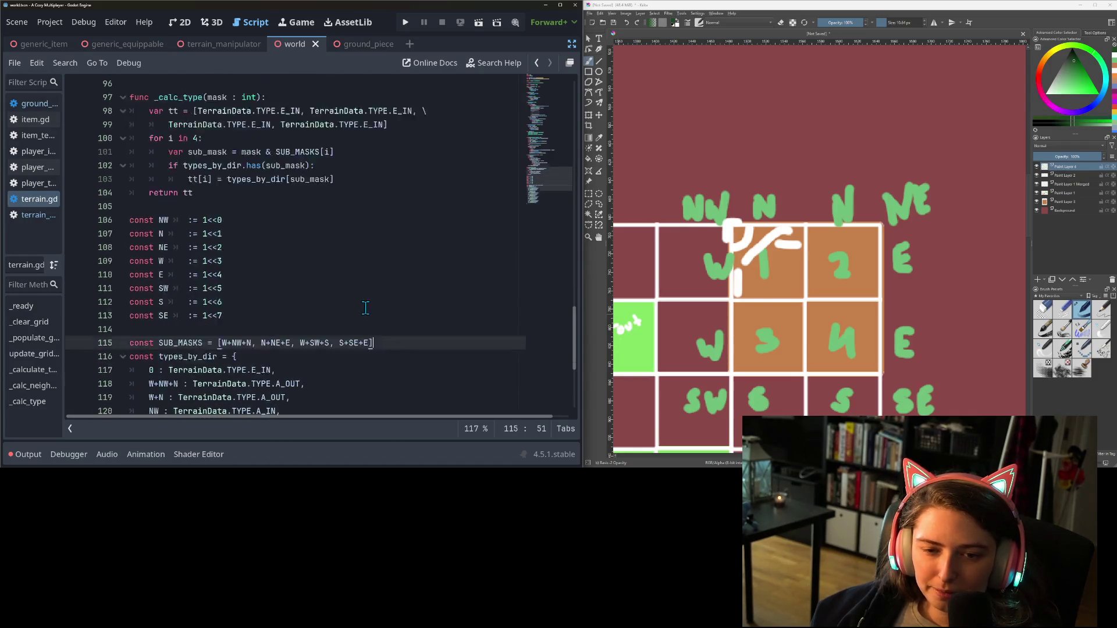
scroll(293, 288, up, 2)
double_click(192, 261)
scroll(267, 273, up, 3)
scroll(276, 275, up, 2)
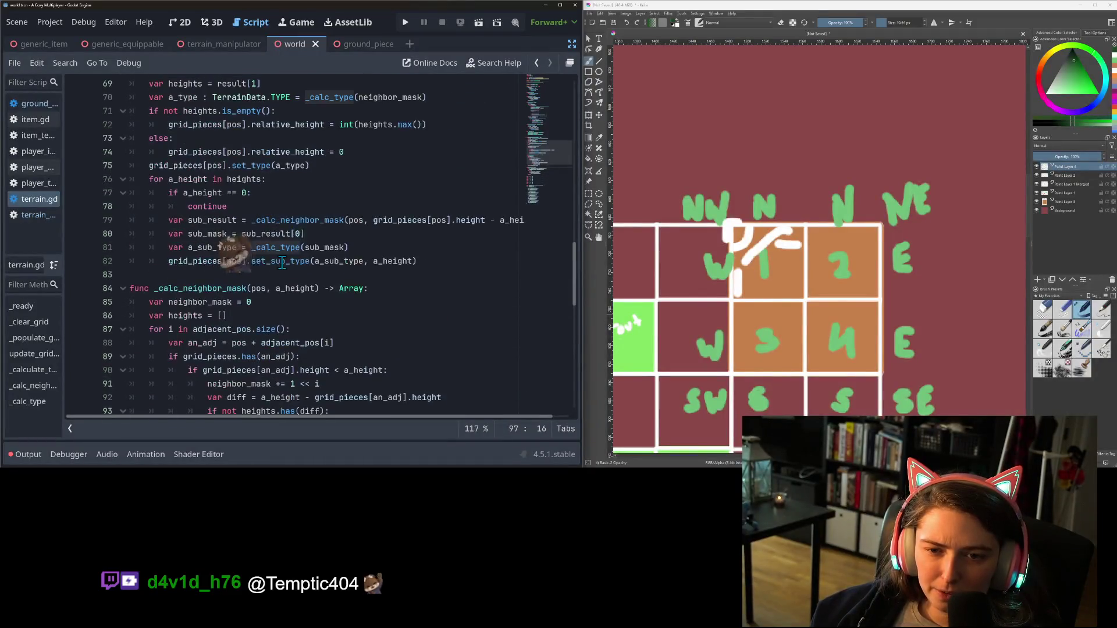
Inspect set_sub_type's definition in ground_piece.gd, widen the script list, and return to terrain.gd
double_click(210, 247)
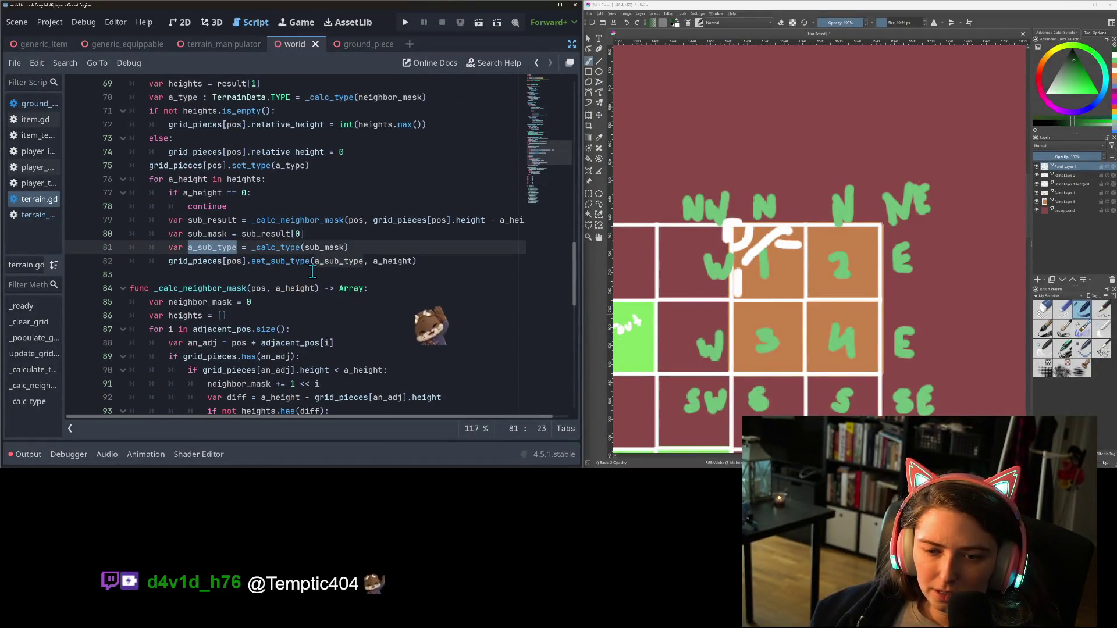
click(318, 261)
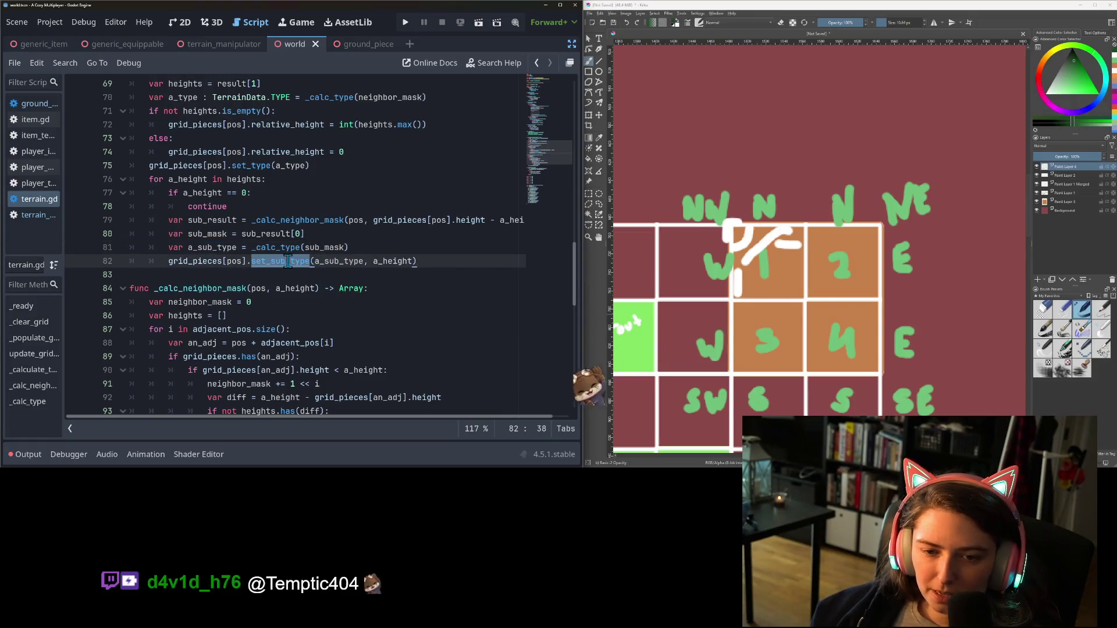
ctrl+click(283, 260)
click(313, 166)
scroll(313, 165, up, 1)
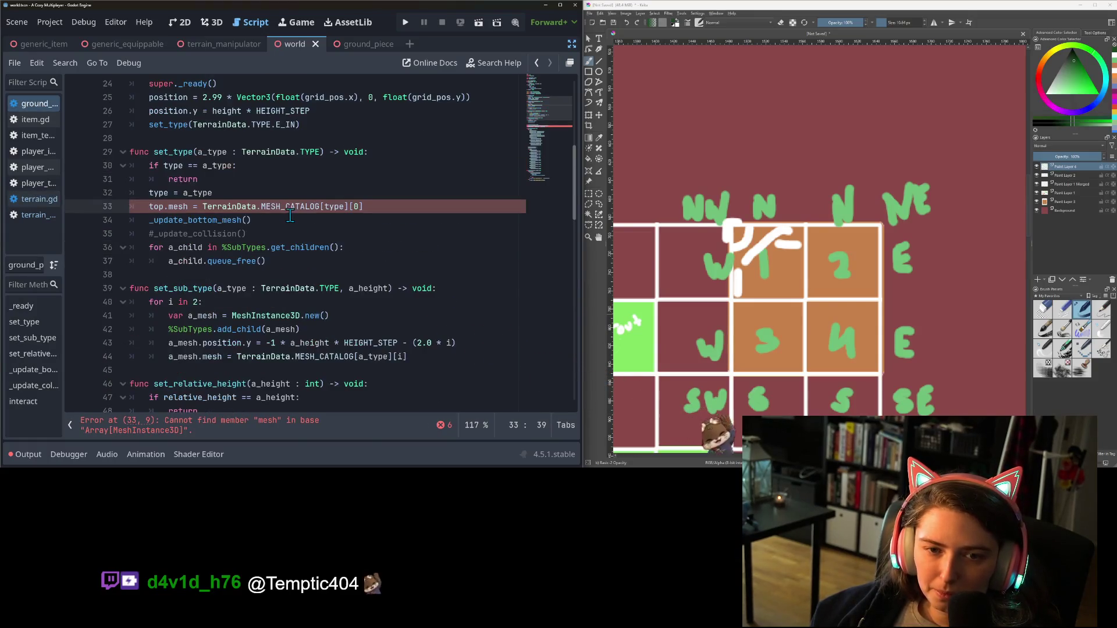
click(221, 288)
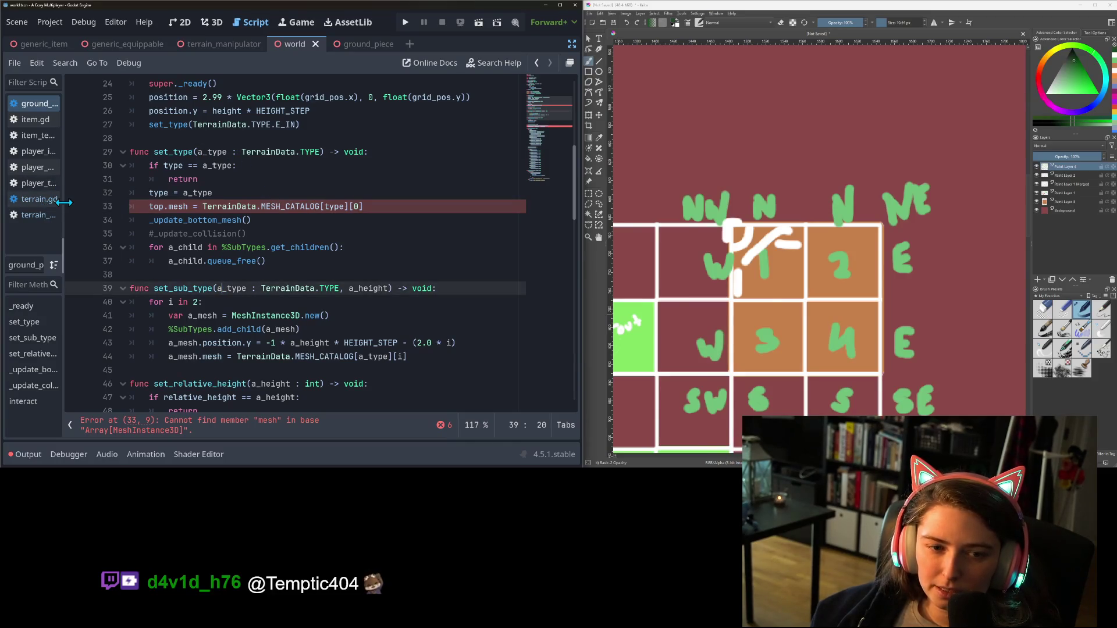
drag(64, 202, 138, 201)
click(67, 201)
Delete the TerrainData.TYPE annotation from the a_type variable on line 70
double_click(331, 261)
scroll(372, 250, up, 3)
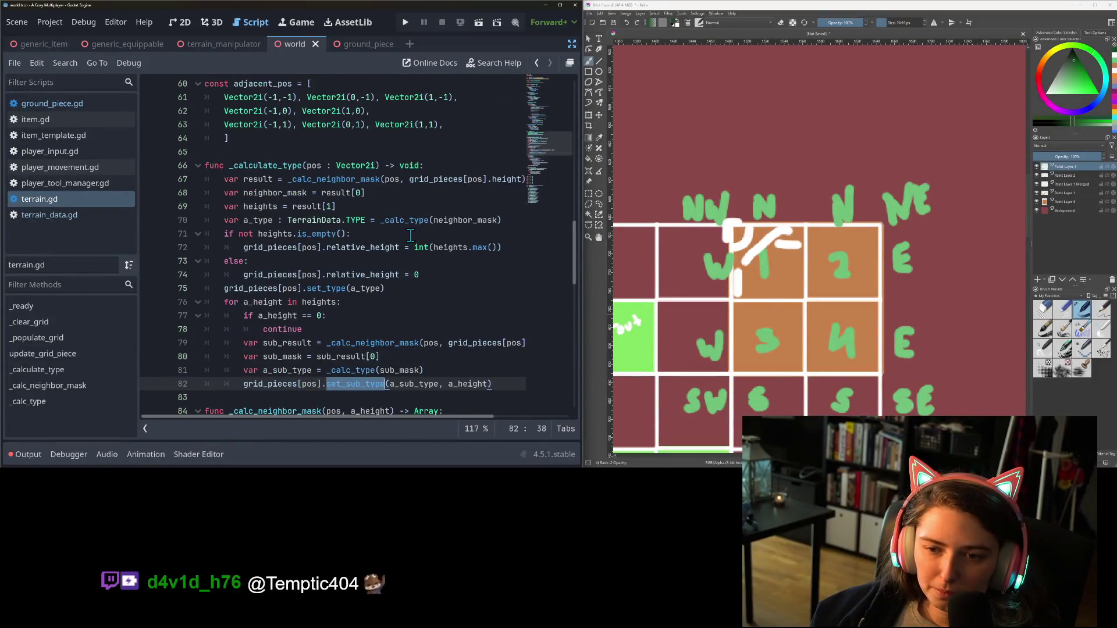
double_click(408, 221)
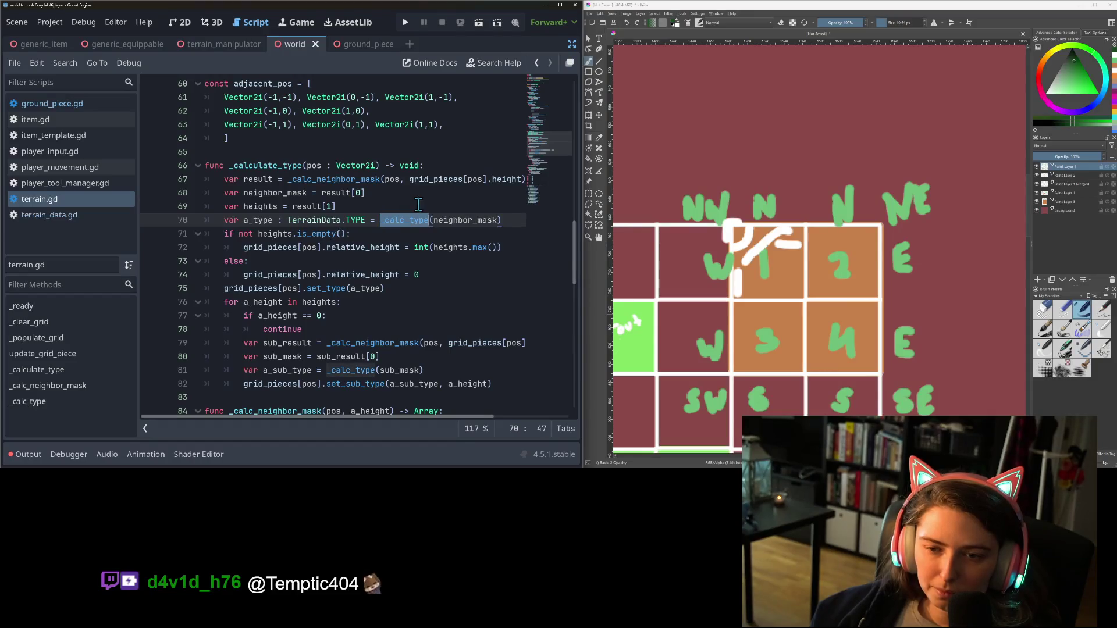
double_click(258, 220)
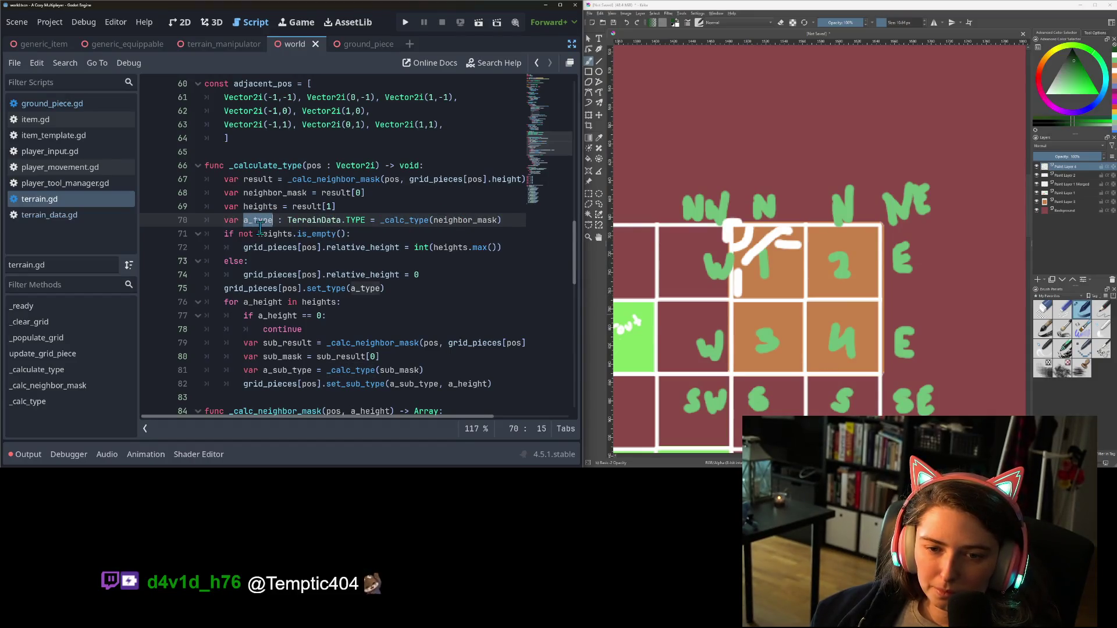
click(335, 210)
drag(370, 222, 276, 226)
key(BackSpace)
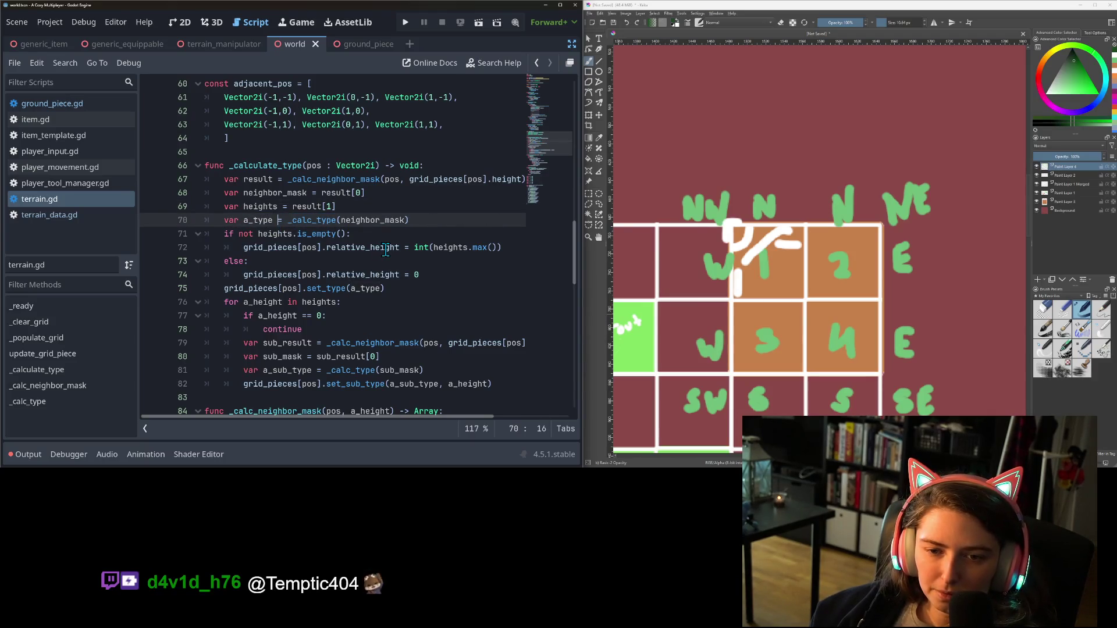
Check the sub_mask, sub_result and a_sub_type lines, then save terrain.gd
key(End)
scroll(329, 228, down, 1)
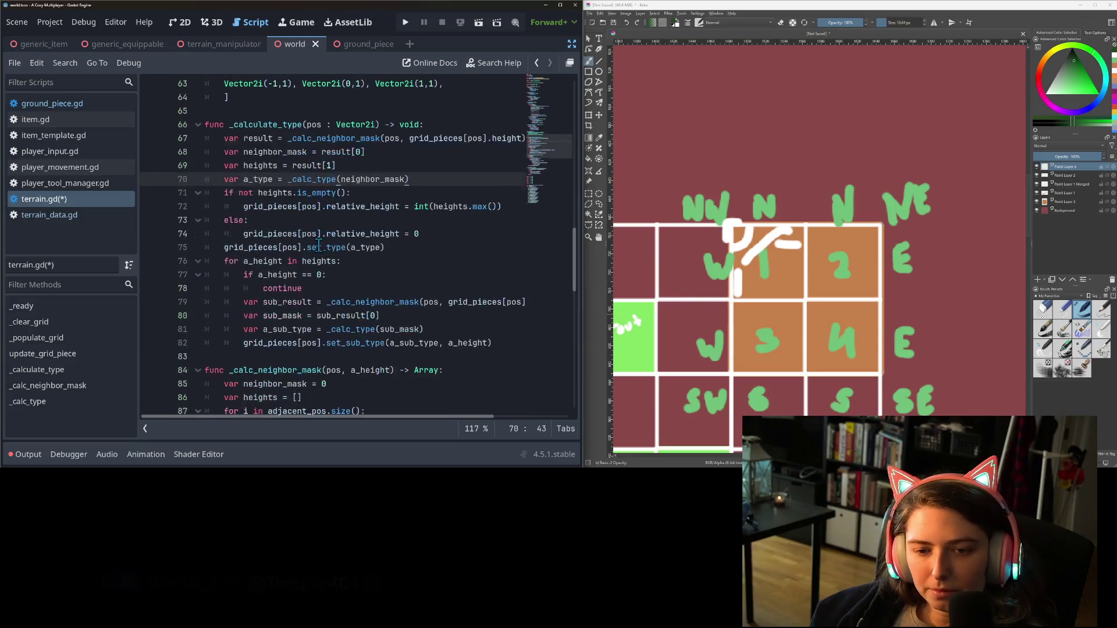
click(310, 315)
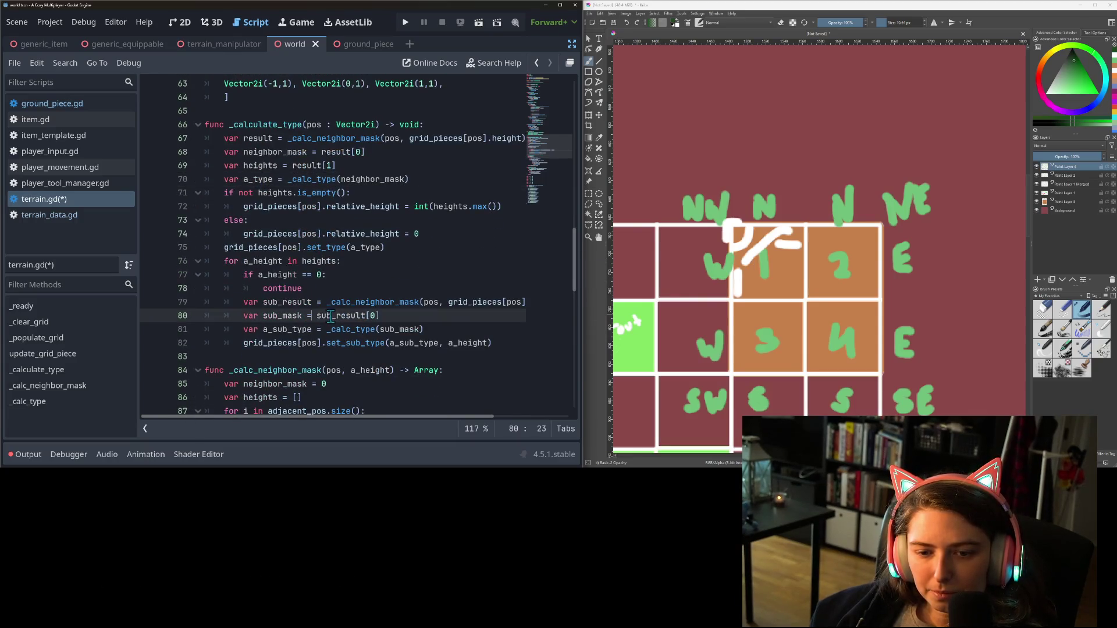
click(278, 303)
click(287, 330)
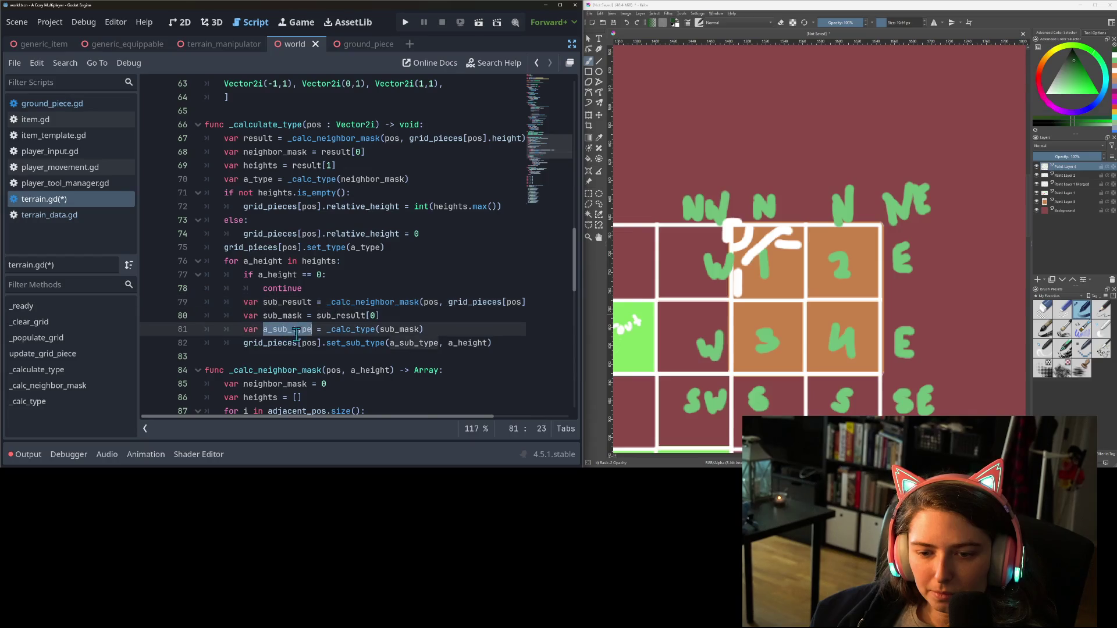
click(283, 316)
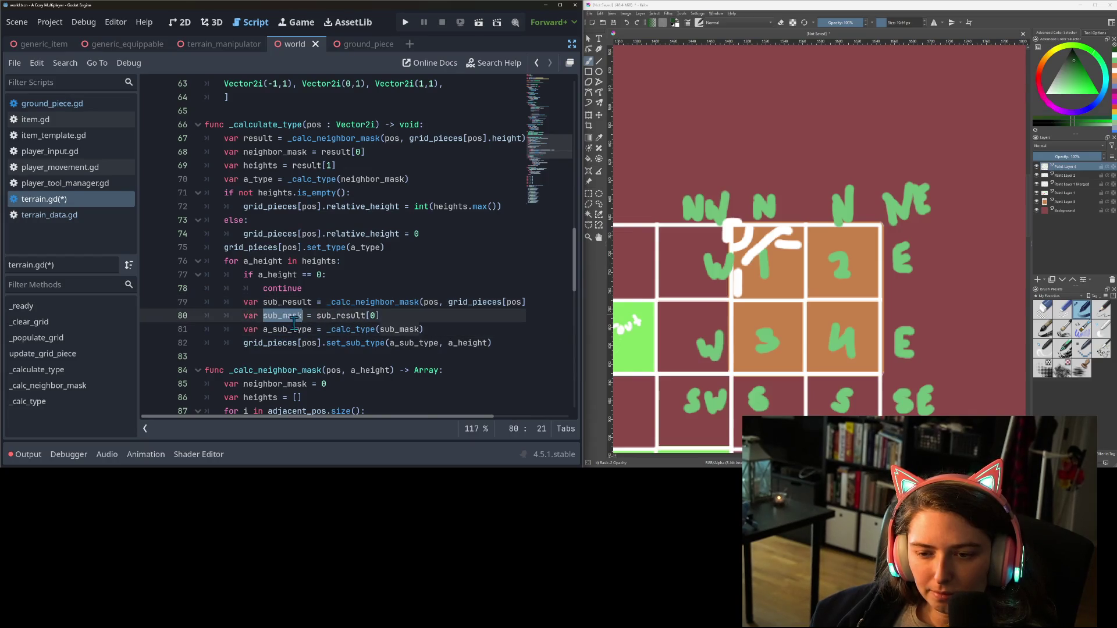
click(297, 330)
key(ctrl+s)
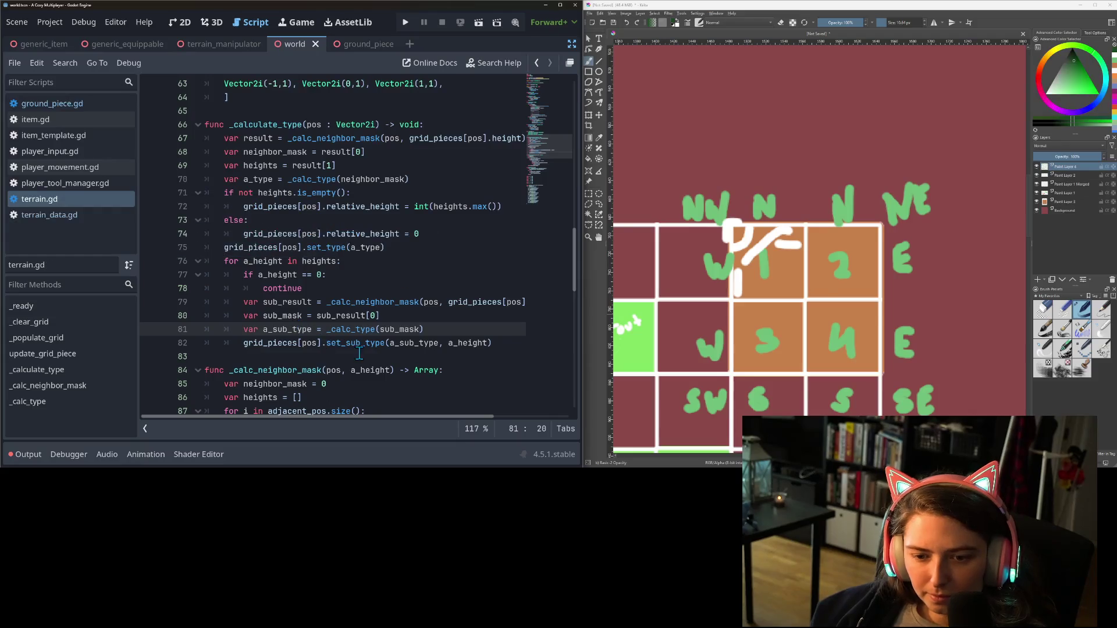
Open set_type's definition in ground_piece.gd from its call on line 75
double_click(359, 346)
double_click(284, 344)
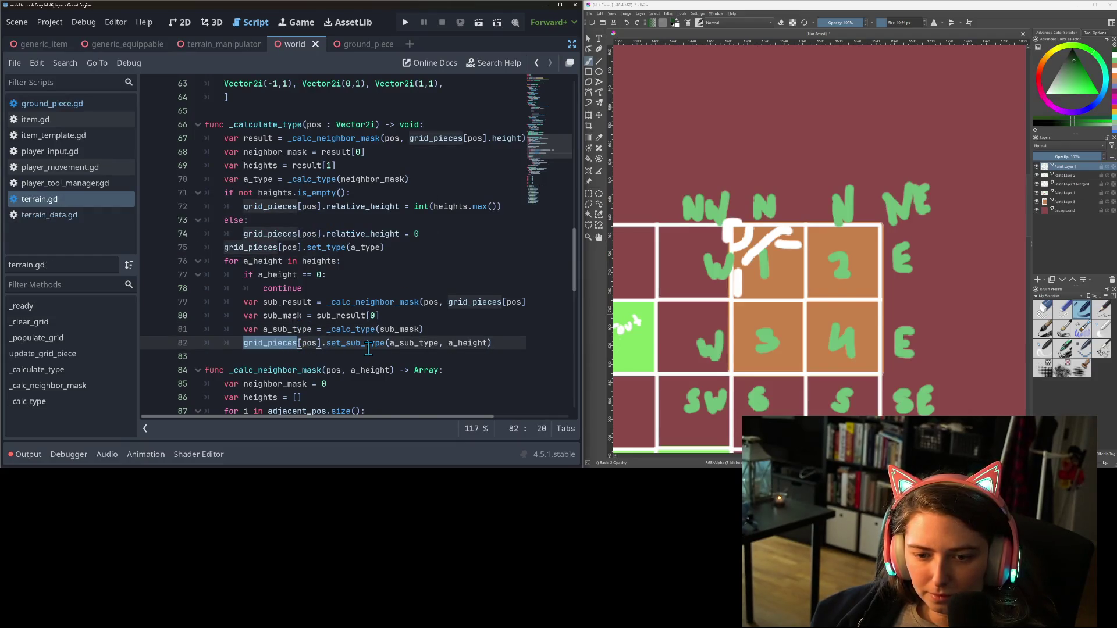
double_click(369, 344)
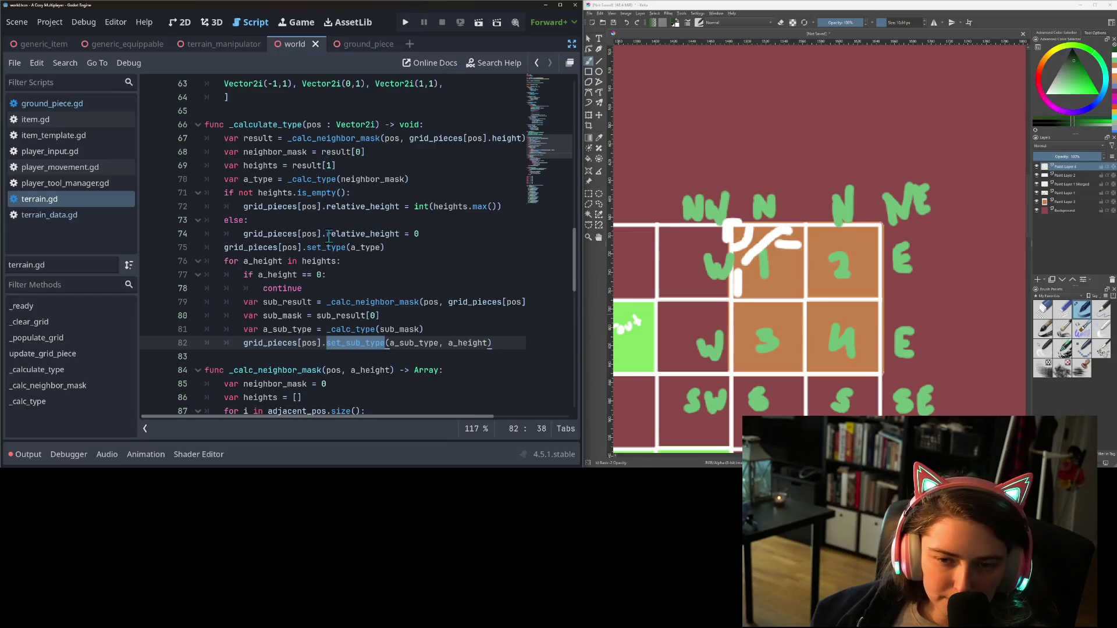
double_click(332, 247)
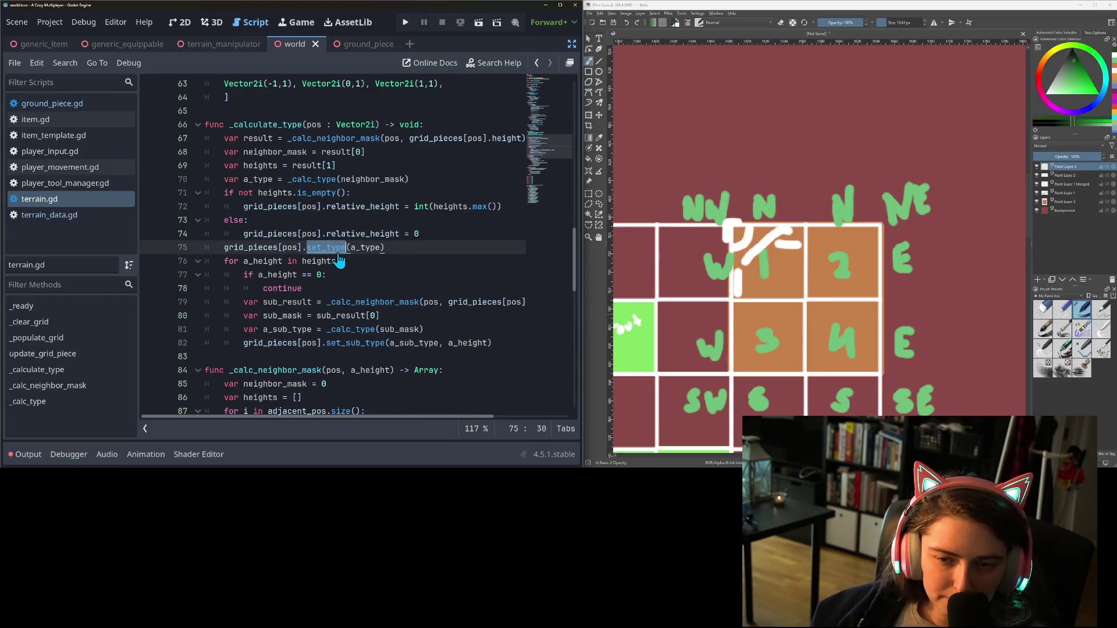
ctrl+click(340, 250)
Retype set_type's parameter as type_arr and delete the early-return type check
click(292, 235)
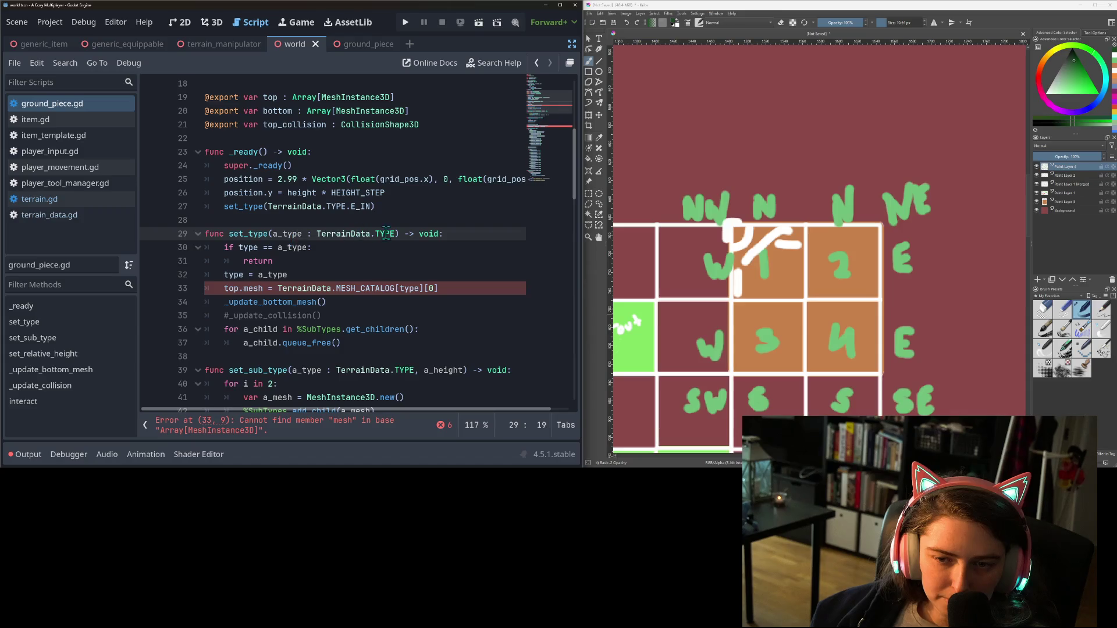
mouse_move(396, 234)
mouse_down()
mouse_move(269, 235)
mouse_move(397, 234)
mouse_up()
text(type_arr)
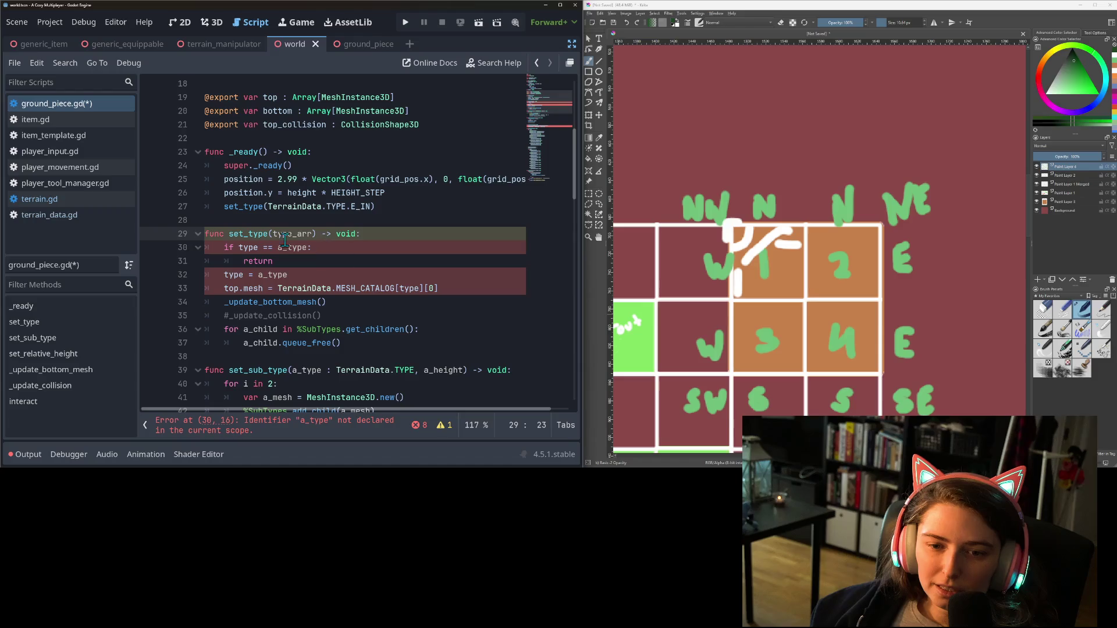
click(271, 260)
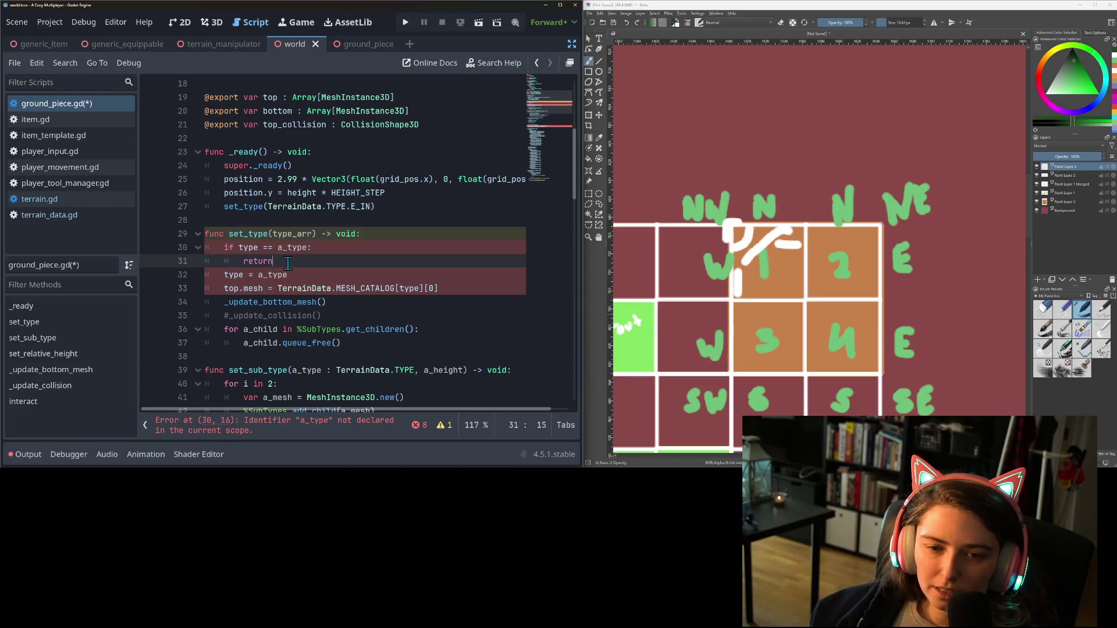
drag(287, 263, 152, 249)
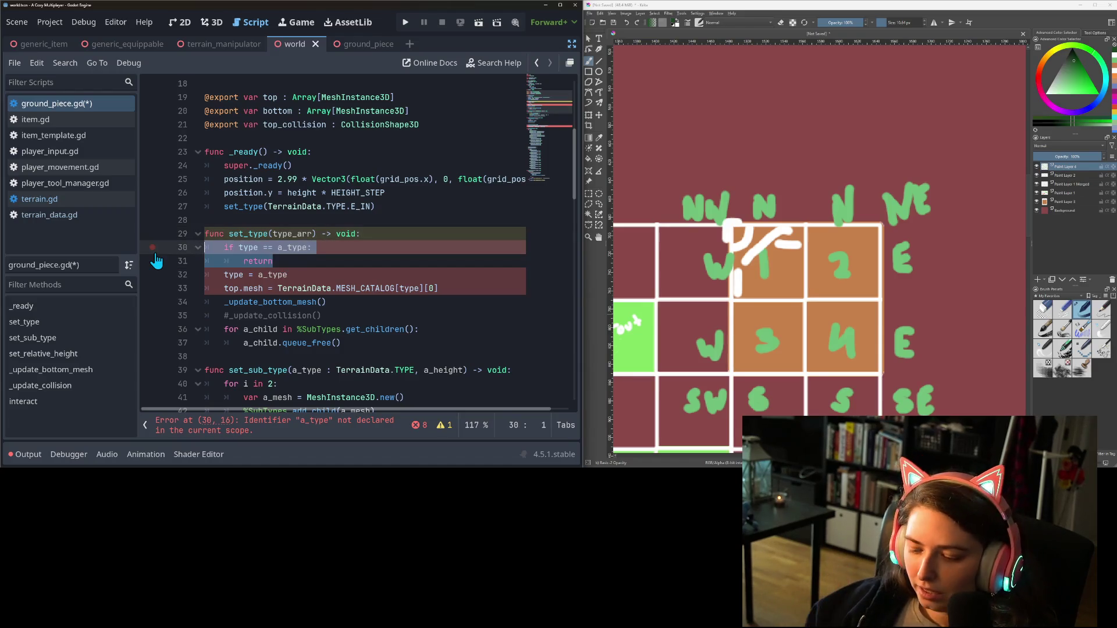
key(BackSpace)
key(BackSpace)
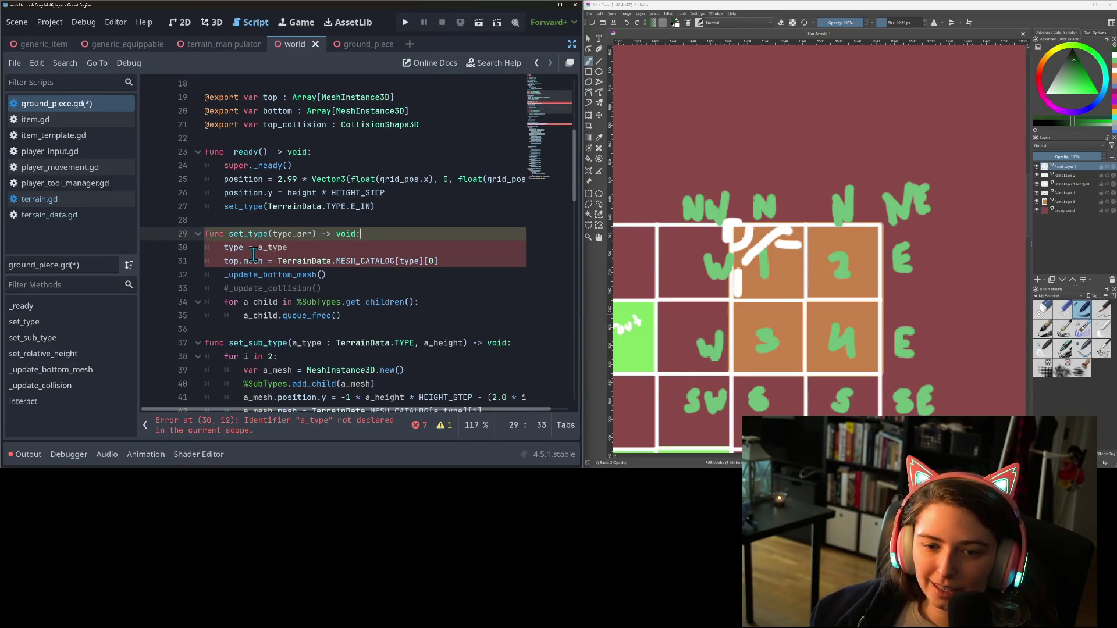
Copy type_arr into the line 30 assignment in place of a_type
double_click(233, 247)
scroll(282, 271, up, 1)
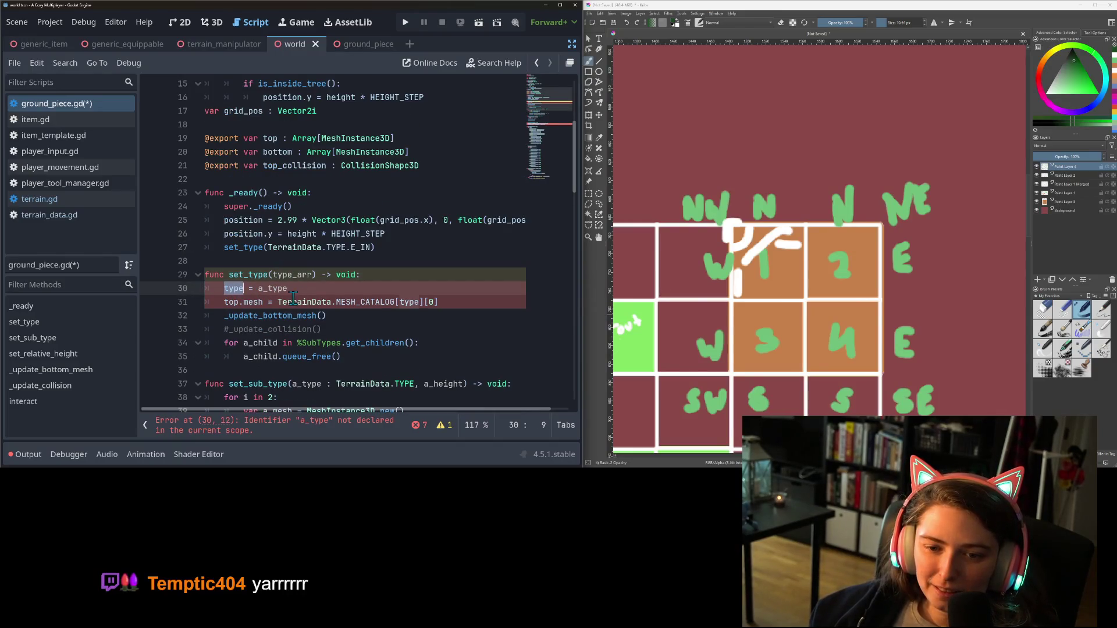
double_click(296, 278)
key(ctrl+c)
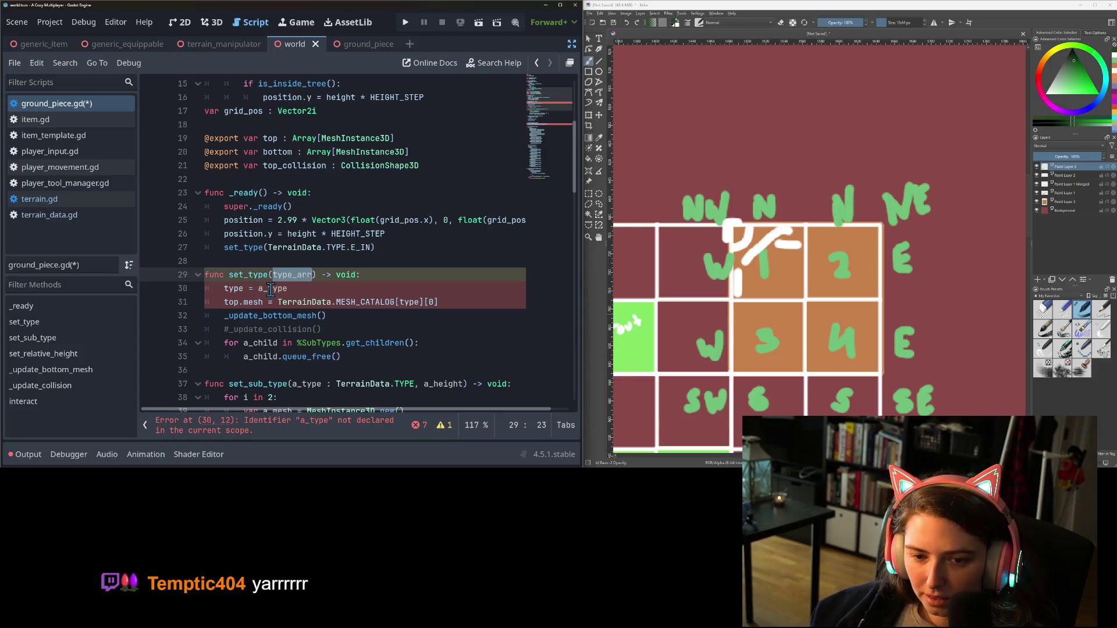
double_click(271, 289)
key(ctrl+v)
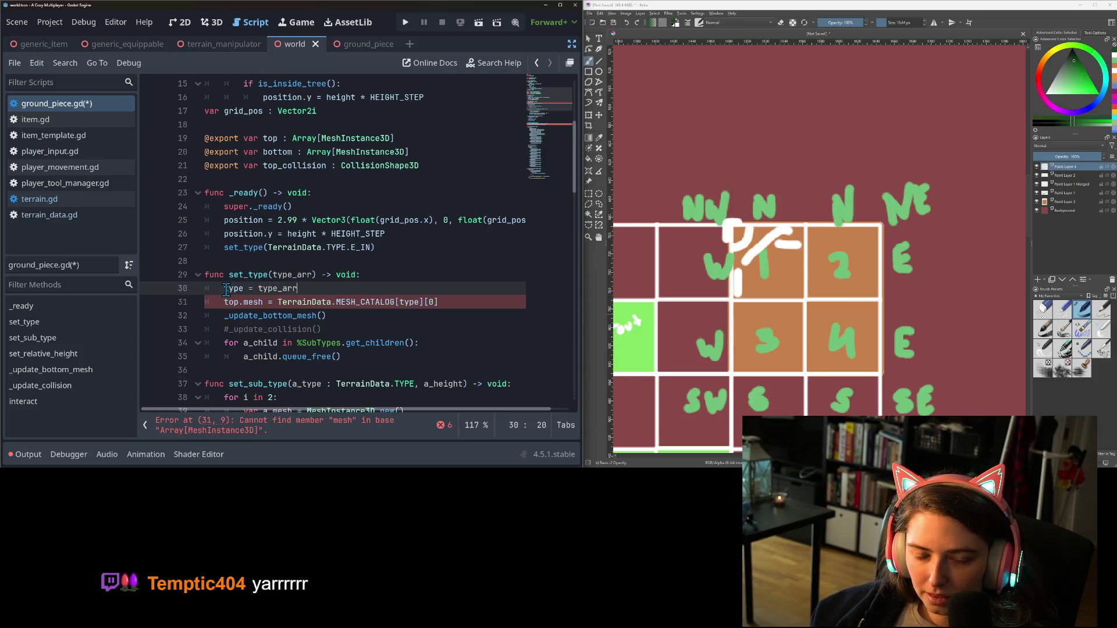
Rename the parameter to a_type_arr and make line 30 read type_arr = a_type_arr
click(272, 274)
text(a_)
key(Down)
key(ctrl+Left)
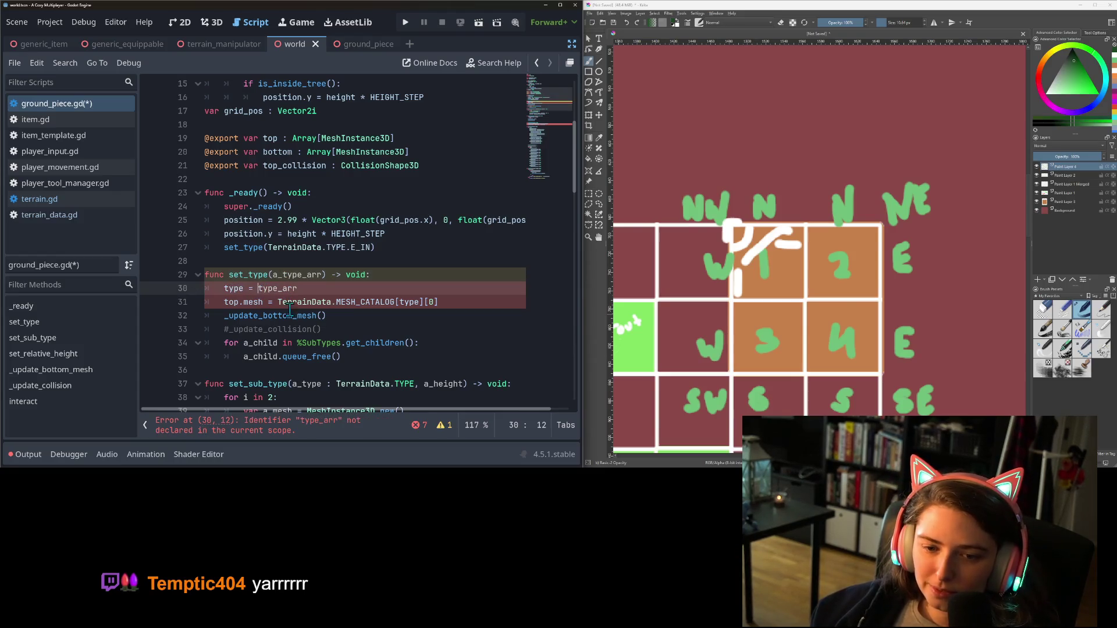
text(a_)
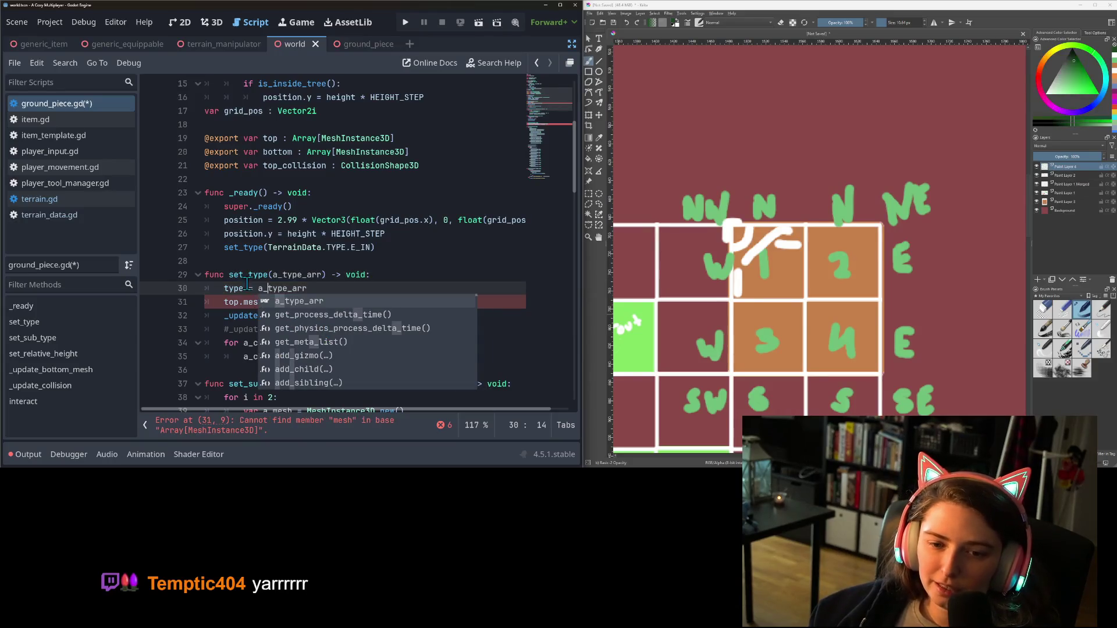
click(233, 288)
double_click(232, 289)
text(type_arr)
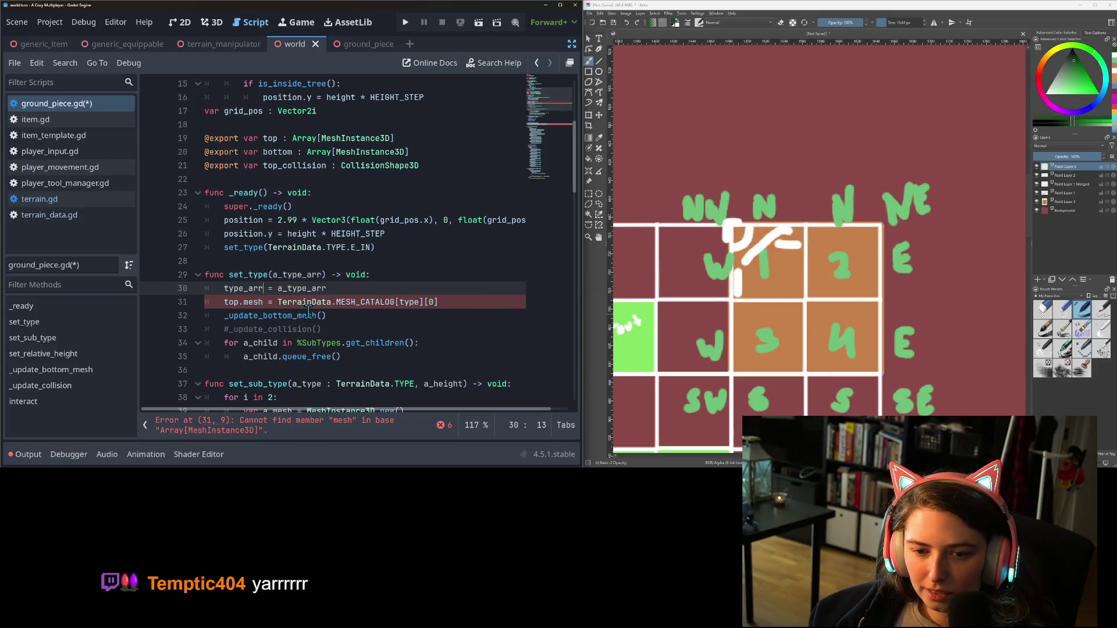
click(378, 315)
Declare type_arr as Array[TerrainData.TYPE] on line 8 and save ground_piece.gd
scroll(267, 244, up, 5)
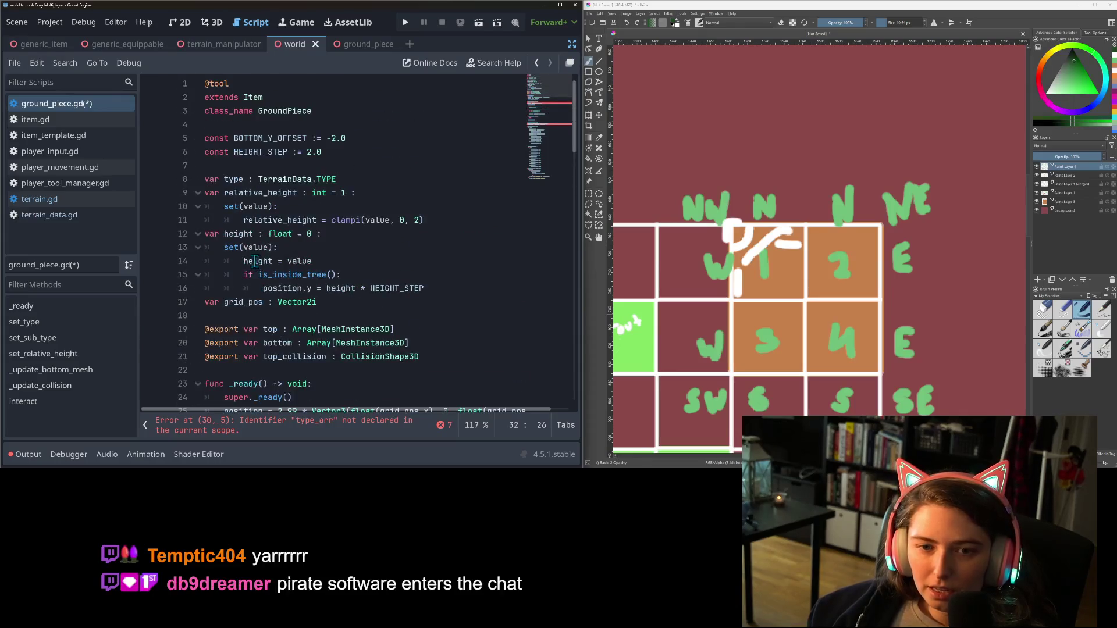
double_click(238, 179)
text(type_arr : )
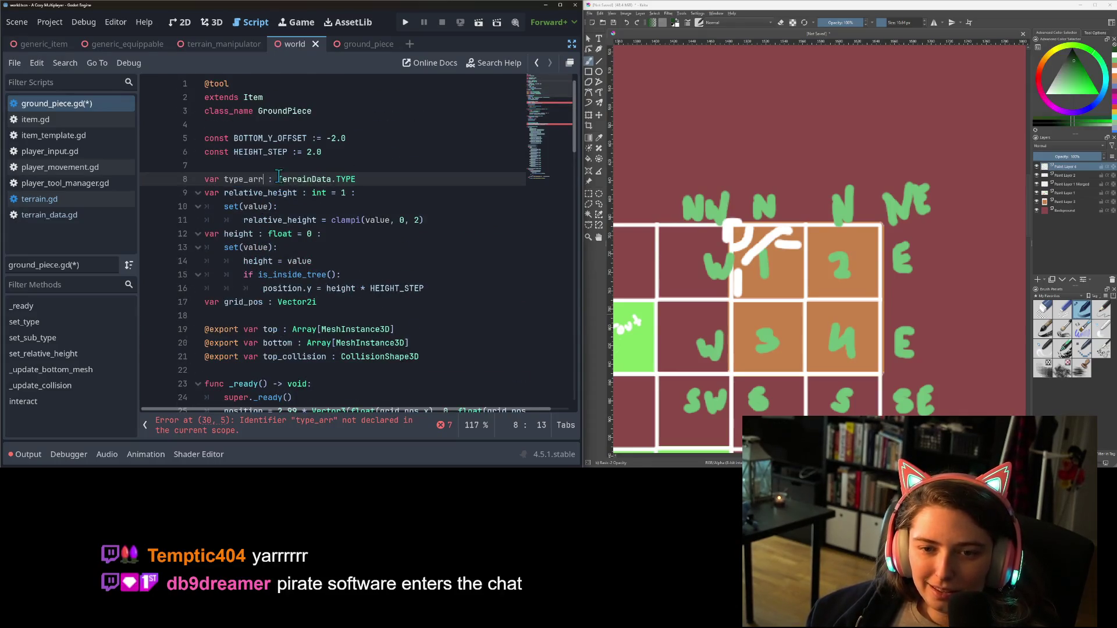
text(Array[)
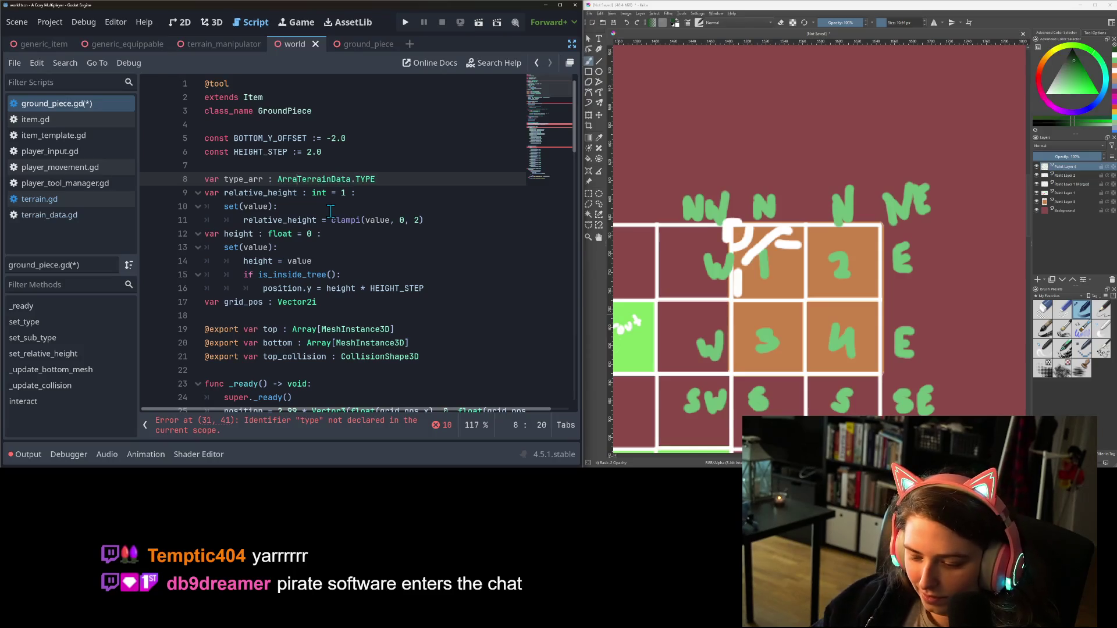
key(End)
key(ctrl+s)
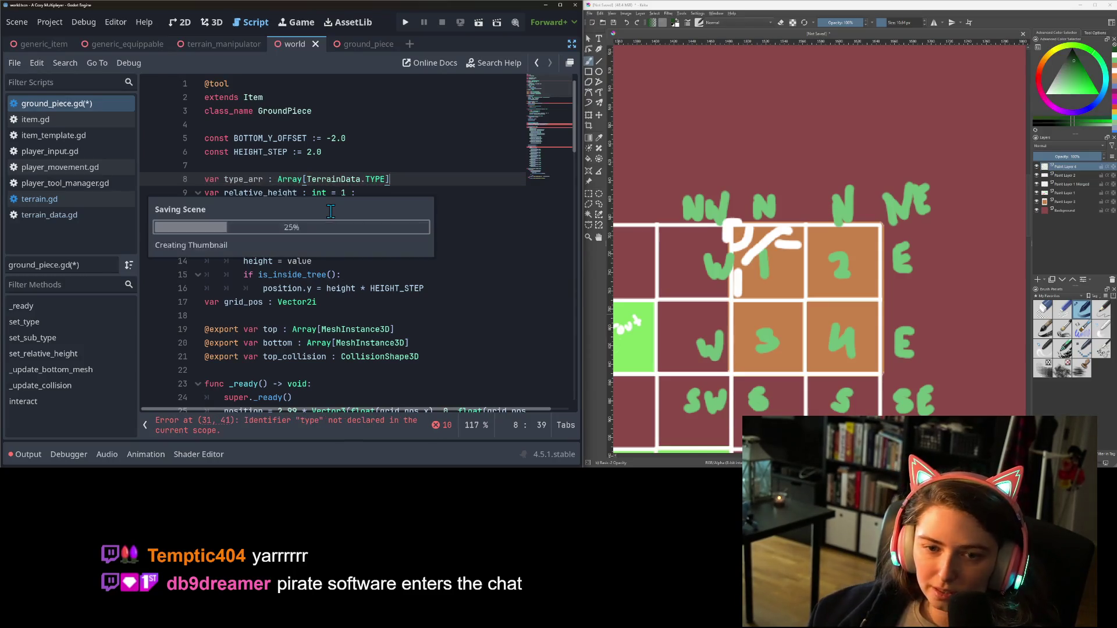
scroll(326, 232, down, 6)
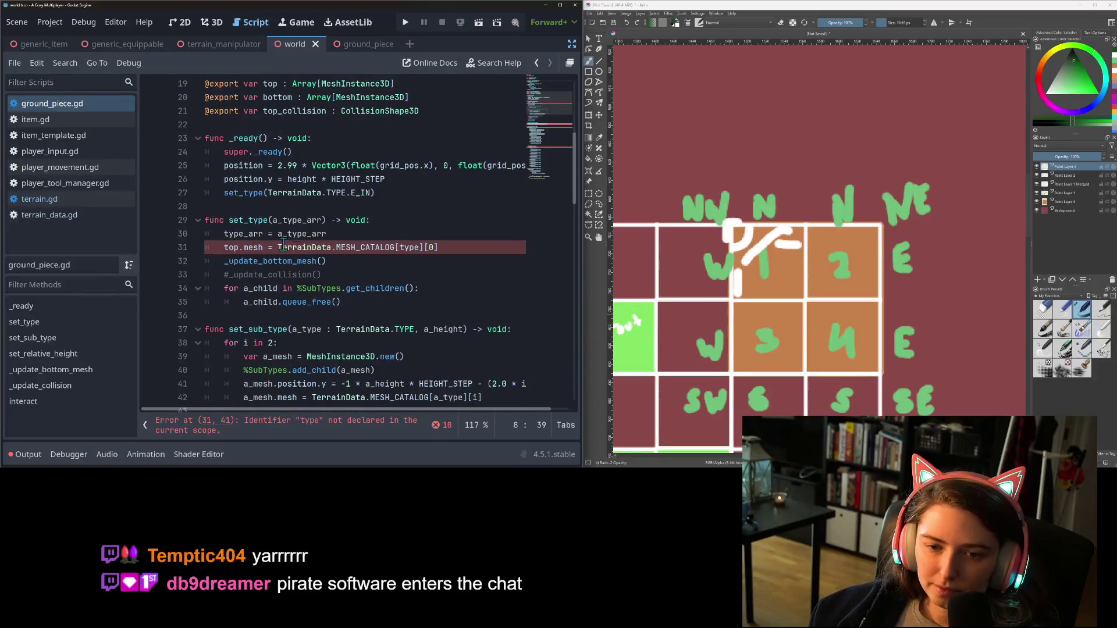
Add a 'for i in 4:' loop above the top.mesh line in set_type and indent that line into it
click(434, 247)
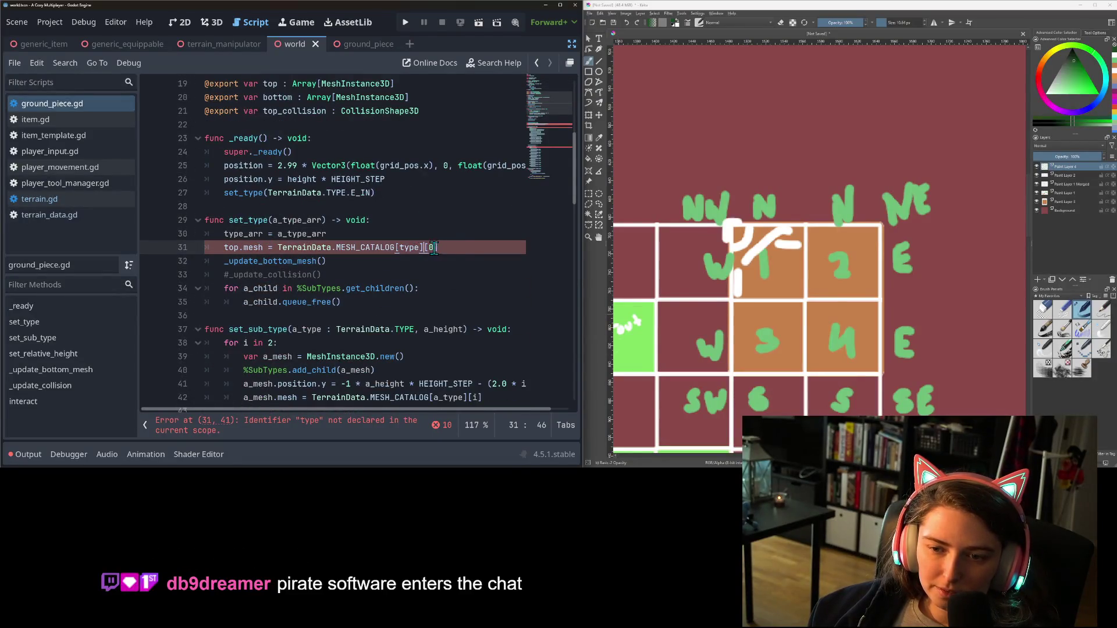
key(Up)
key(Return)
text(for i)
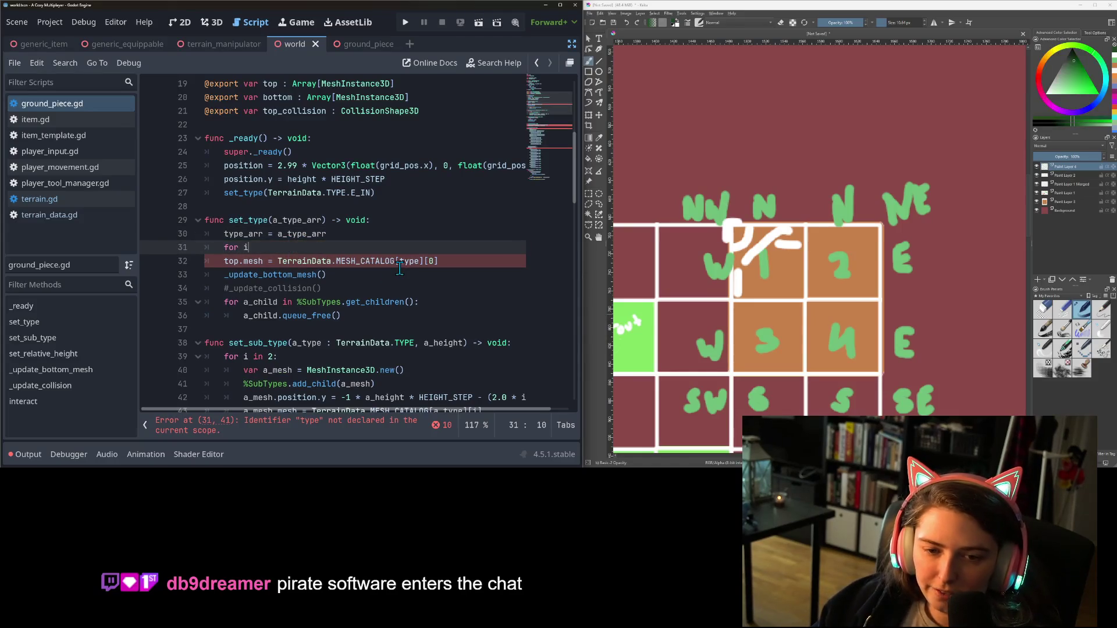
text( in 4:)
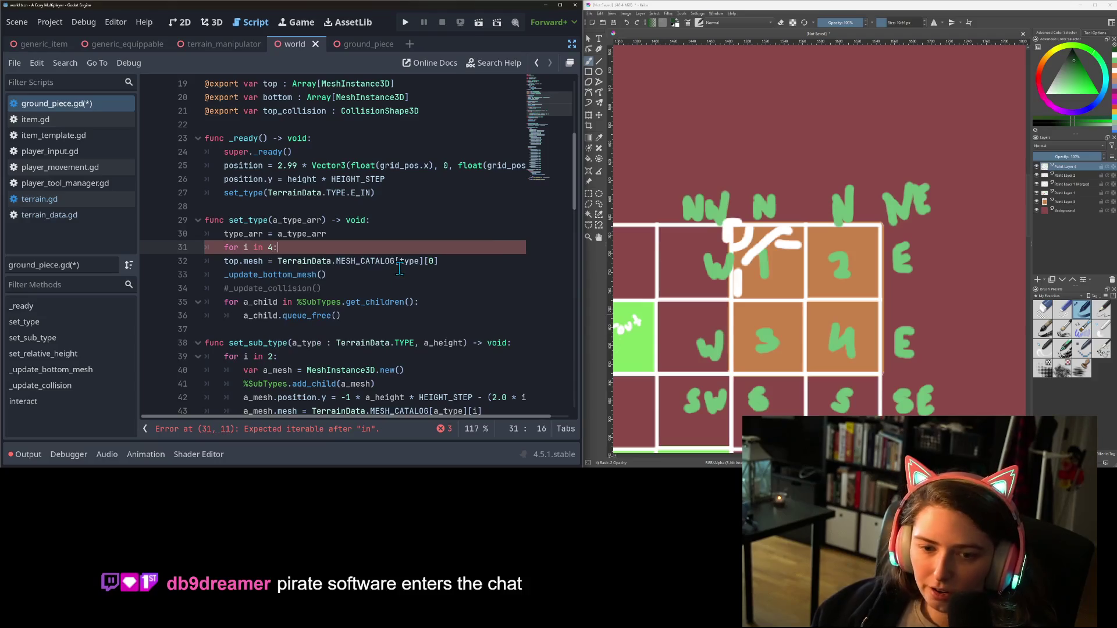
key(Down)
key(Home)
key(Tab)
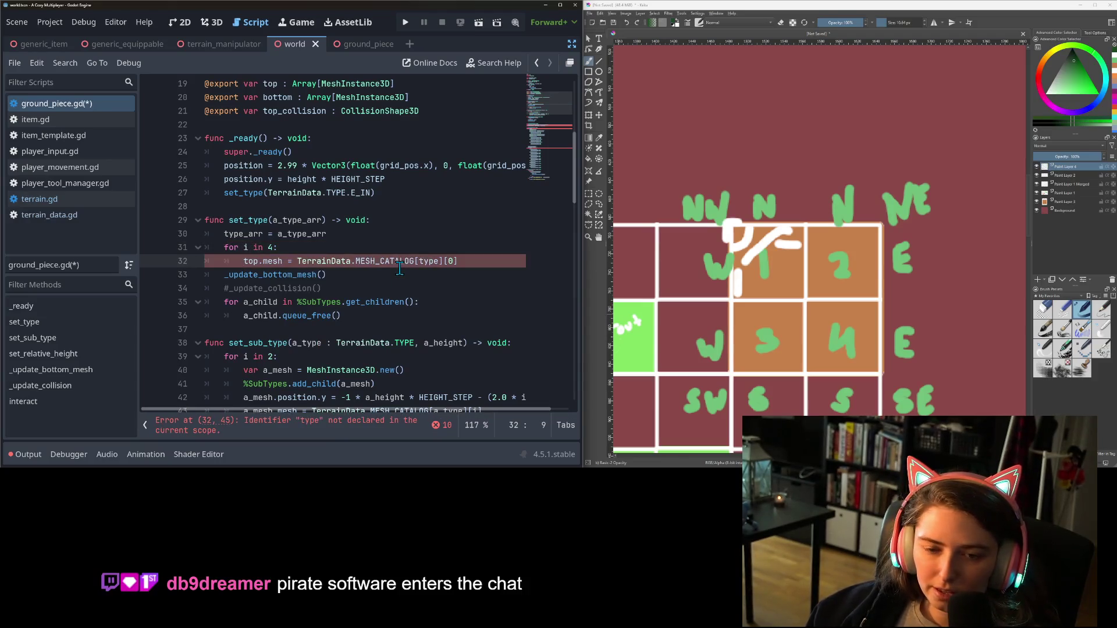
key(Right)
key(Right)
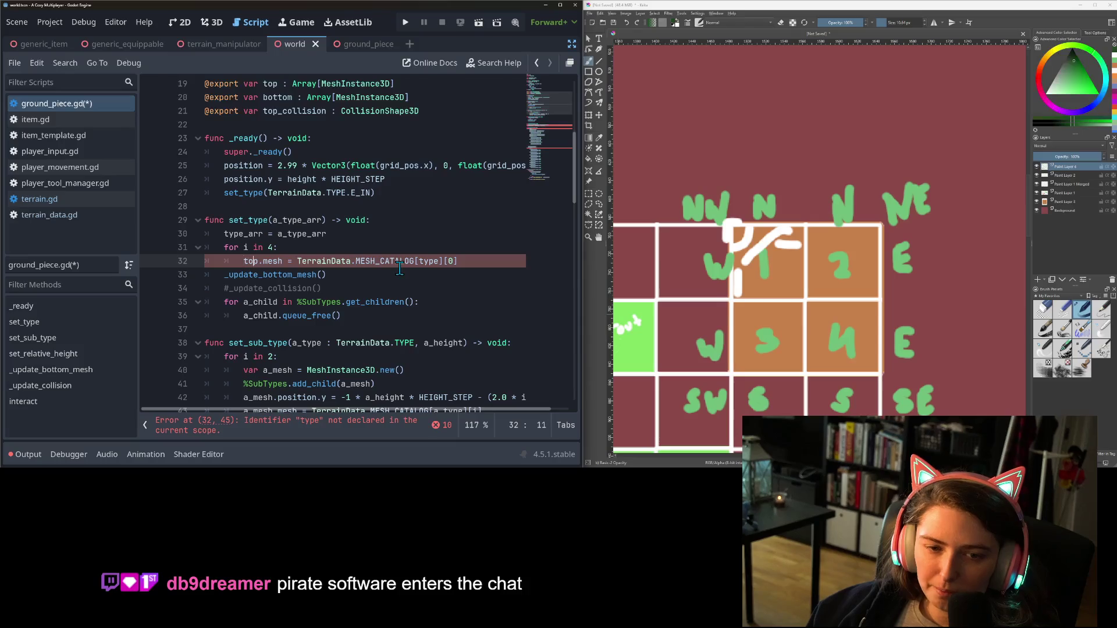
Check the top array declaration, then change top.mesh to top[i].mesh
scroll(399, 267, up, 6)
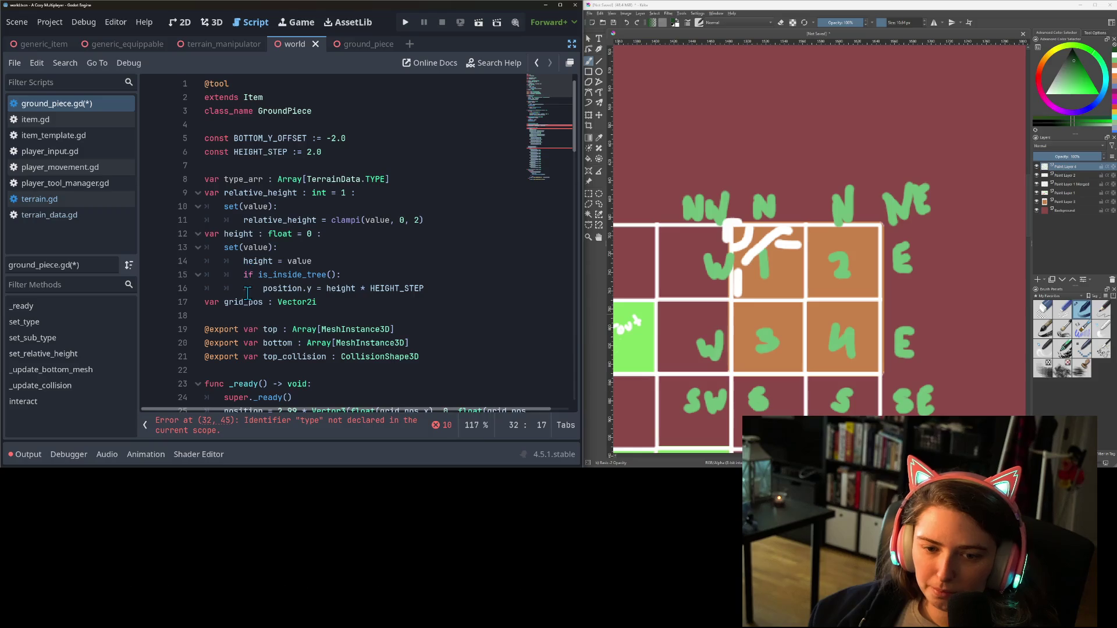
double_click(271, 330)
scroll(283, 329, down, 2)
scroll(274, 329, down, 4)
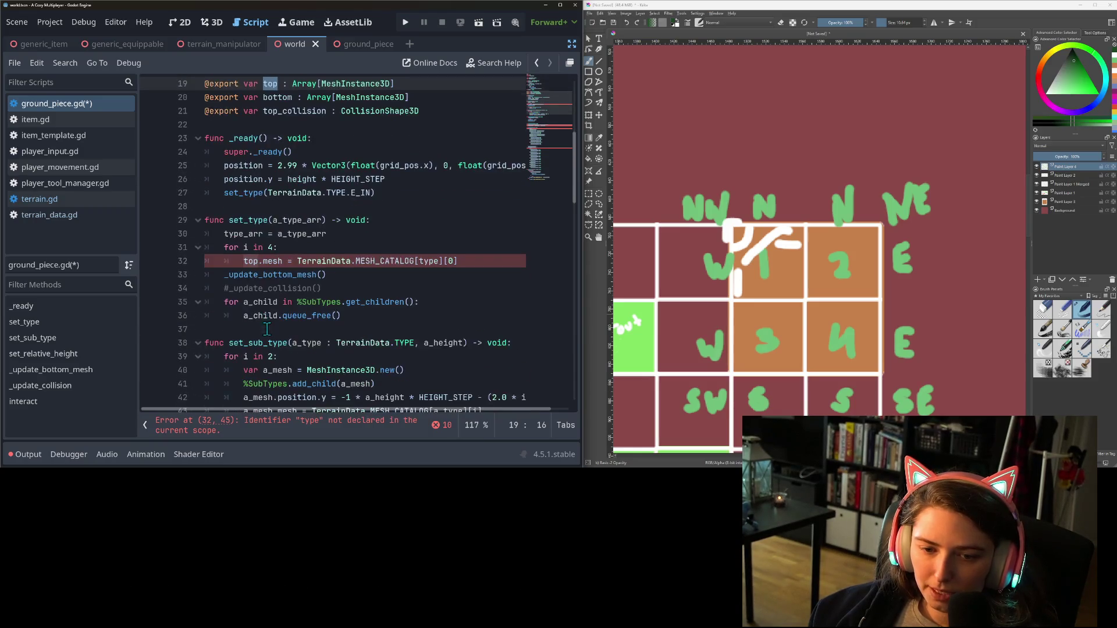
click(259, 261)
text([i])
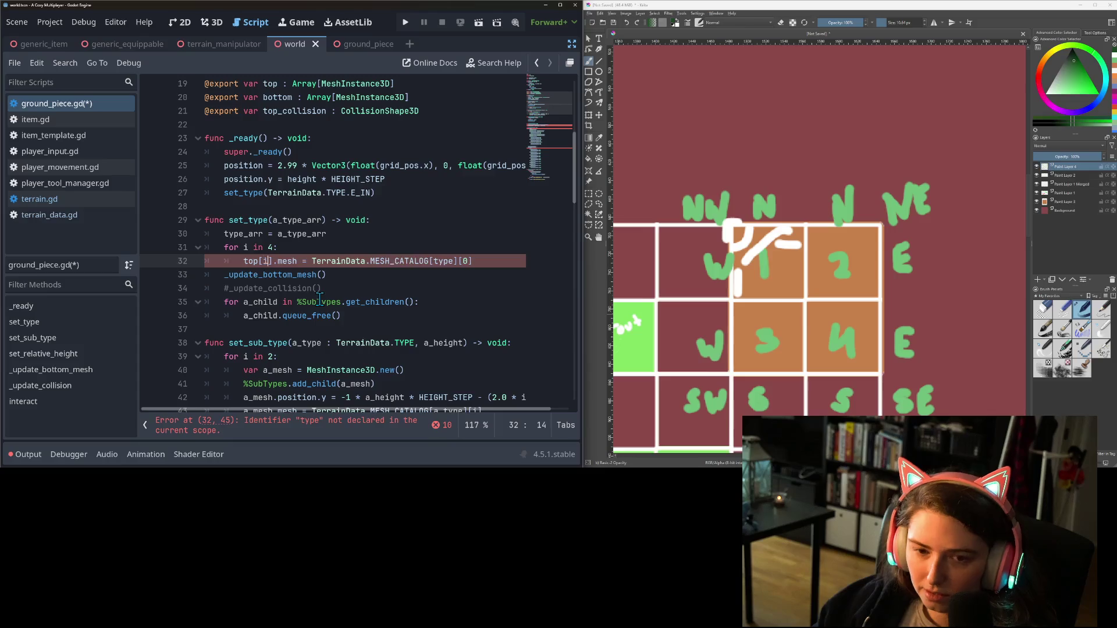
click(312, 254)
Index MESH_CATALOG with type_arr[i] instead of type, and save the script
click(313, 259)
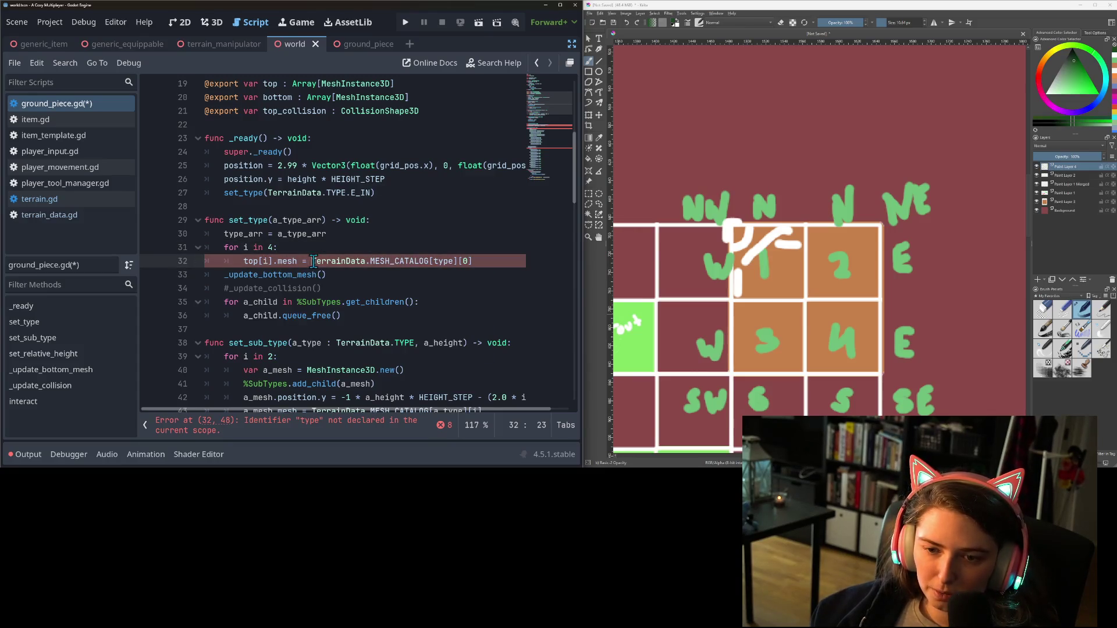
double_click(443, 262)
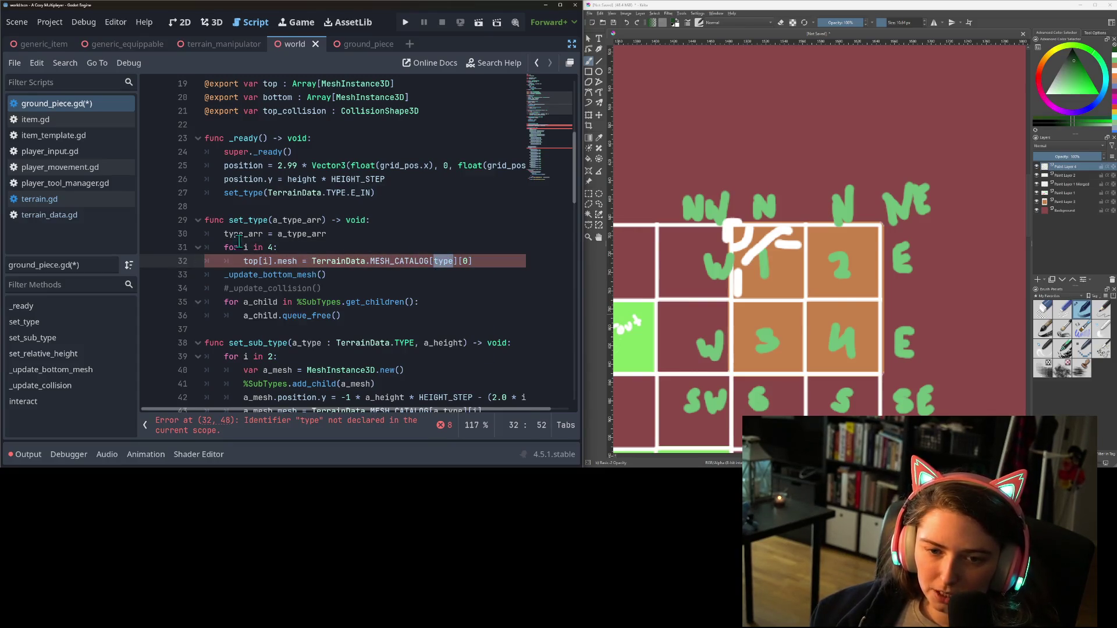
text(typ)
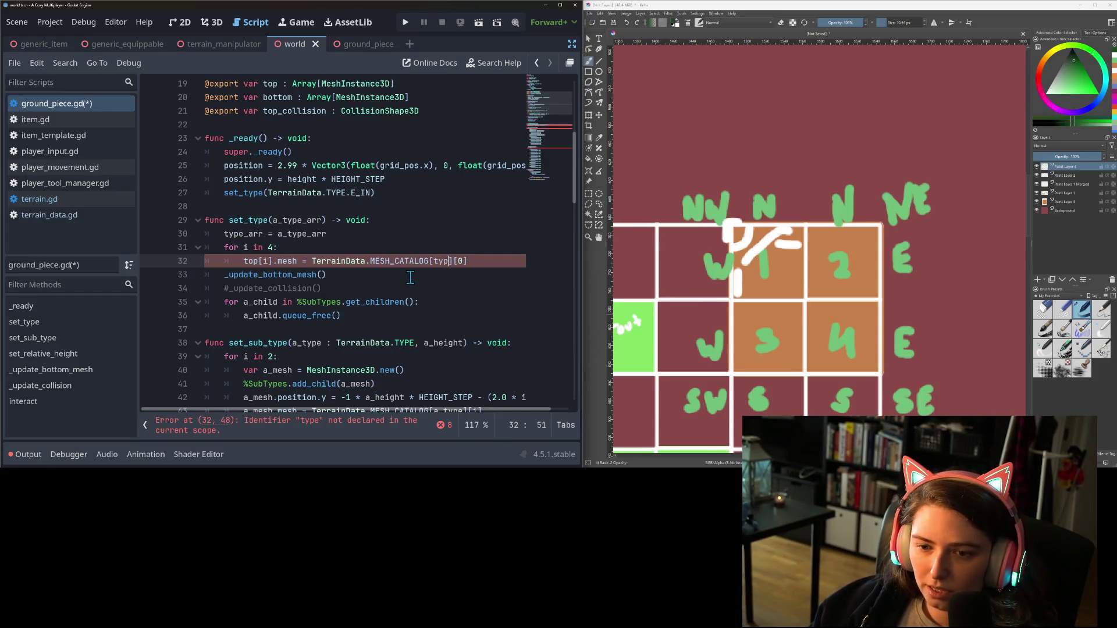
key(Return)
text([i)
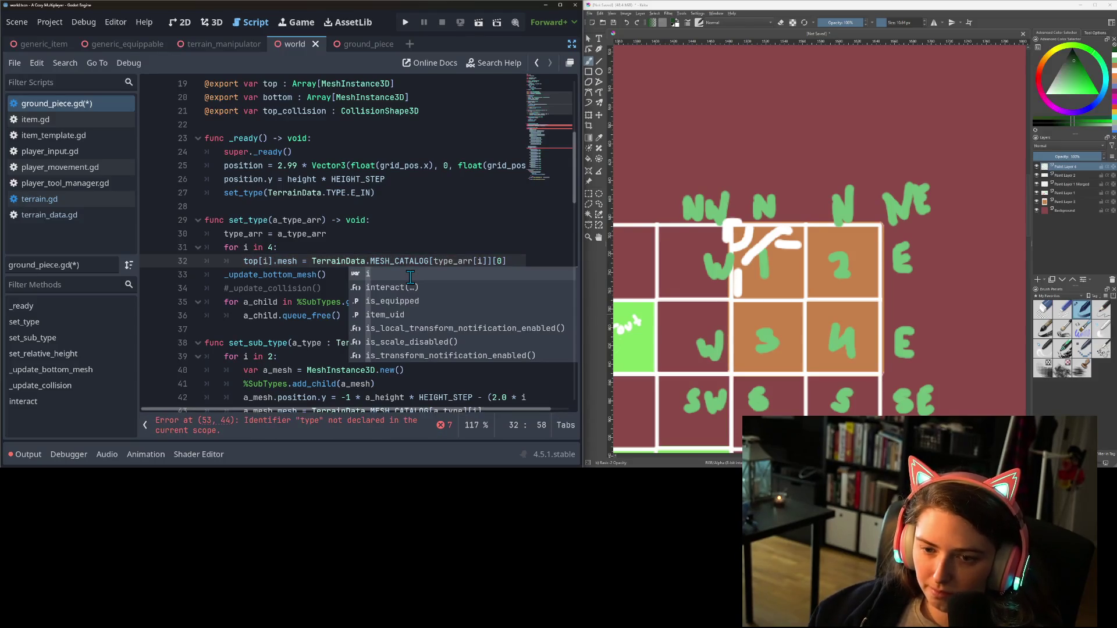
key(ctrl+s)
Review the _update_bottom_mesh method and move down to set_sub_type
click(337, 266)
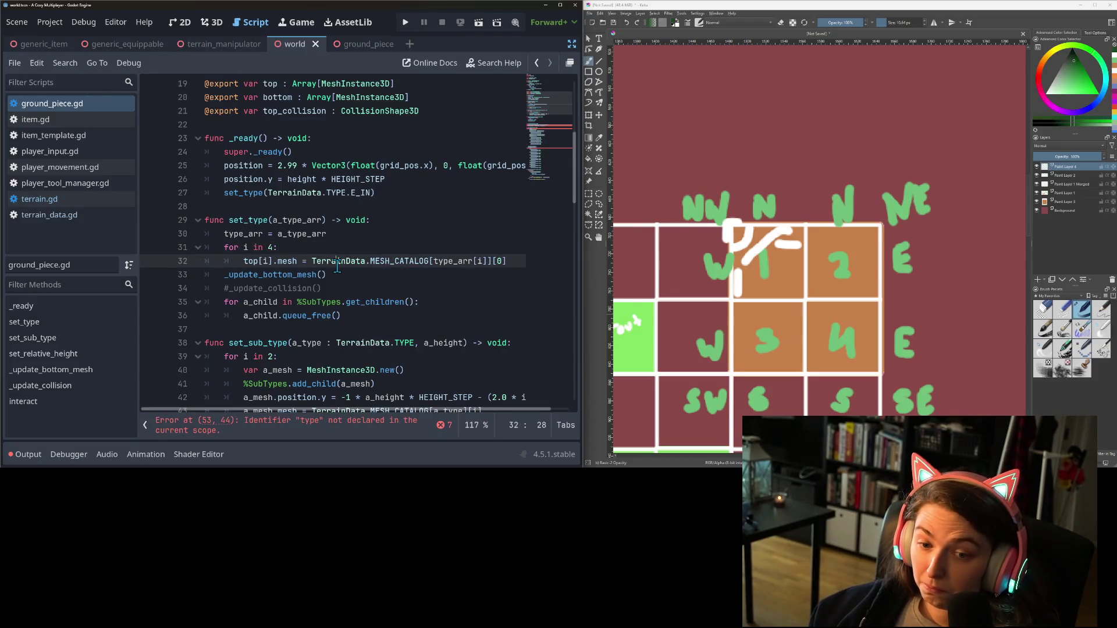
double_click(316, 275)
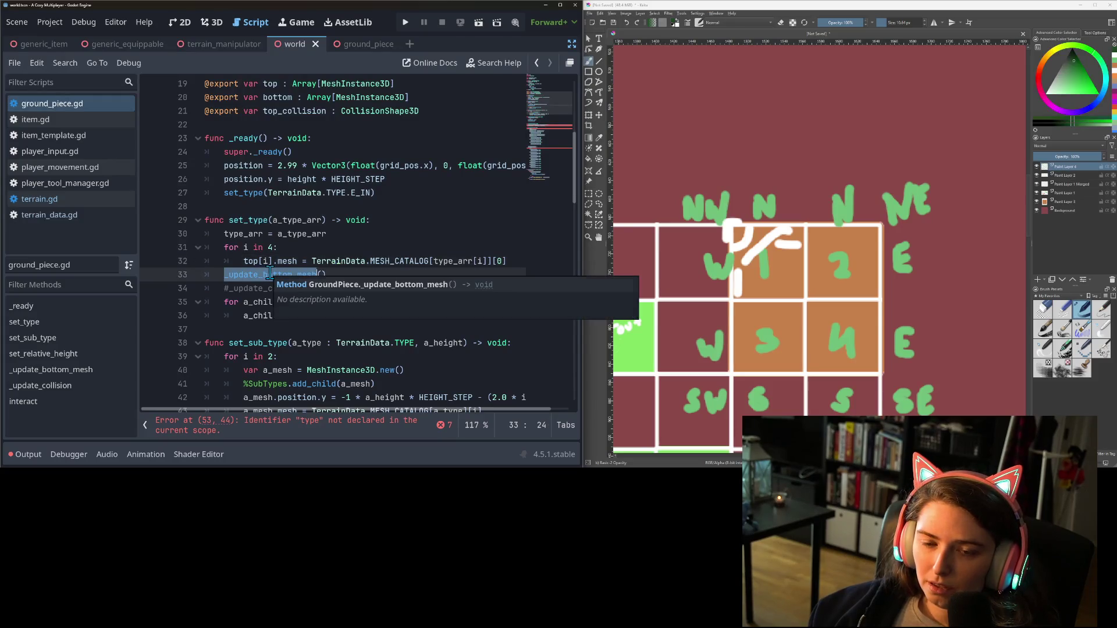
scroll(244, 295, down, 1)
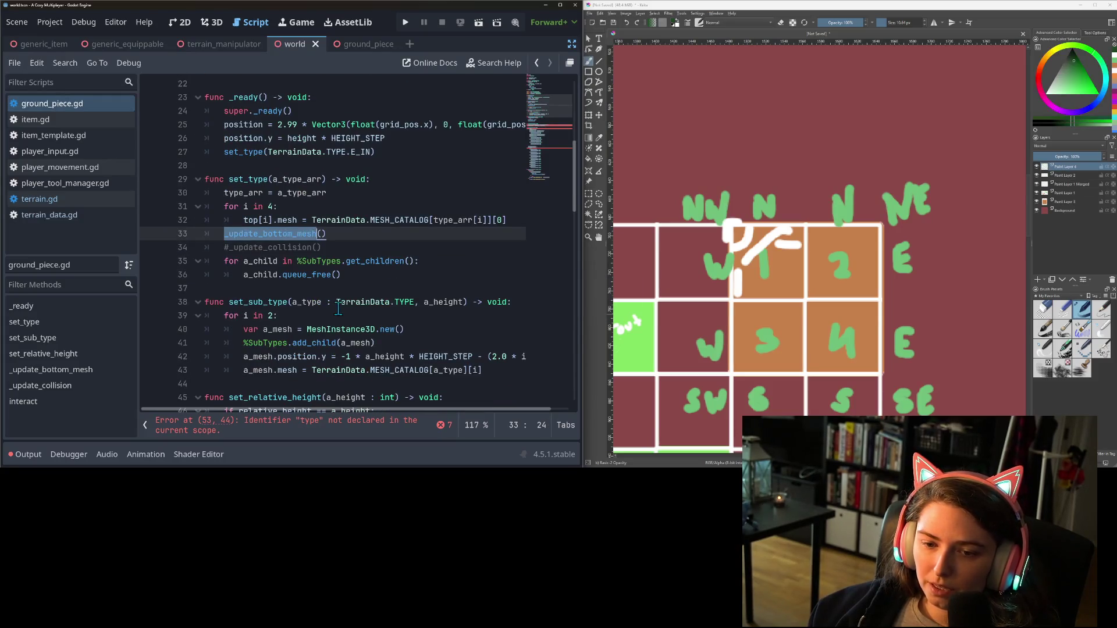
click(338, 302)
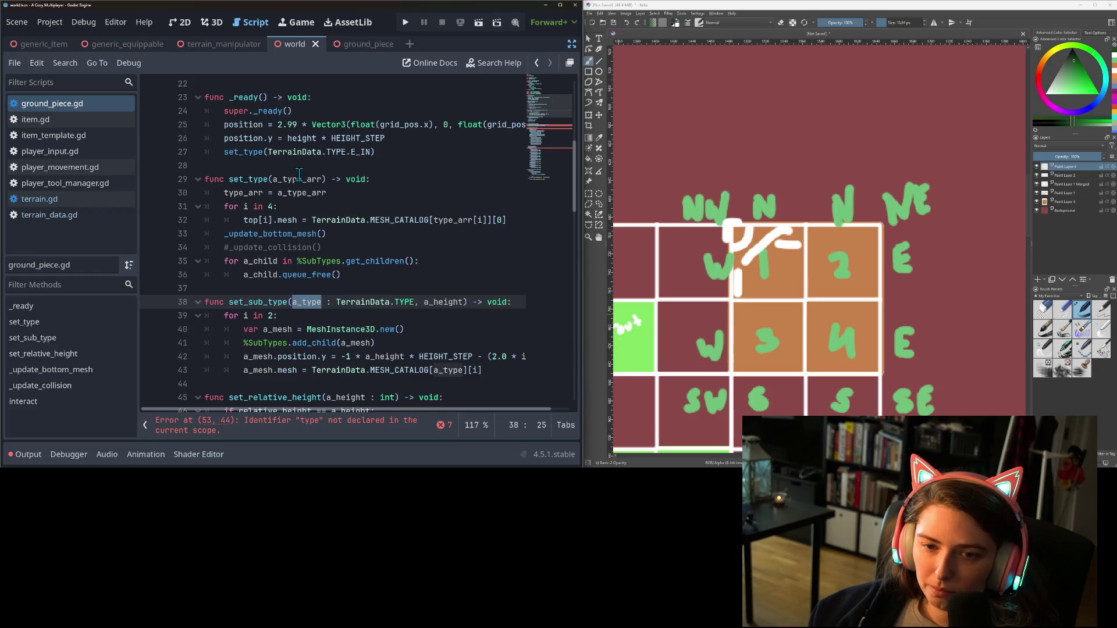
Rename set_sub_type's a_type parameter to a_type_arr and remove its TerrainData.TYPE annotation
double_click(299, 180)
key(ctrl+c)
double_click(306, 302)
key(ctrl+v)
click(385, 302)
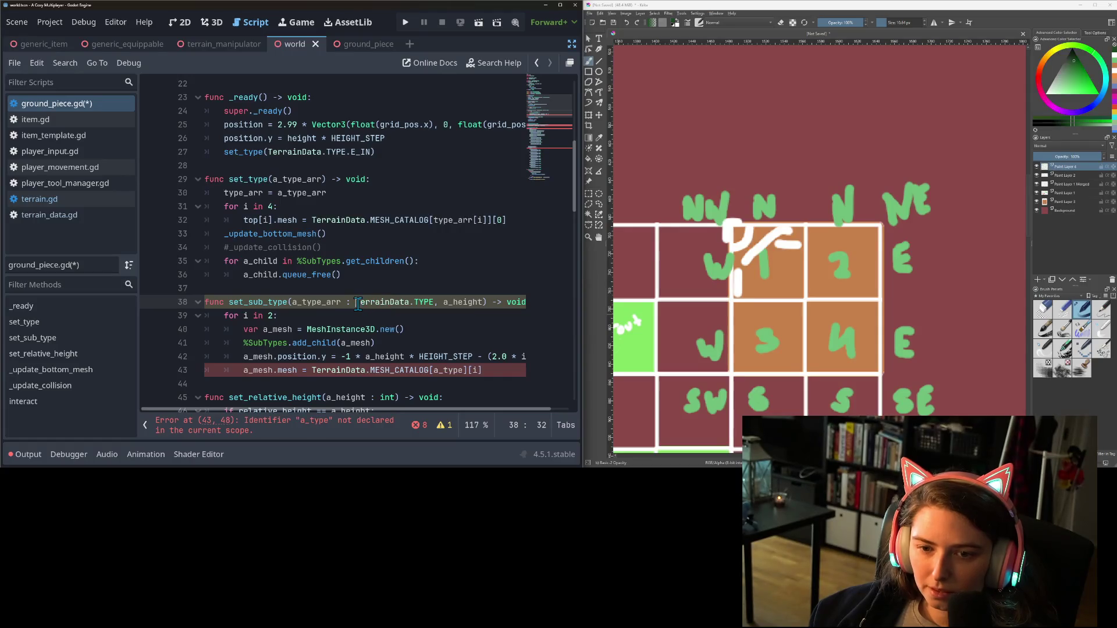
drag(435, 302, 339, 303)
key(BackSpace)
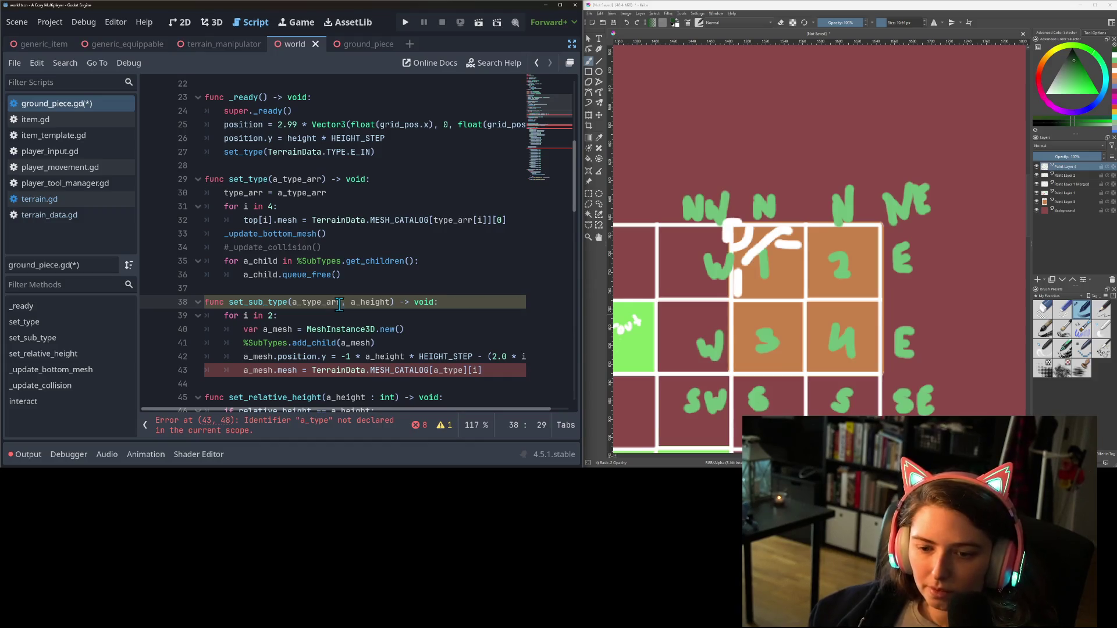
scroll(337, 308, down, 1)
click(282, 330)
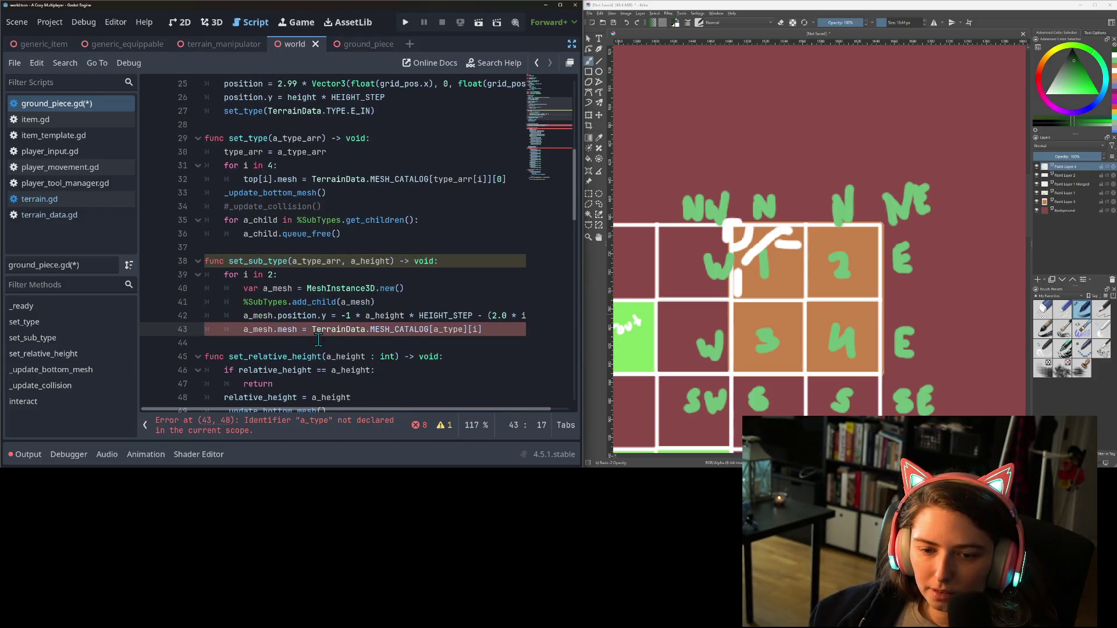
Widen the code editor and change a_type on line 43 to a_type_arr[j]
drag(581, 294, 742, 310)
click(555, 316)
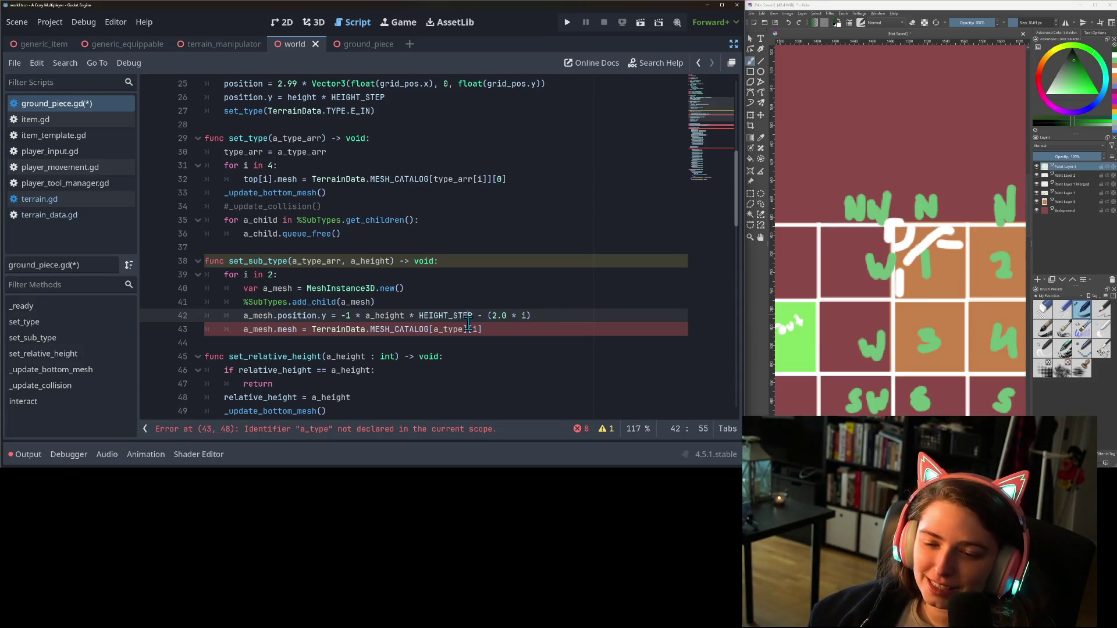
click(462, 329)
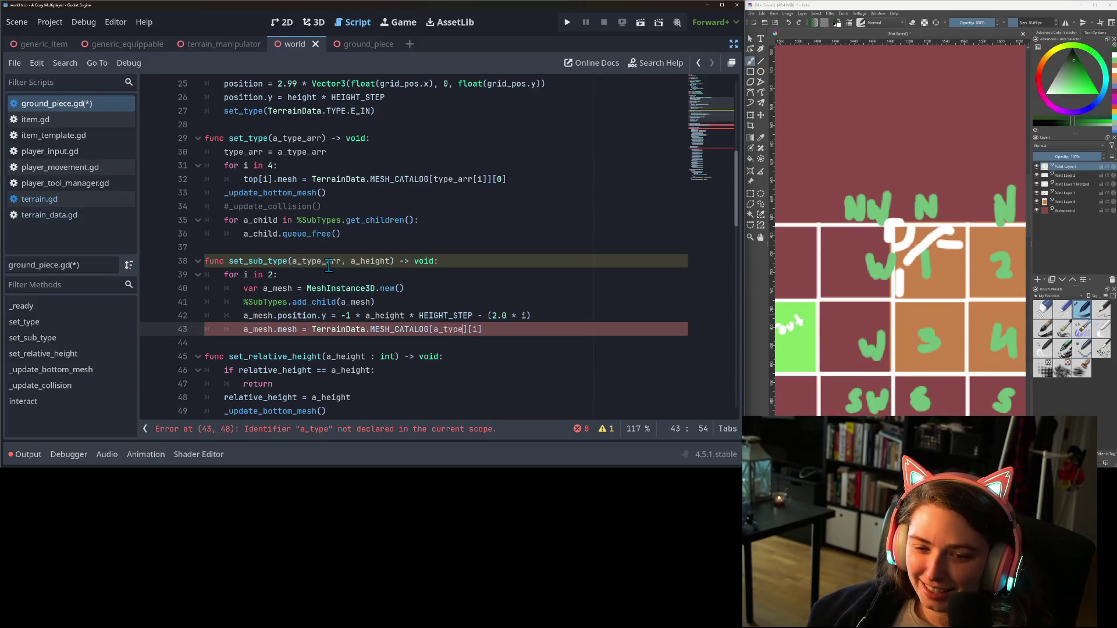
double_click(329, 263)
double_click(456, 331)
key(ctrl+v)
text([)
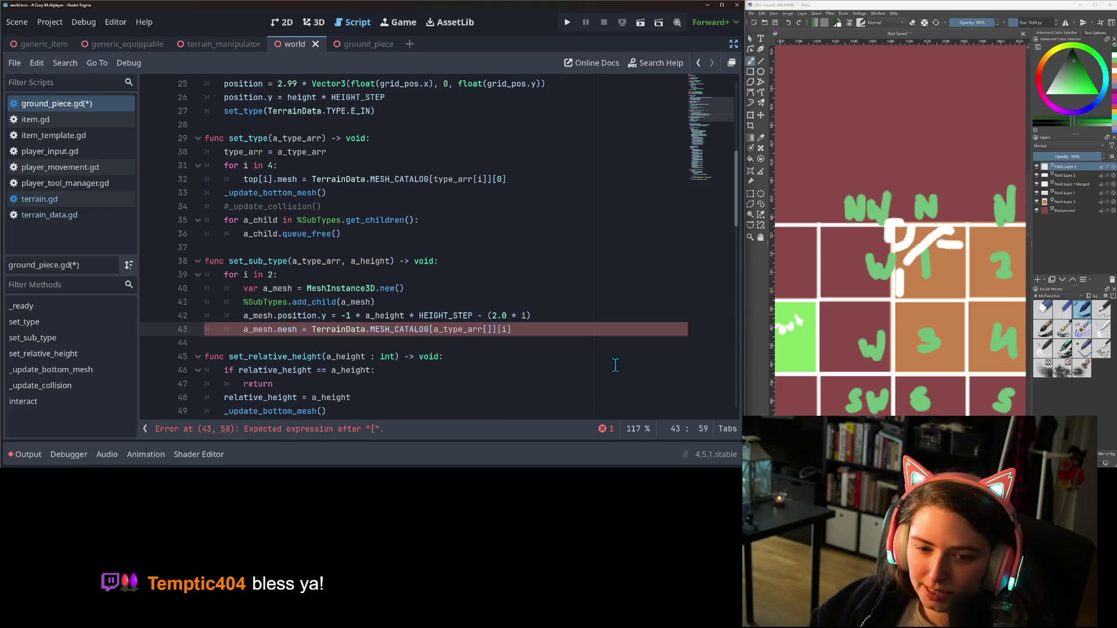
text(j)
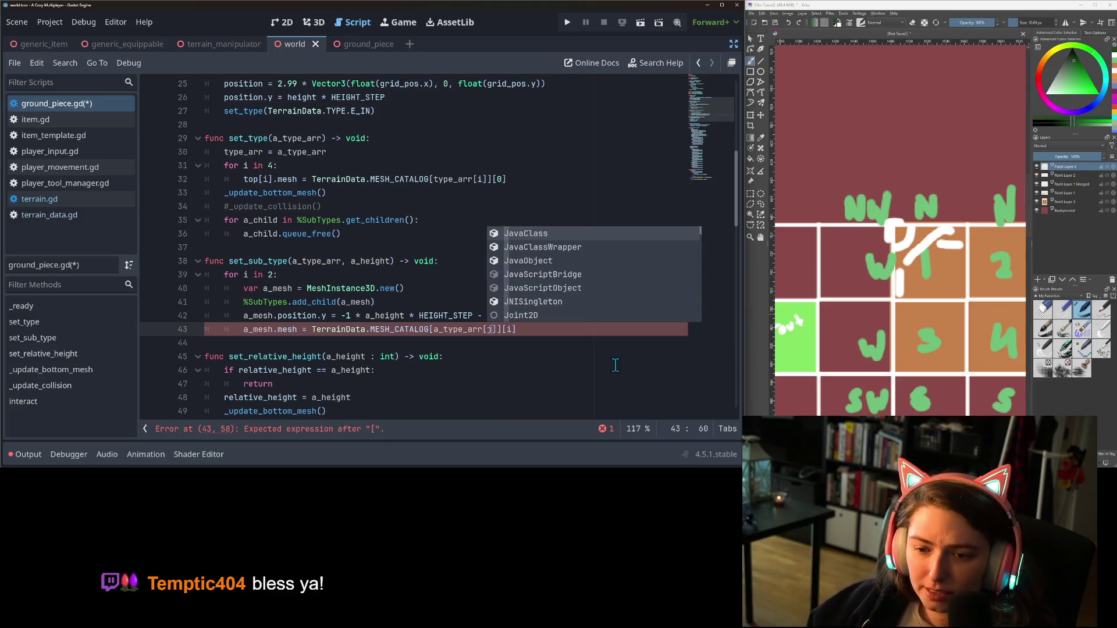
click(343, 331)
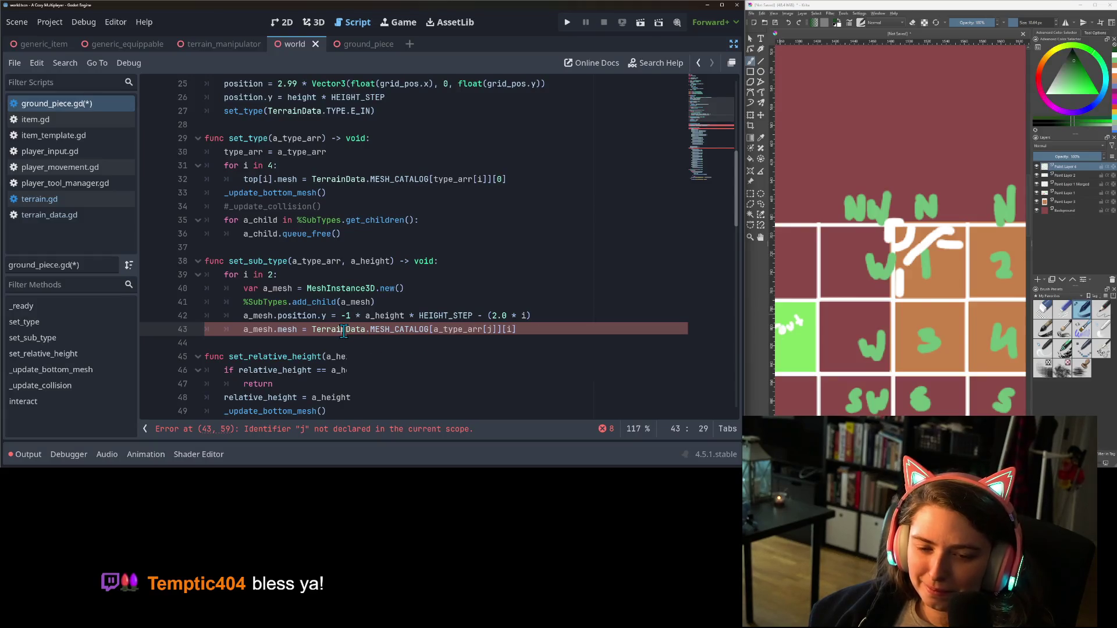
Review the sub-mesh loop lines and return to the 'for i in 2' line
click(293, 289)
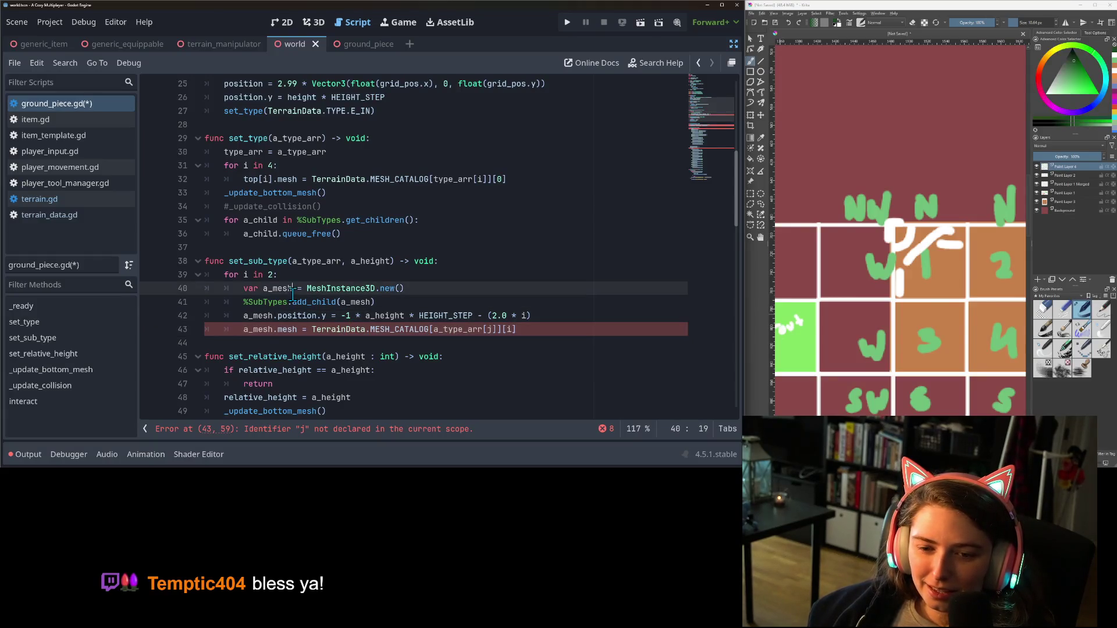
click(295, 279)
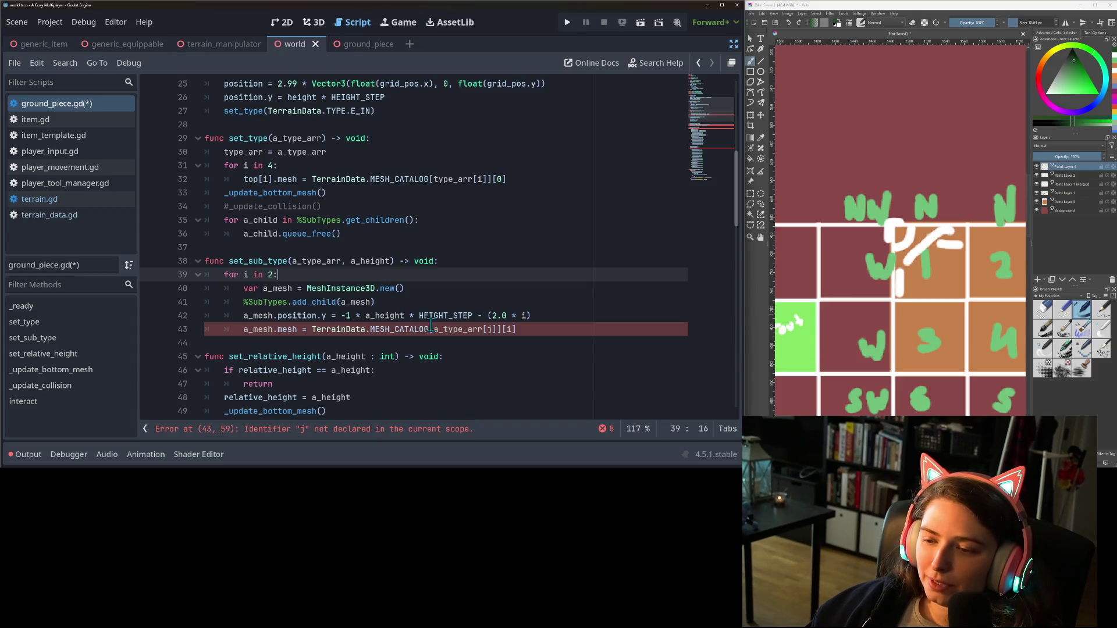
click(544, 331)
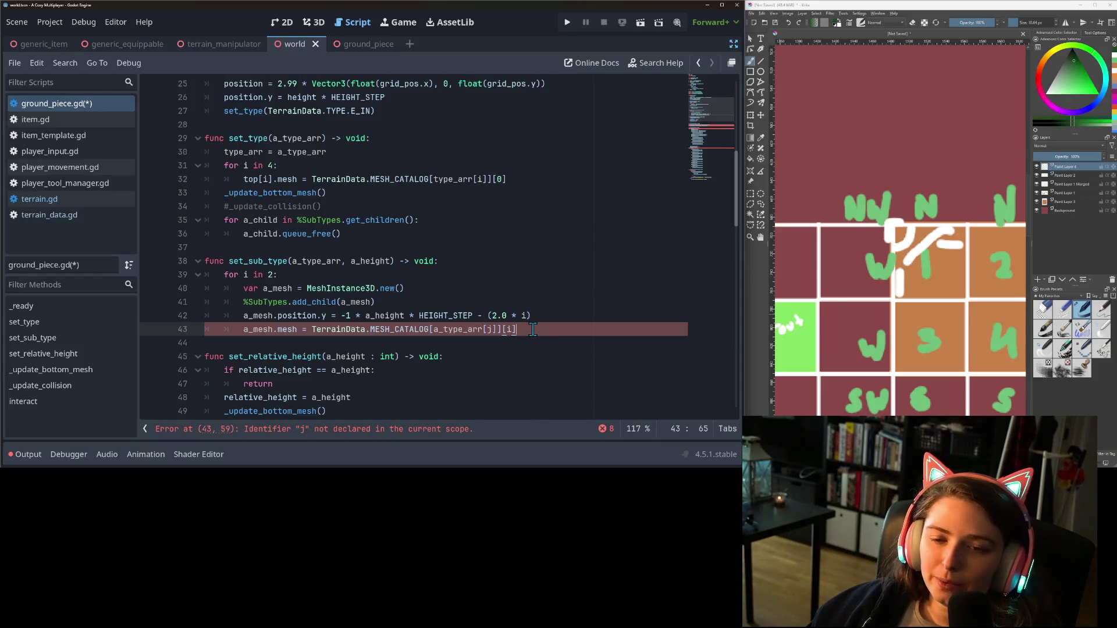
scroll(328, 316, down, 1)
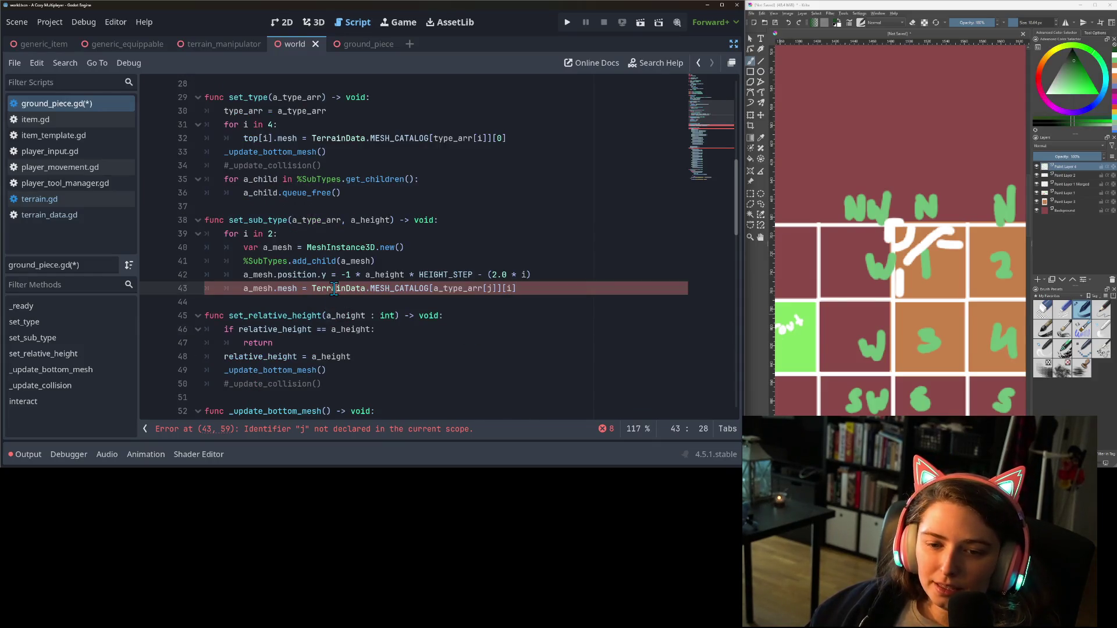
click(299, 287)
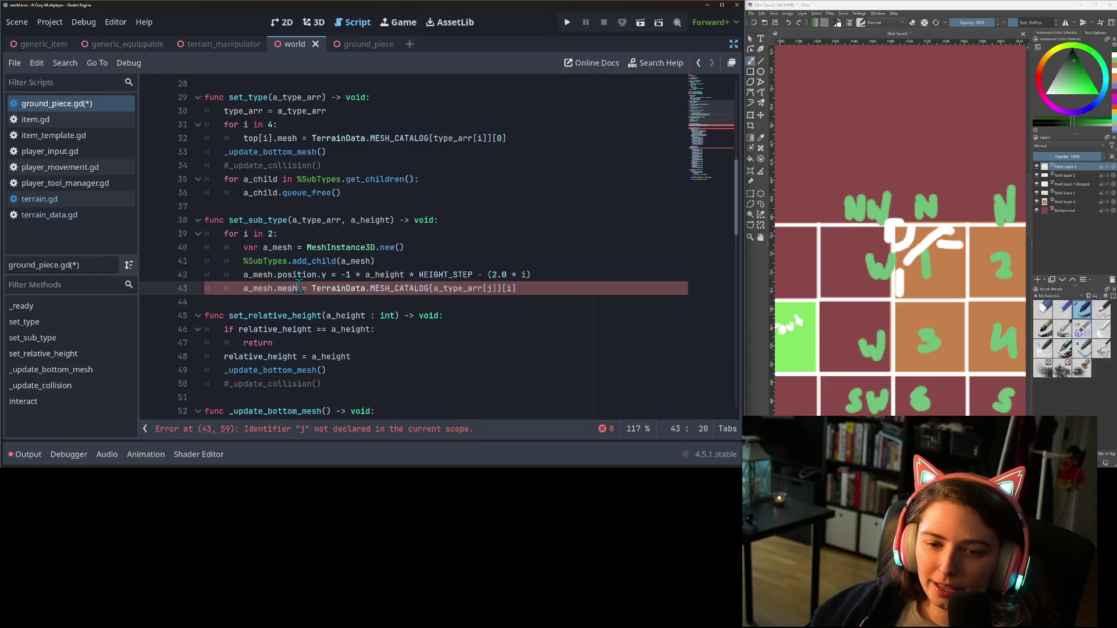
click(302, 235)
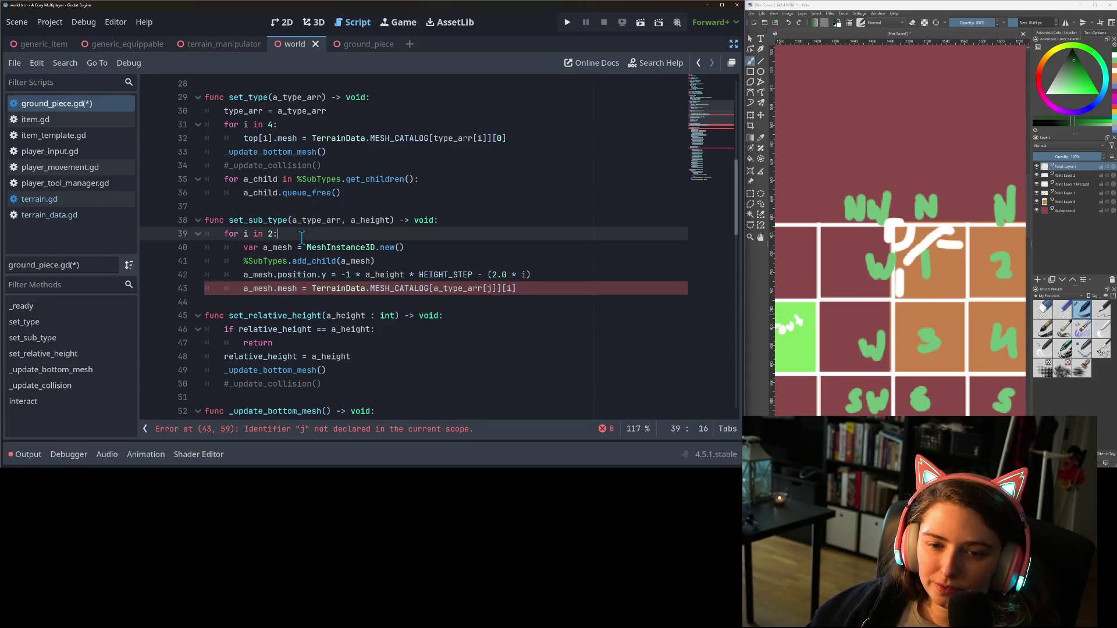
Nest the four sub-mesh creation lines in a new 'for j in 4:' loop and add a blank line after
key(Return)
text(for j in )
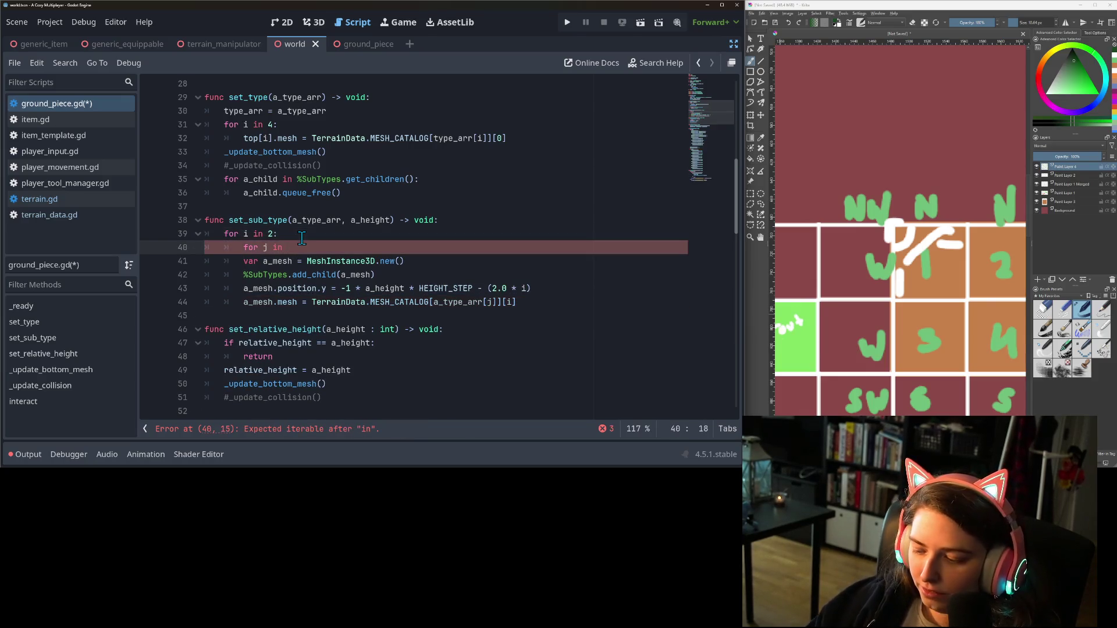
text(4:)
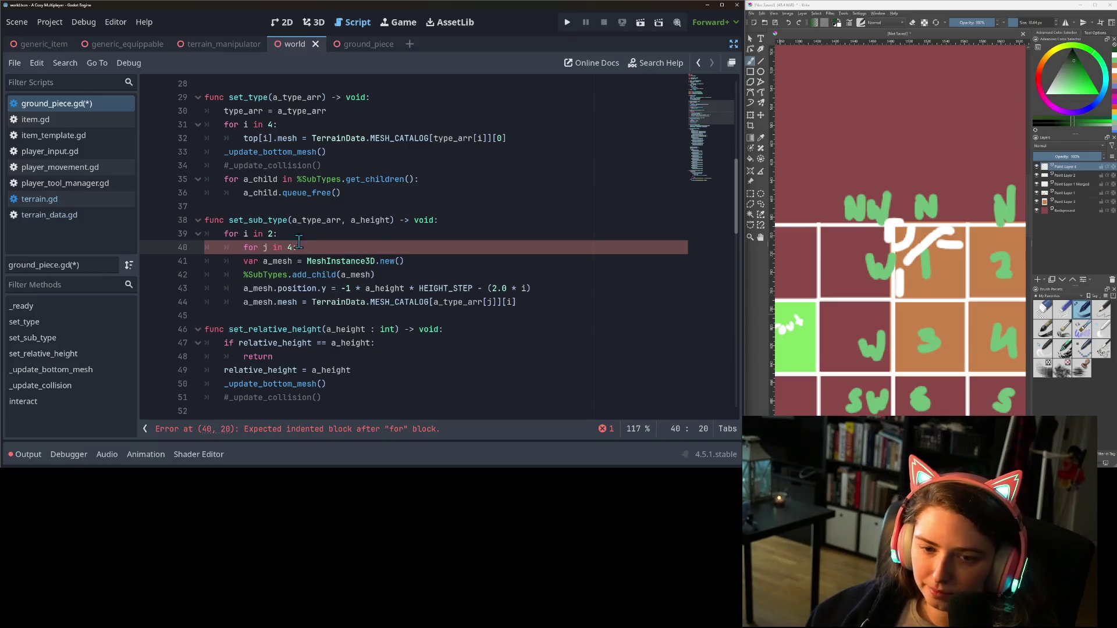
mouse_move(252, 262)
mouse_down()
mouse_move(349, 287)
mouse_move(515, 302)
mouse_up()
key(Tab)
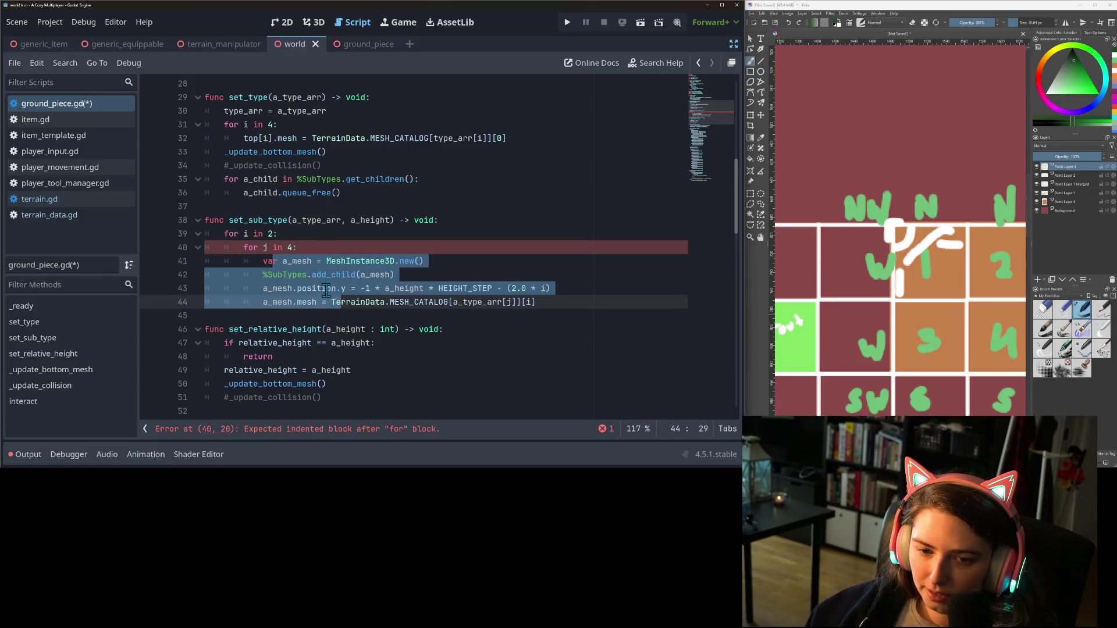
click(336, 276)
click(290, 263)
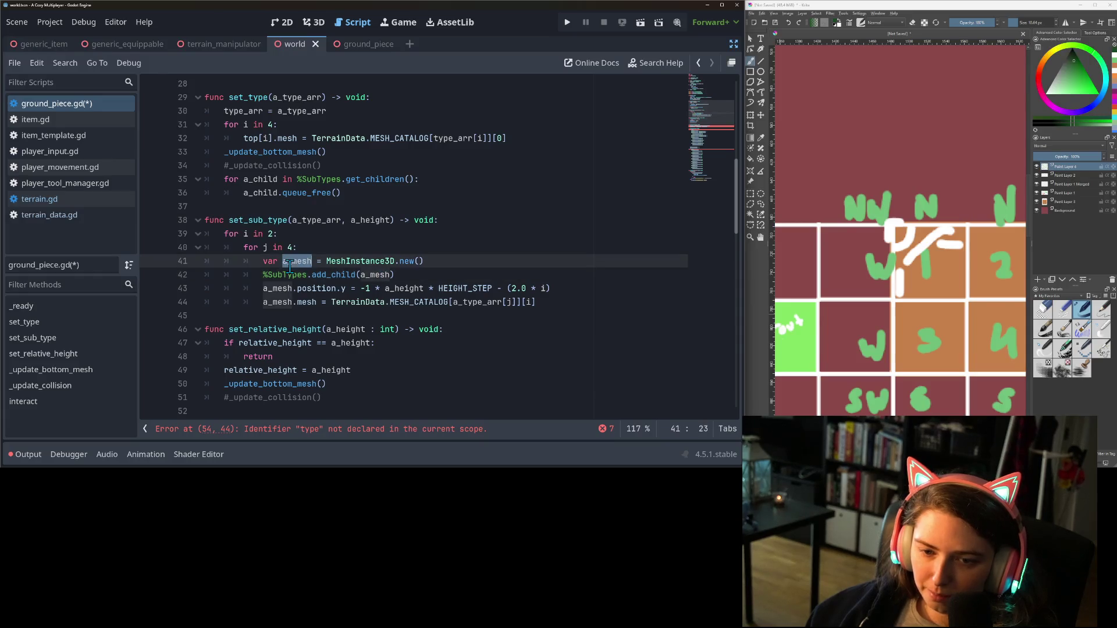
click(298, 288)
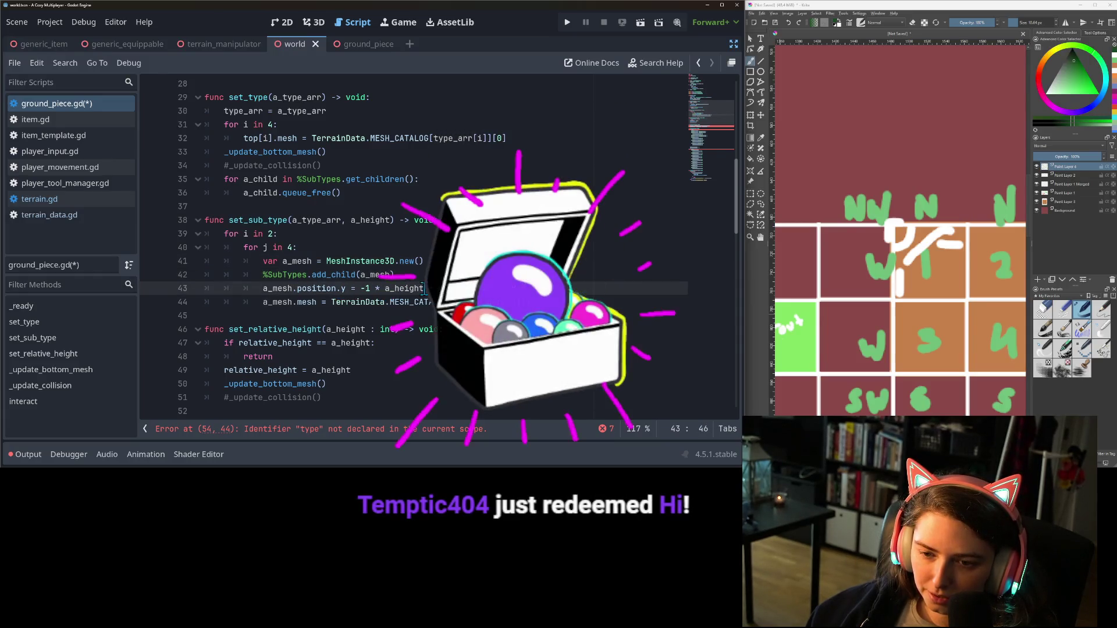
click(587, 286)
text(* HEIGHT_STEP - (2.0 * i))
key(Return)
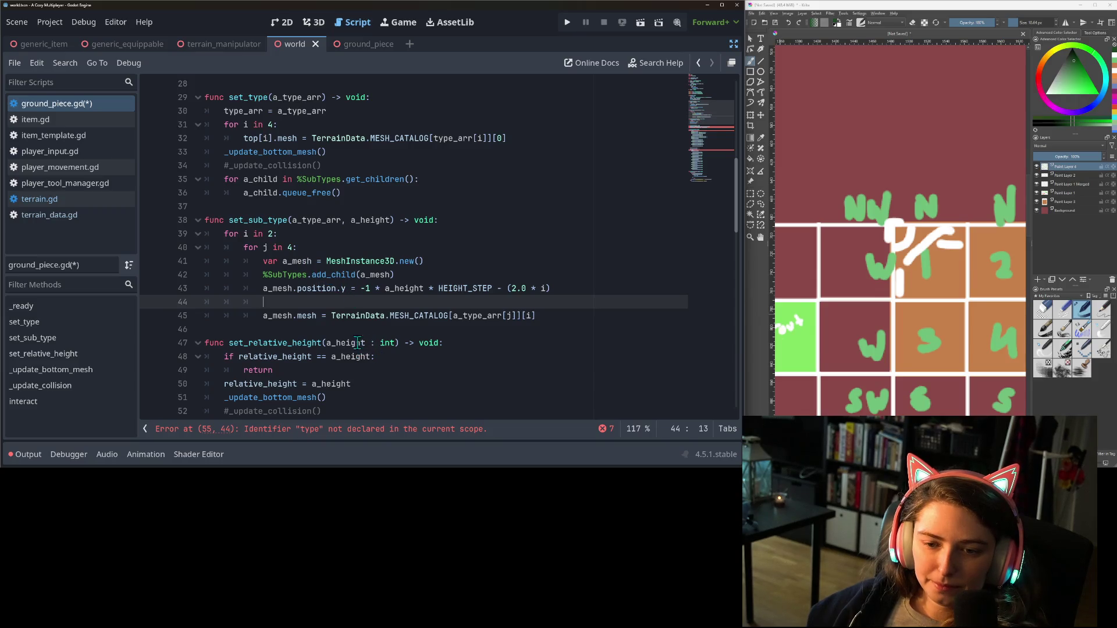
click(391, 429)
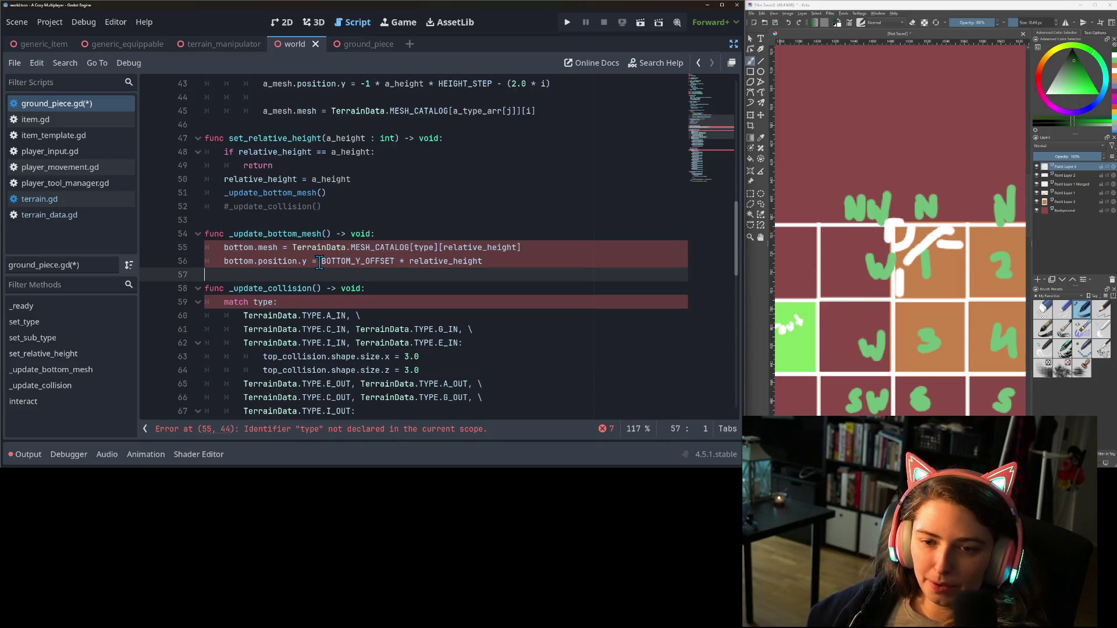
Add a 'for i in 4:' loop in _update_bottom_mesh and indent its two bottom lines into it
key(Right)
key(Right)
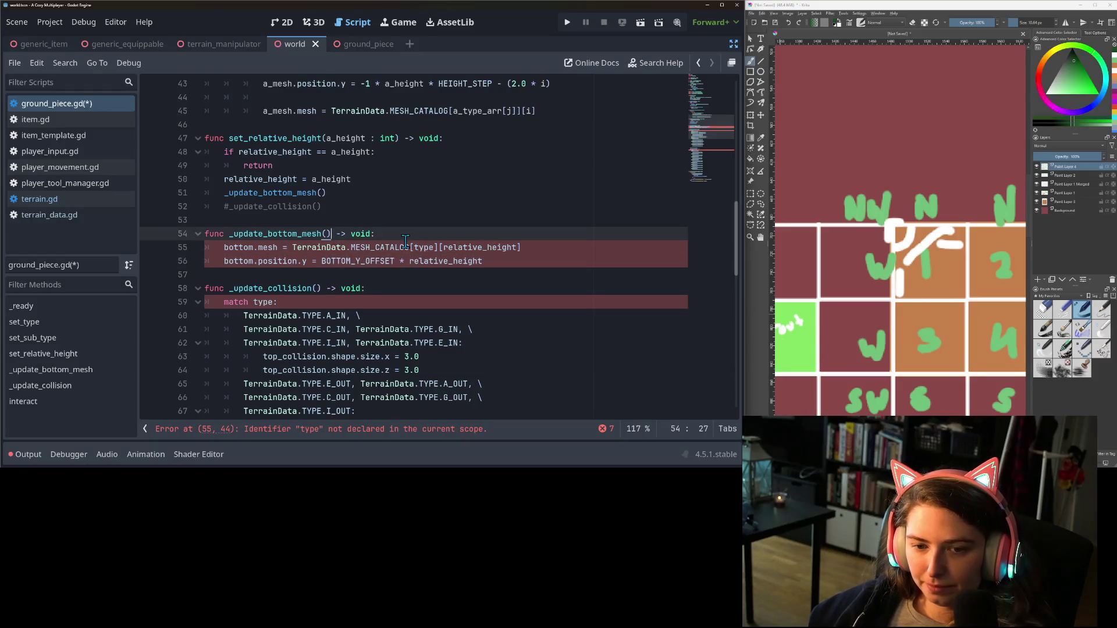
click(406, 237)
key(Return)
text(for)
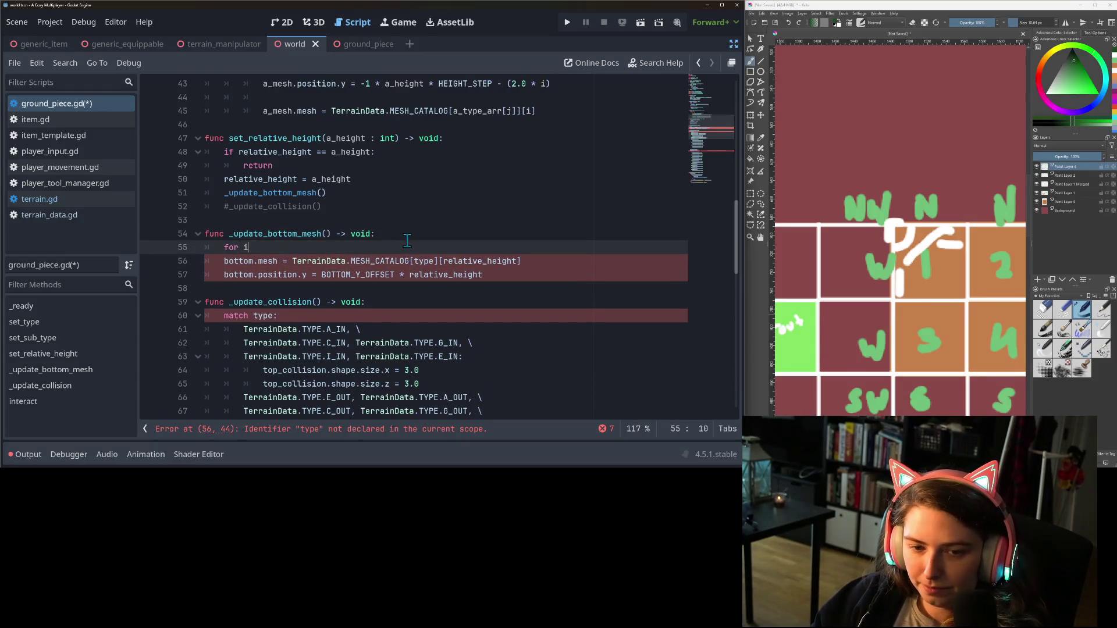
text(in 4:)
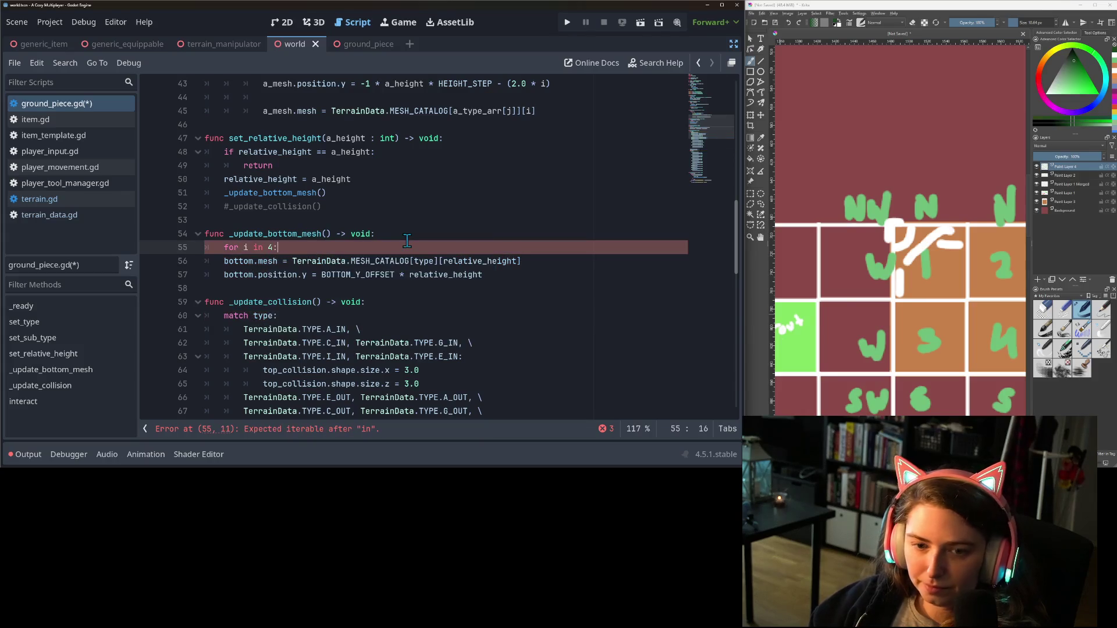
drag(314, 275, 258, 262)
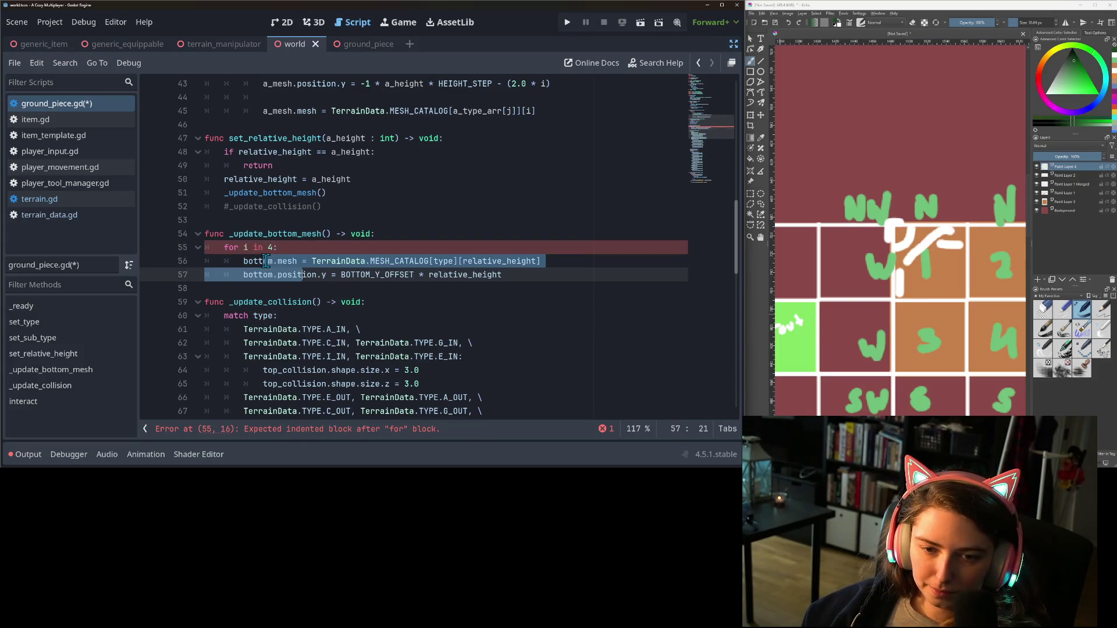
key(Tab)
Change bottom to bottom[i] and type to type_arr[i] in both lines, then save ground_piece.gd
text([)
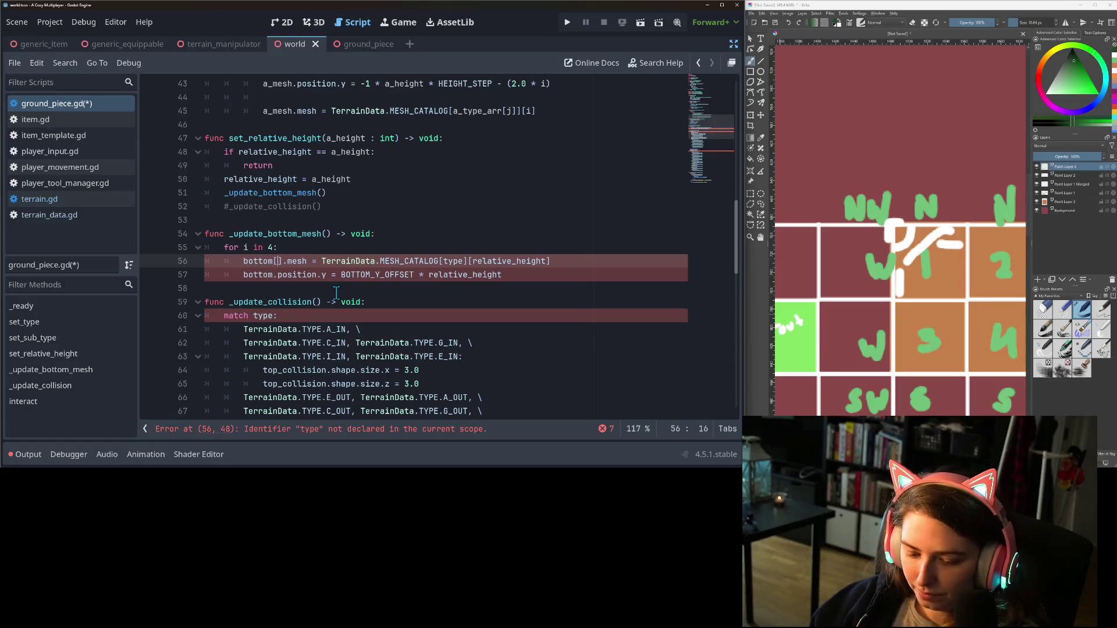
text(i)
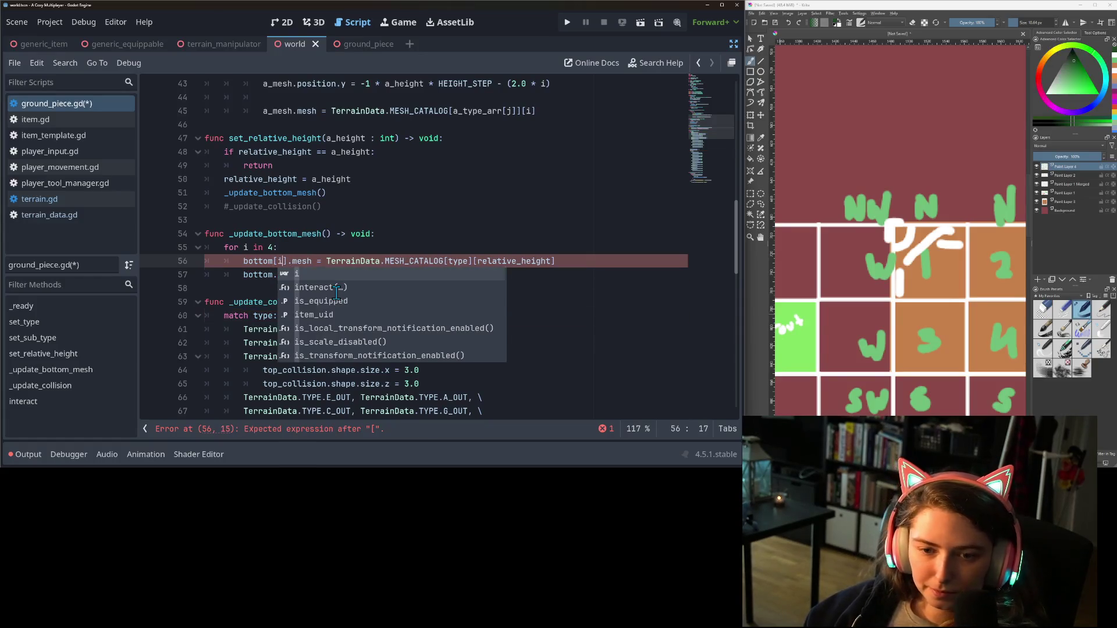
key(Escape)
key(Up)
double_click(465, 262)
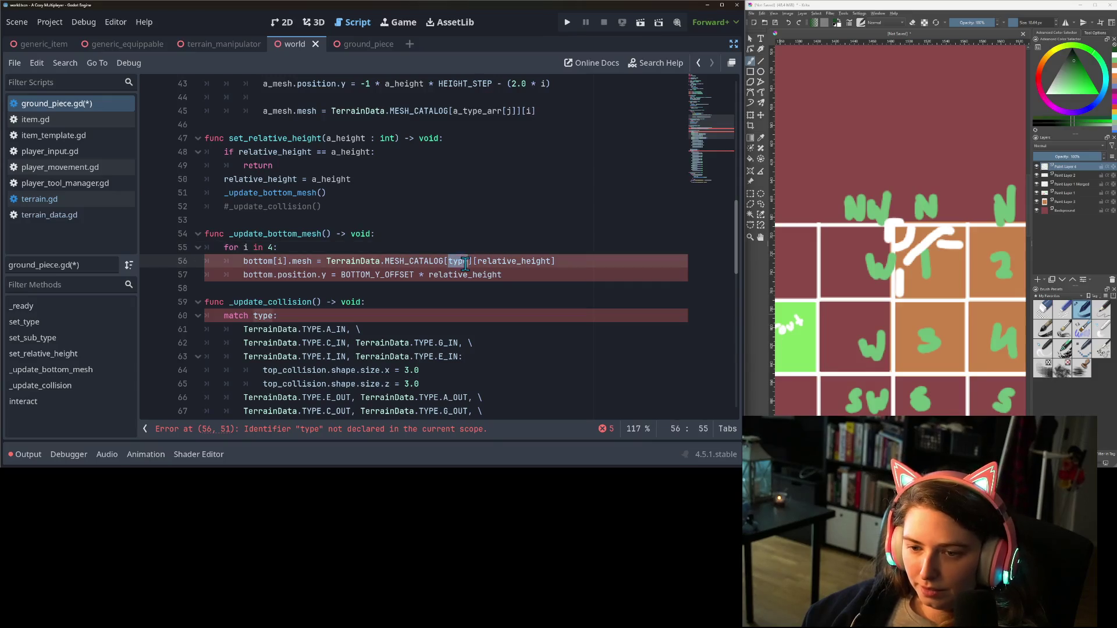
text(type_arr)
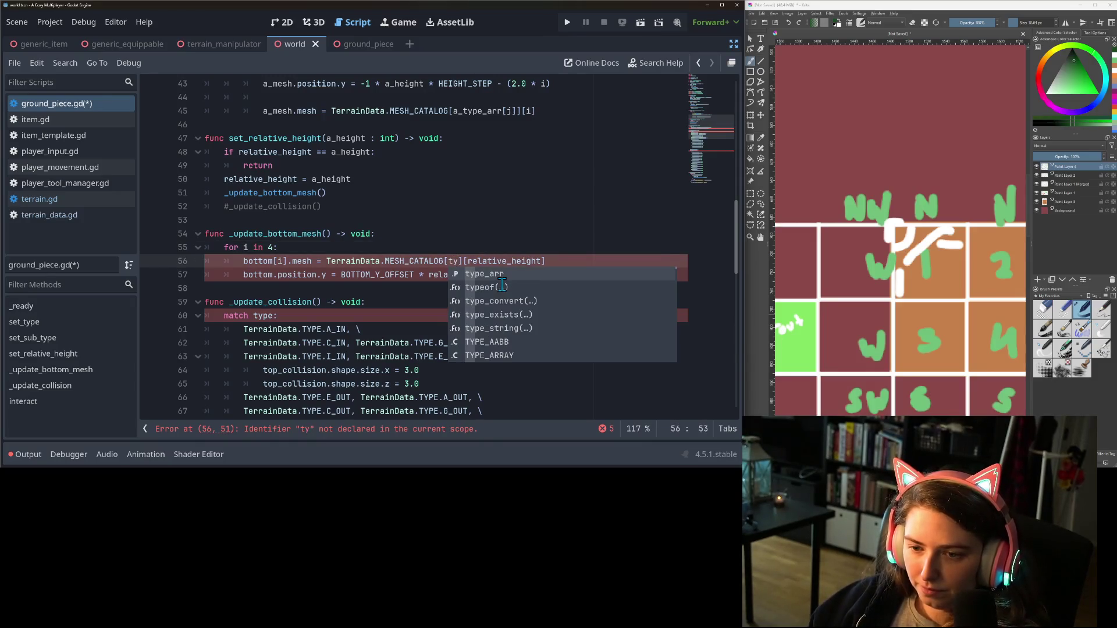
text([i)
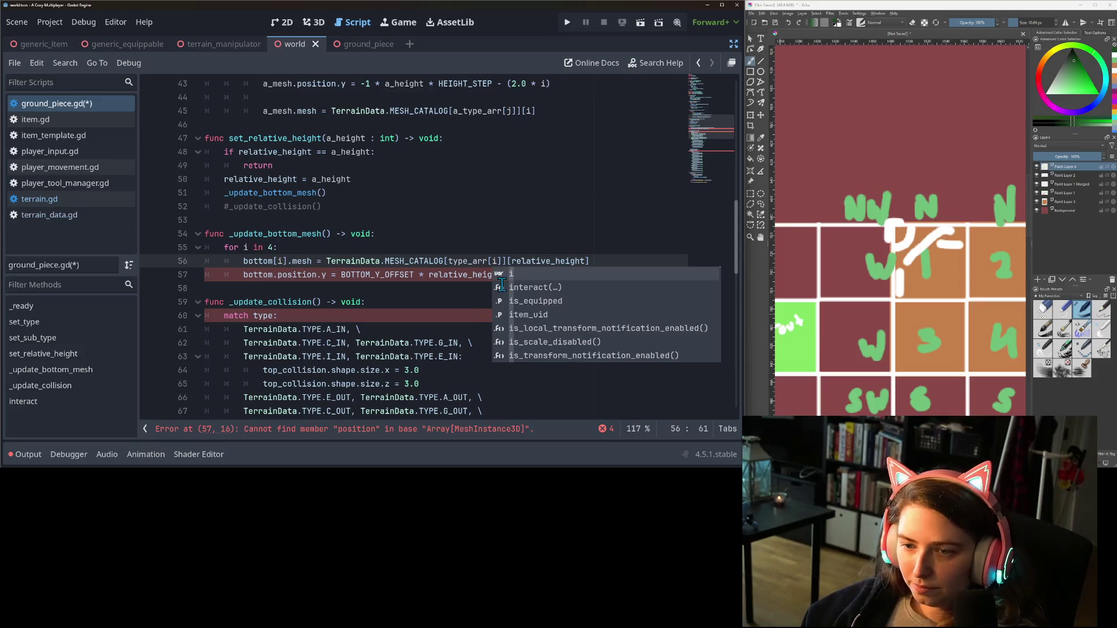
click(398, 275)
click(305, 280)
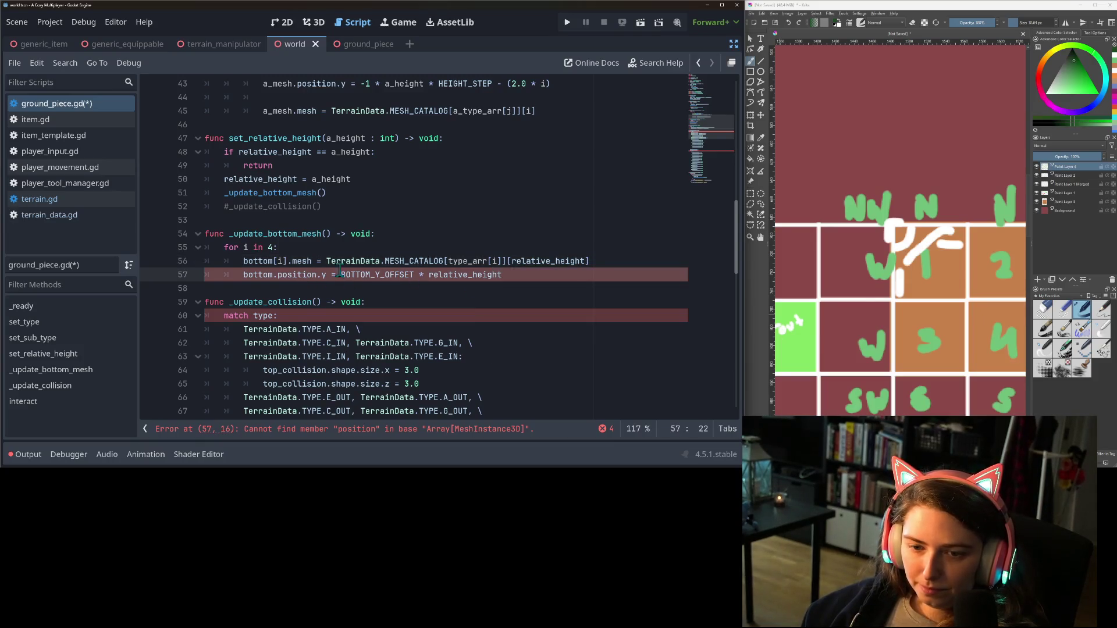
key(Left)
key(Left)
key(Left)
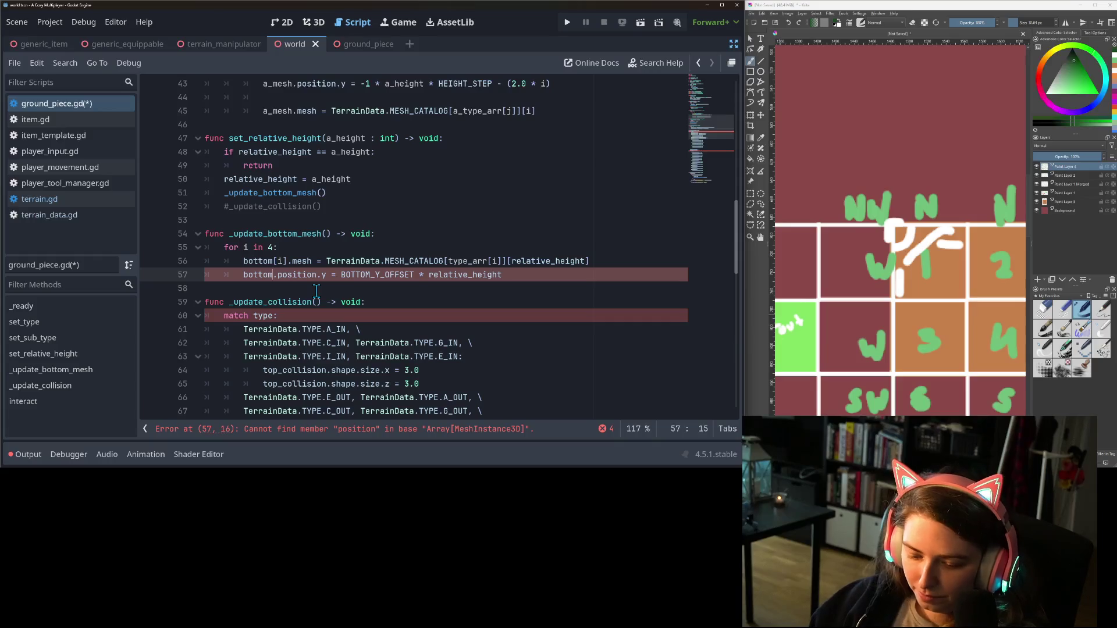
text([i)
key(ctrl+s)
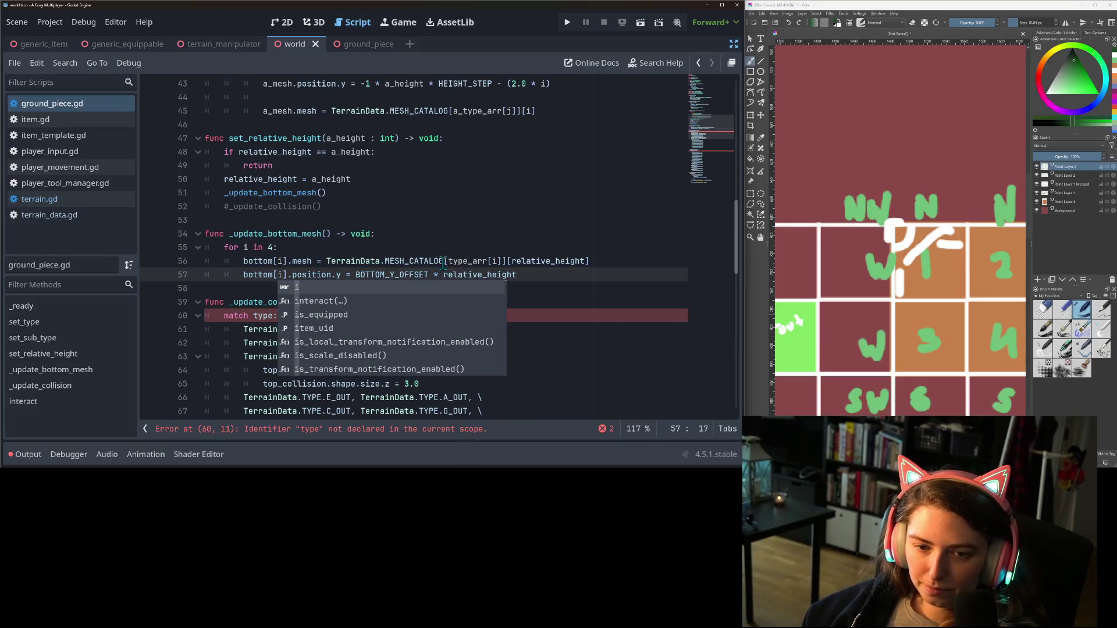
key(Escape)
scroll(442, 262, down, 2)
Comment out the whole _update_collision code block with Ctrl+K and save the script
click(248, 213)
mouse_move(248, 215)
mouse_down()
mouse_move(372, 401)
mouse_move(386, 332)
mouse_up()
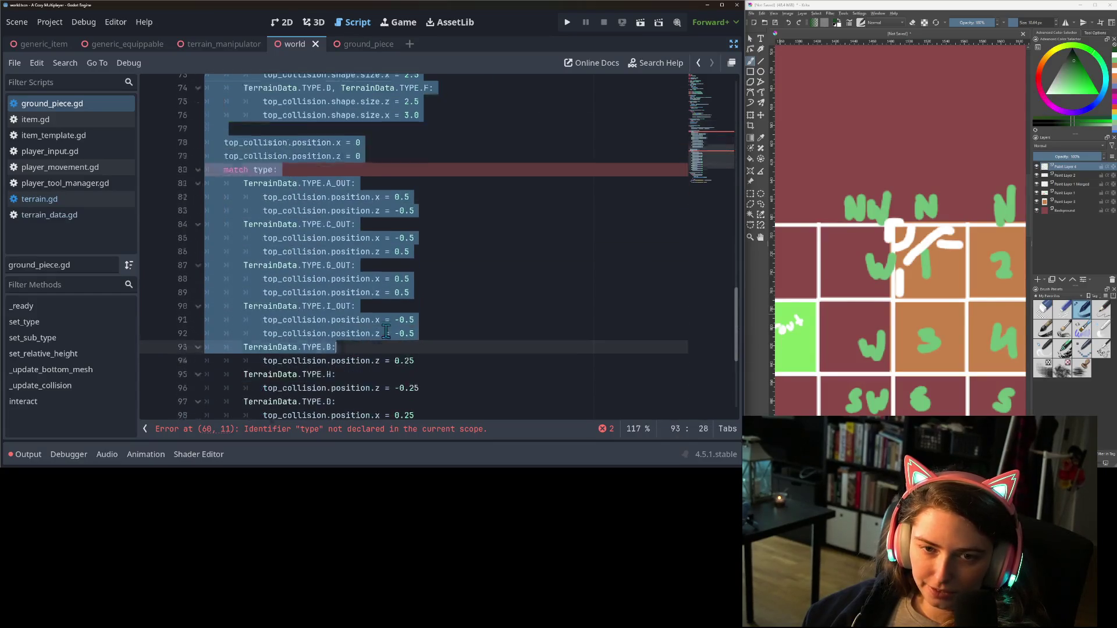
scroll(386, 332, up, 7)
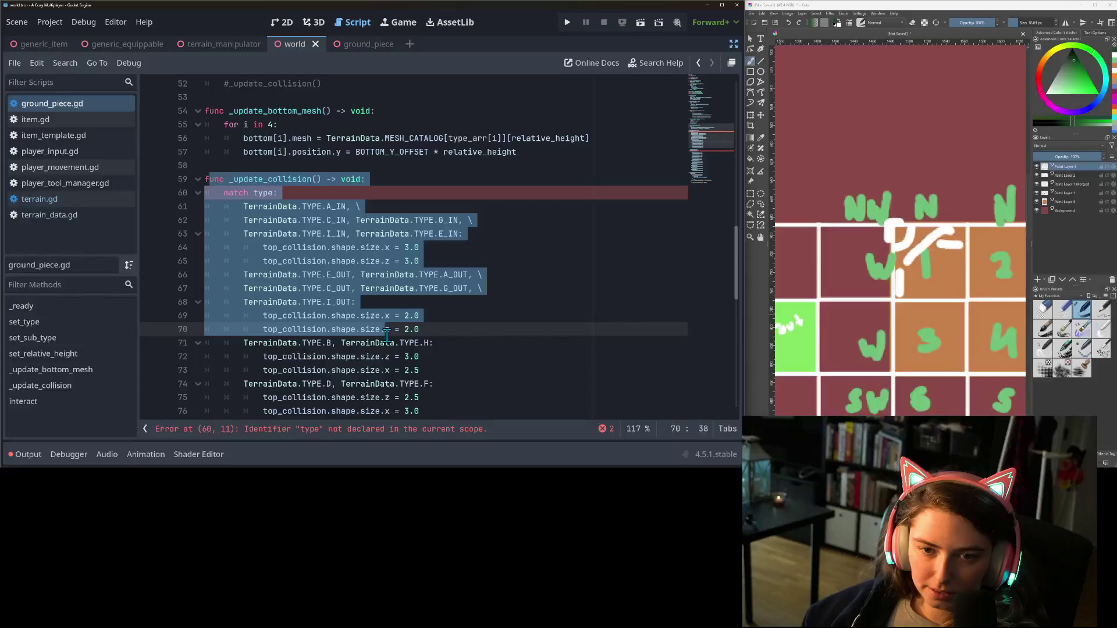
scroll(385, 332, down, 10)
drag(386, 332, 443, 294)
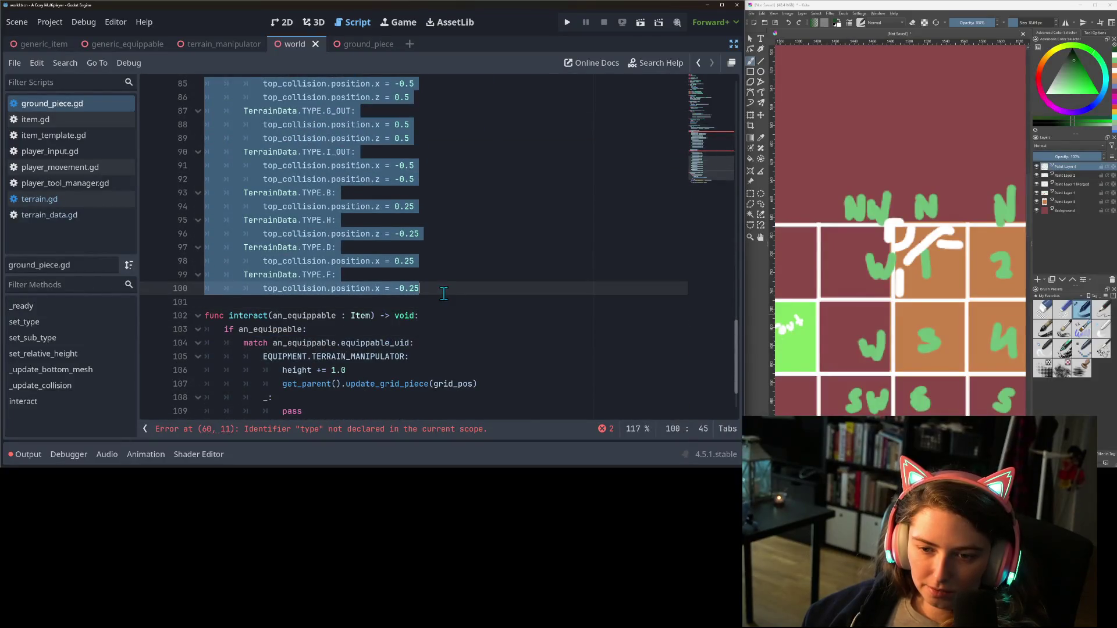
key(ctrl+k)
key(ctrl+s)
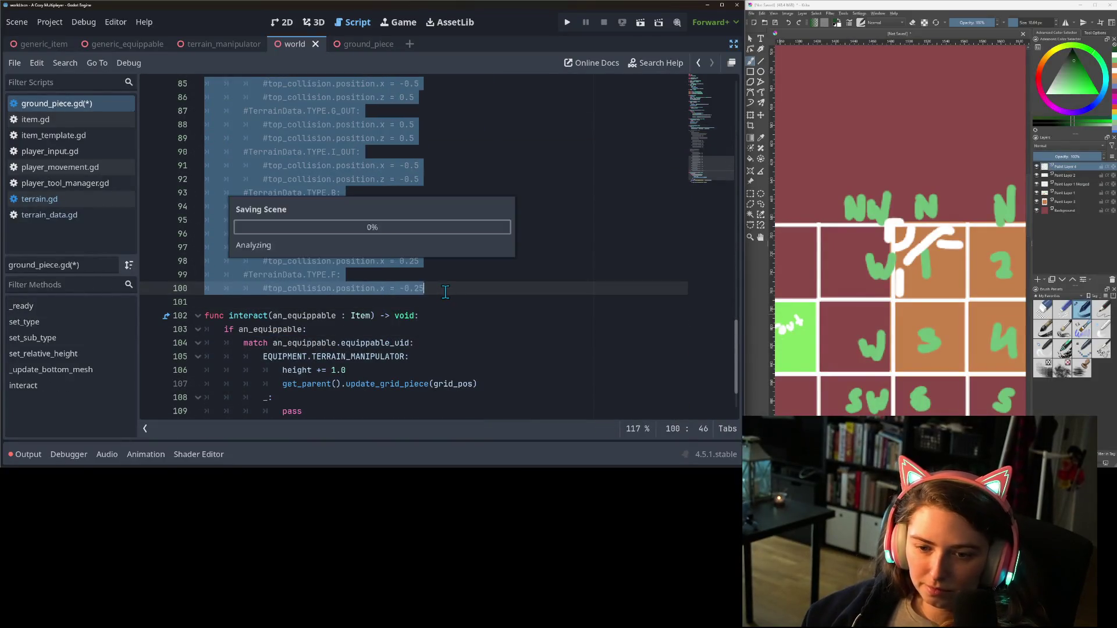
click(440, 293)
Insert blank lines before the set_sub_type function
scroll(440, 292, down, 1)
scroll(440, 293, up, 11)
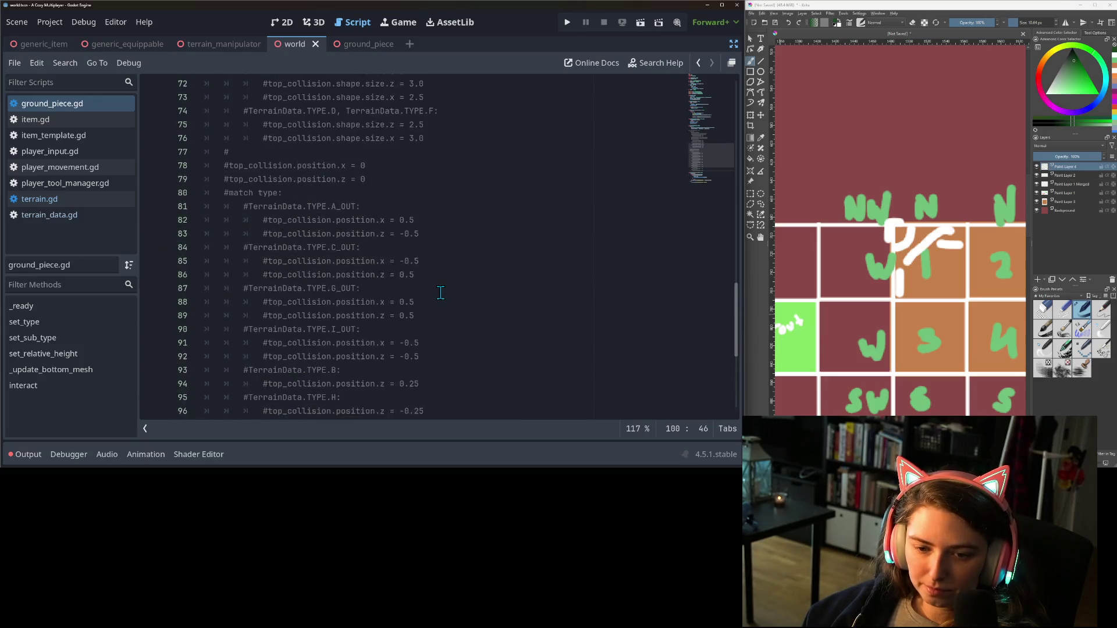
scroll(427, 314, up, 5)
scroll(340, 345, up, 1)
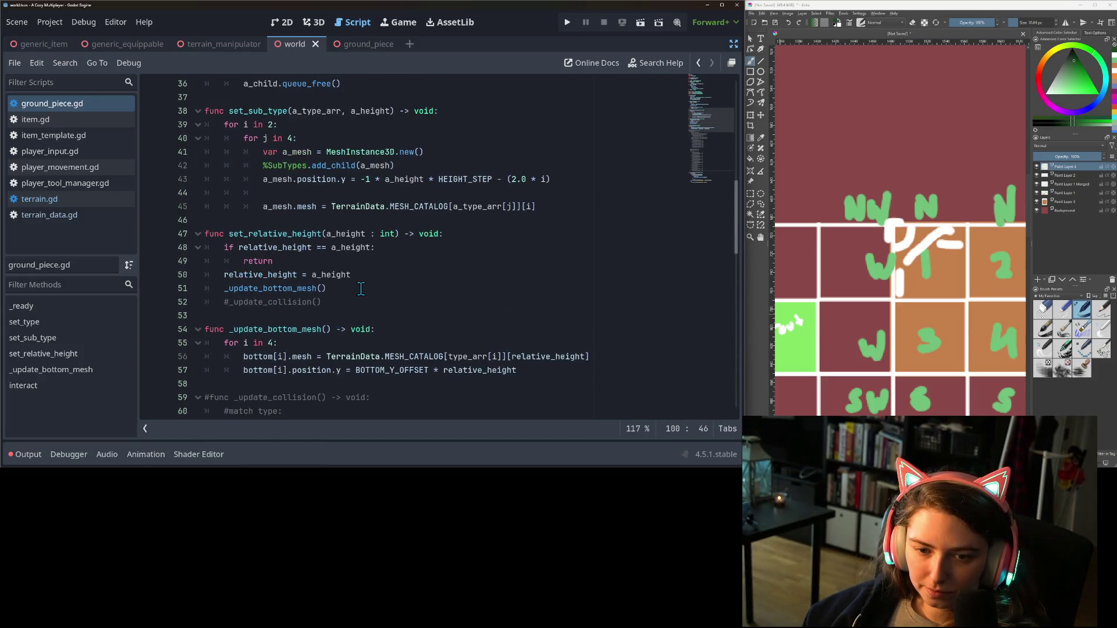
click(359, 288)
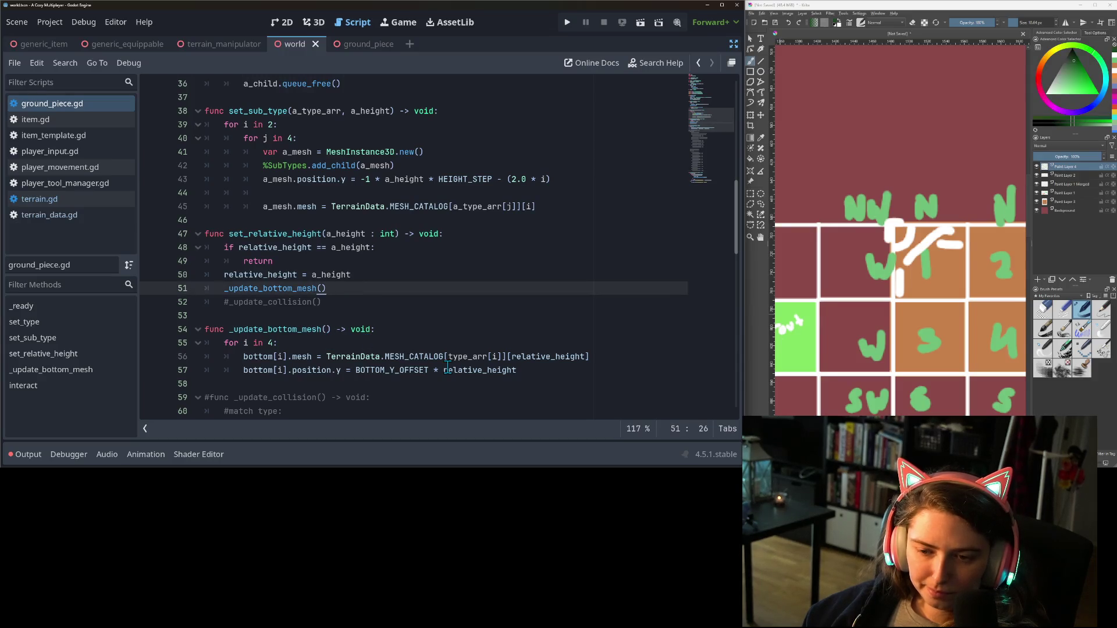
scroll(383, 356, up, 1)
scroll(375, 351, up, 2)
click(320, 288)
click(318, 317)
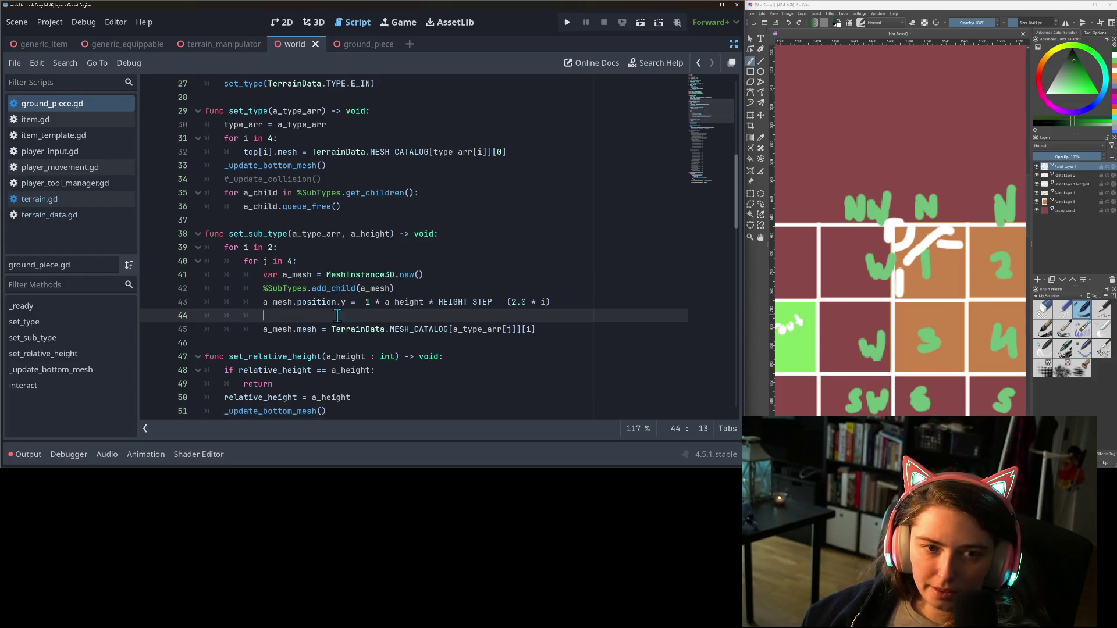
click(250, 215)
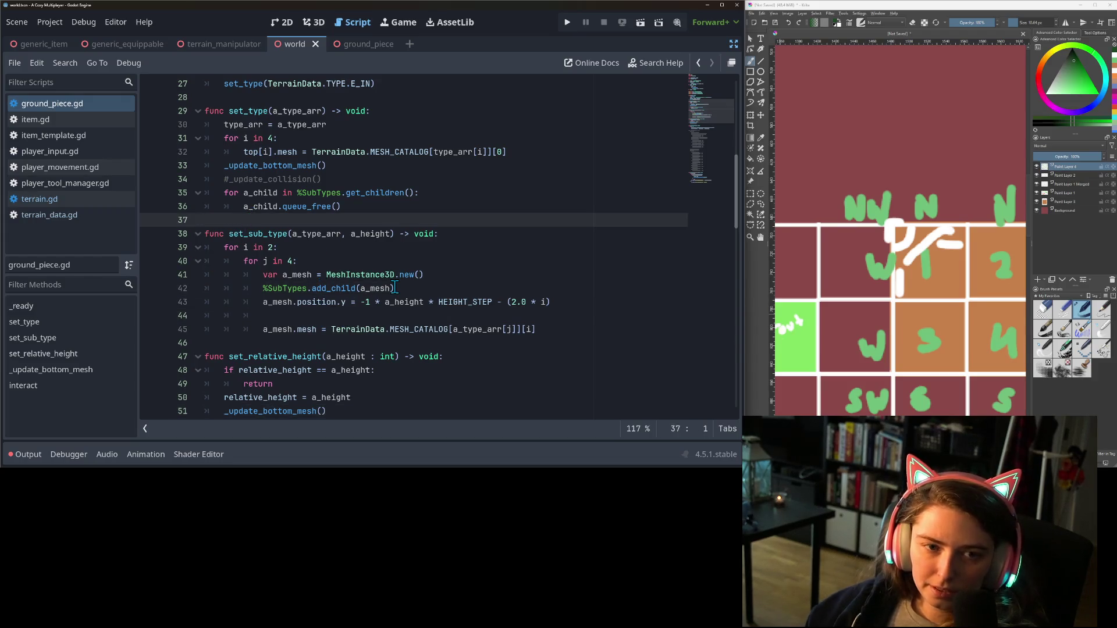
key(Return)
key(Return)
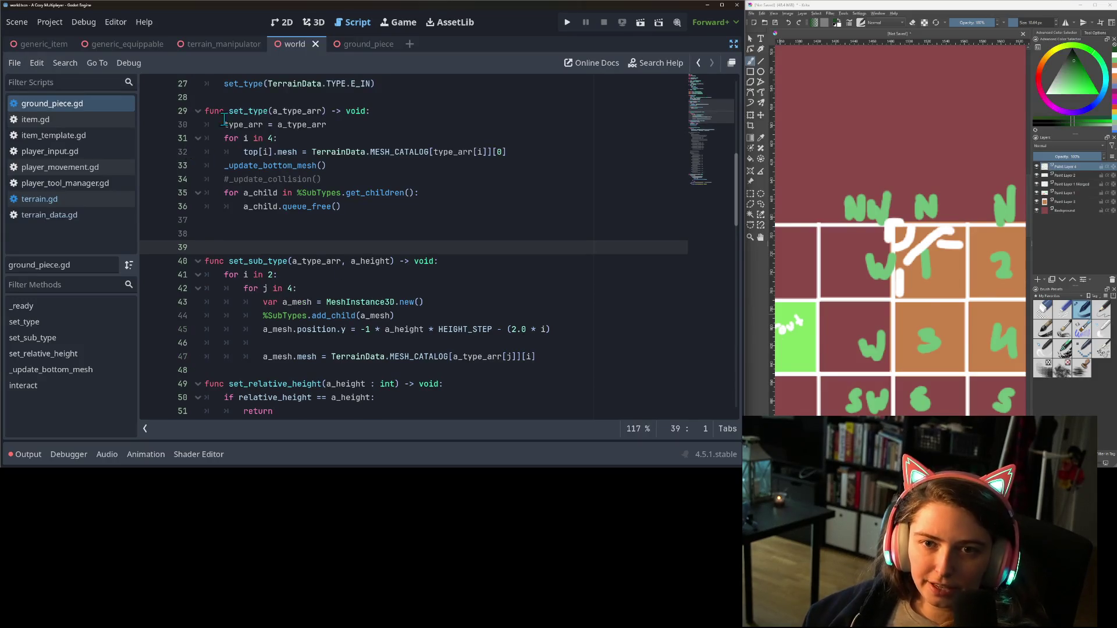
Restore the docks, maximize the editor window and open the ground_piece scene
click(734, 46)
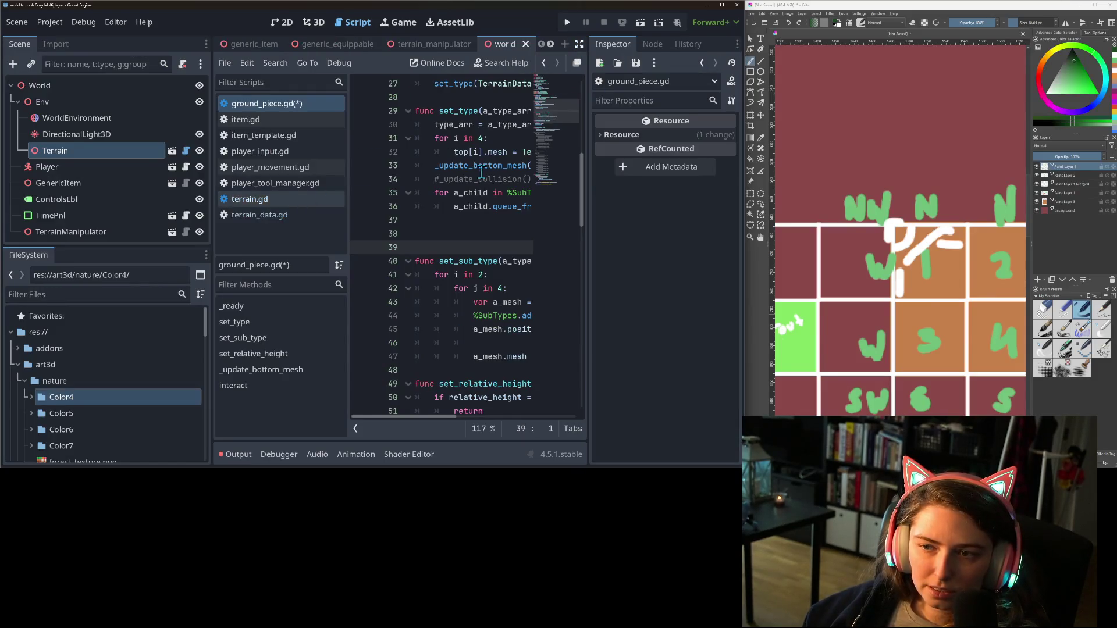
click(722, 5)
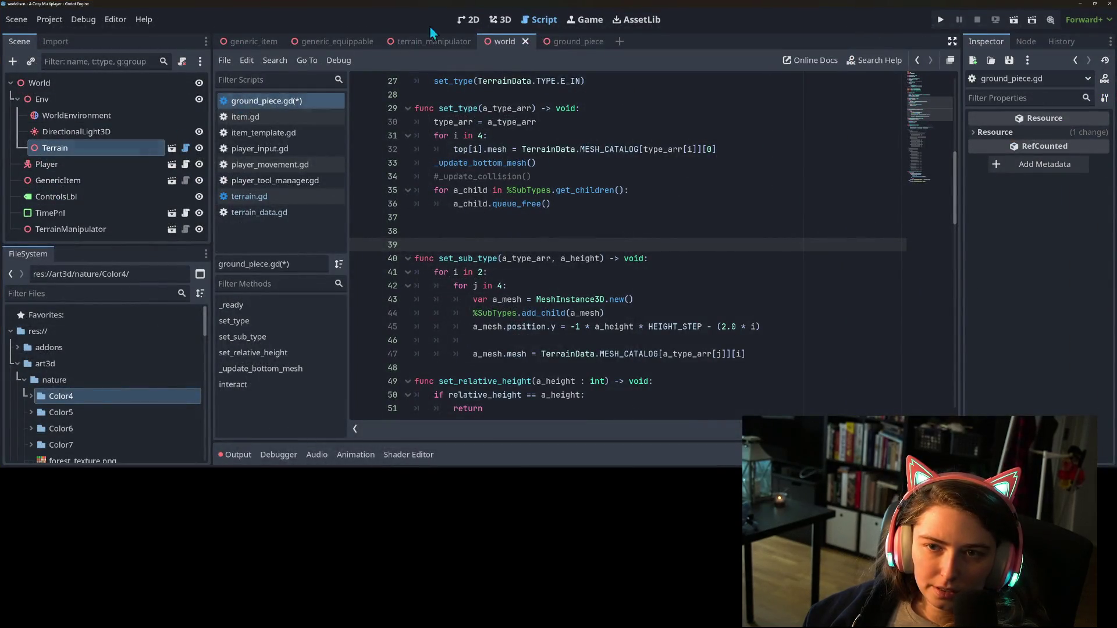
click(564, 39)
Inspect the Top and Top2 transforms: x -0.75 and 0.75, both z -0.75
click(95, 103)
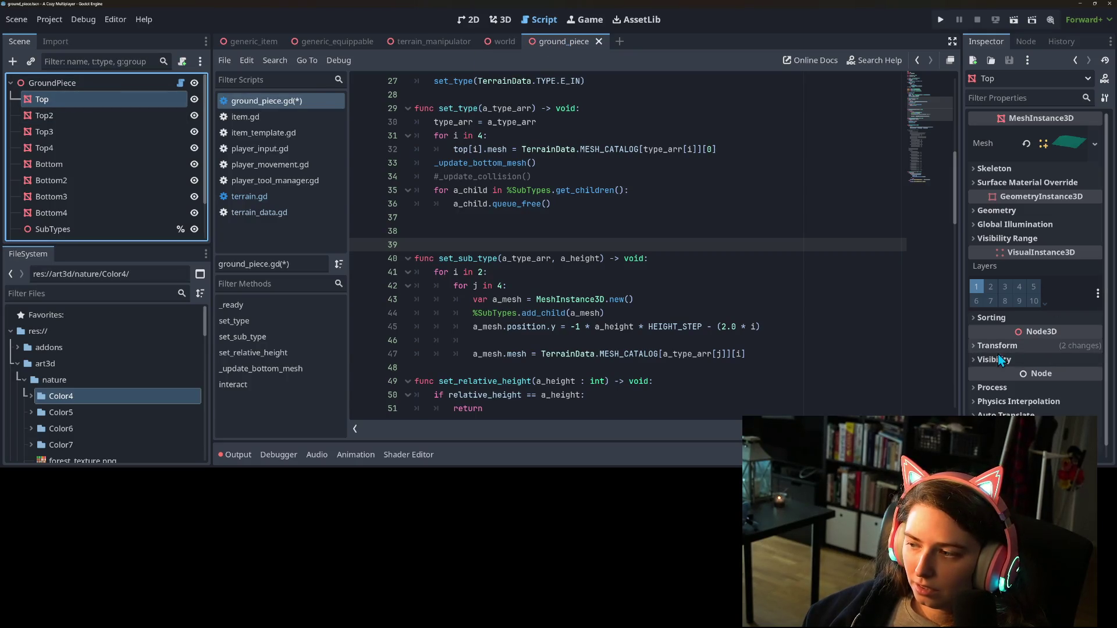
click(1028, 345)
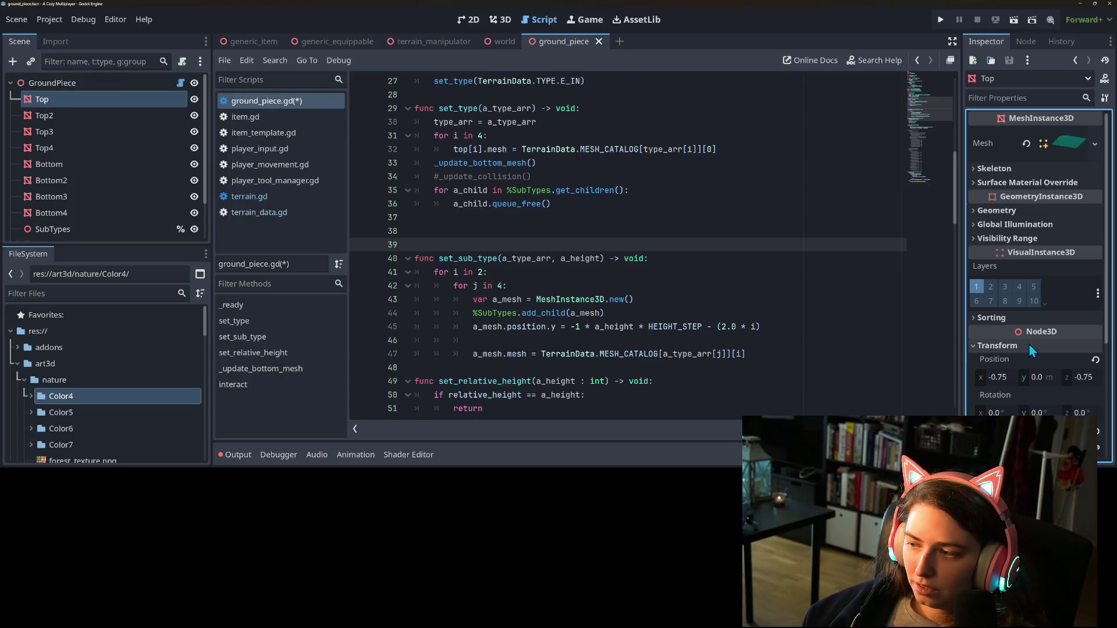
click(89, 116)
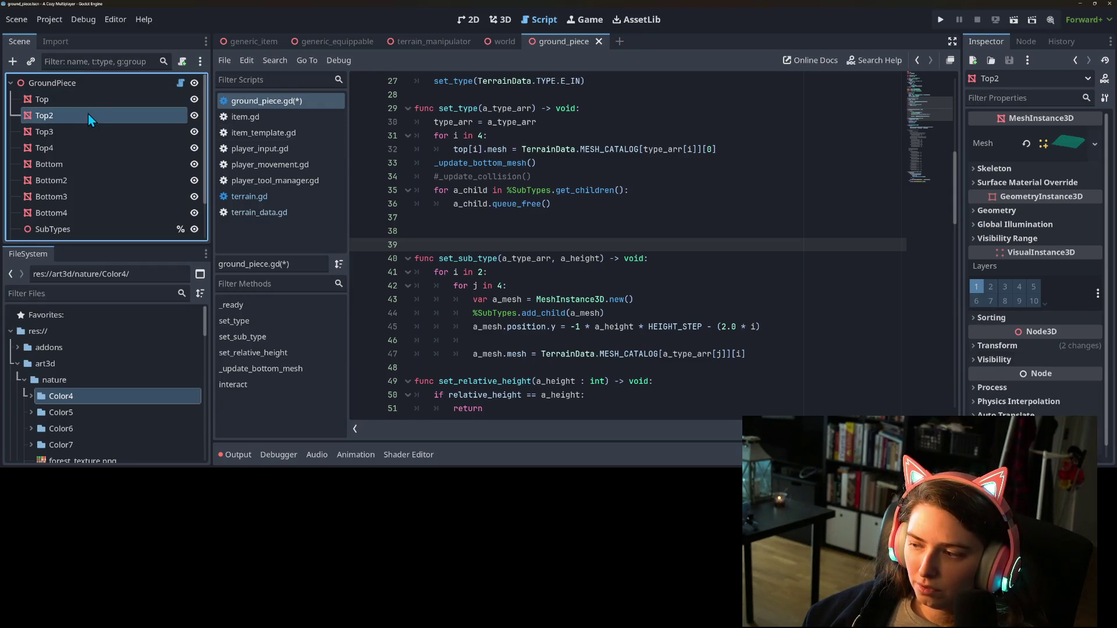
click(1012, 346)
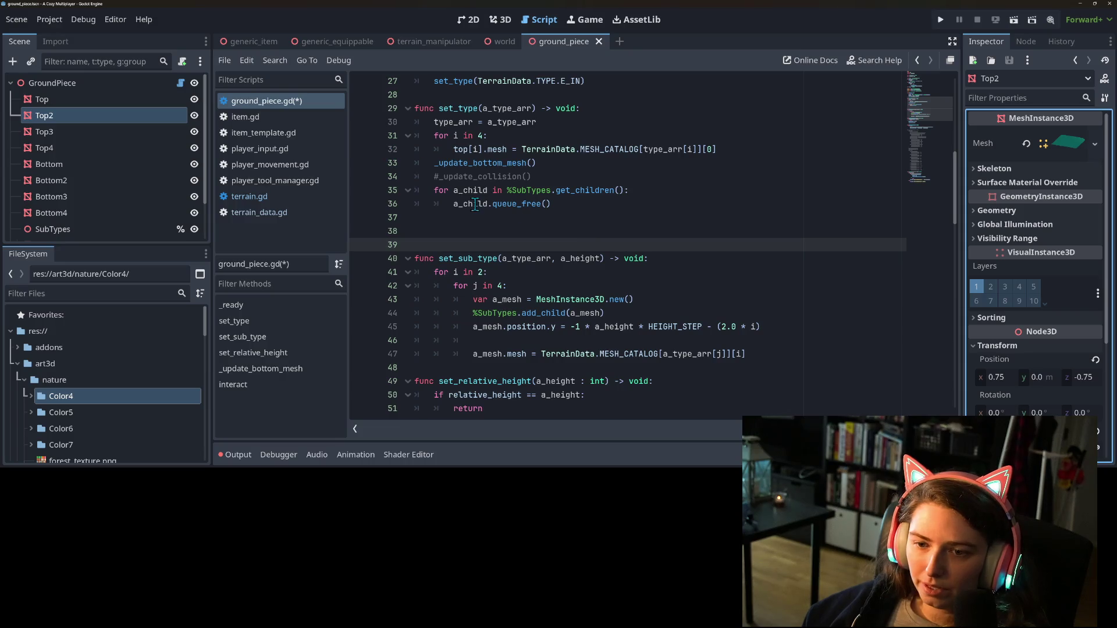
click(443, 226)
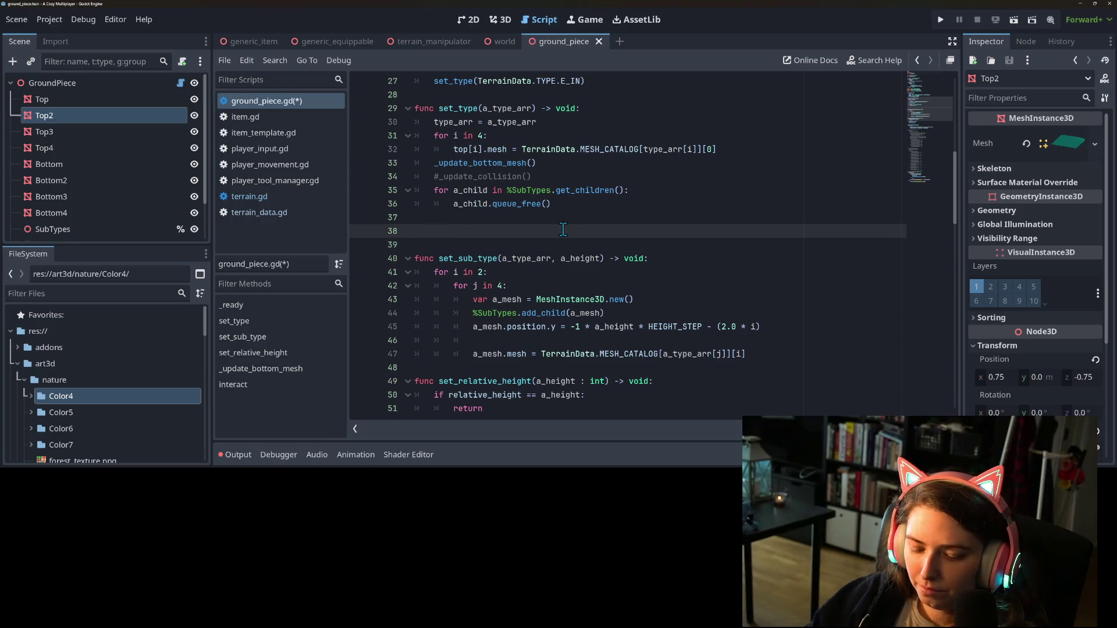
scroll(552, 223, up, 4)
scroll(551, 221, up, 5)
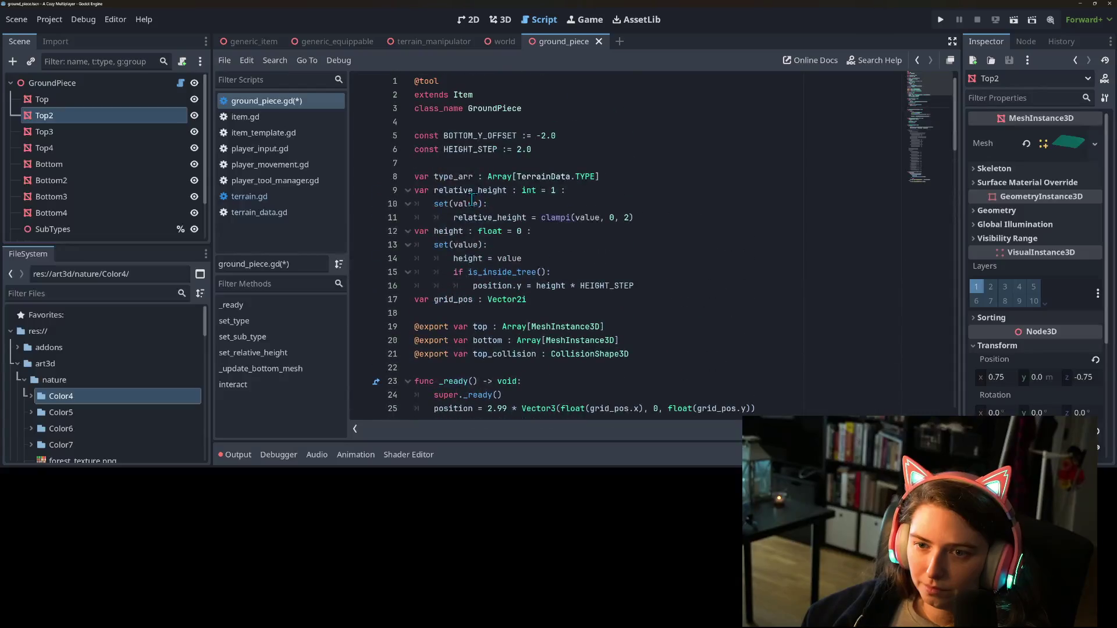
Start a top_offsets constant after the constants, opening its first Vector3 entry
click(463, 164)
key(Return)
key(Return)
key(Up)
text(co)
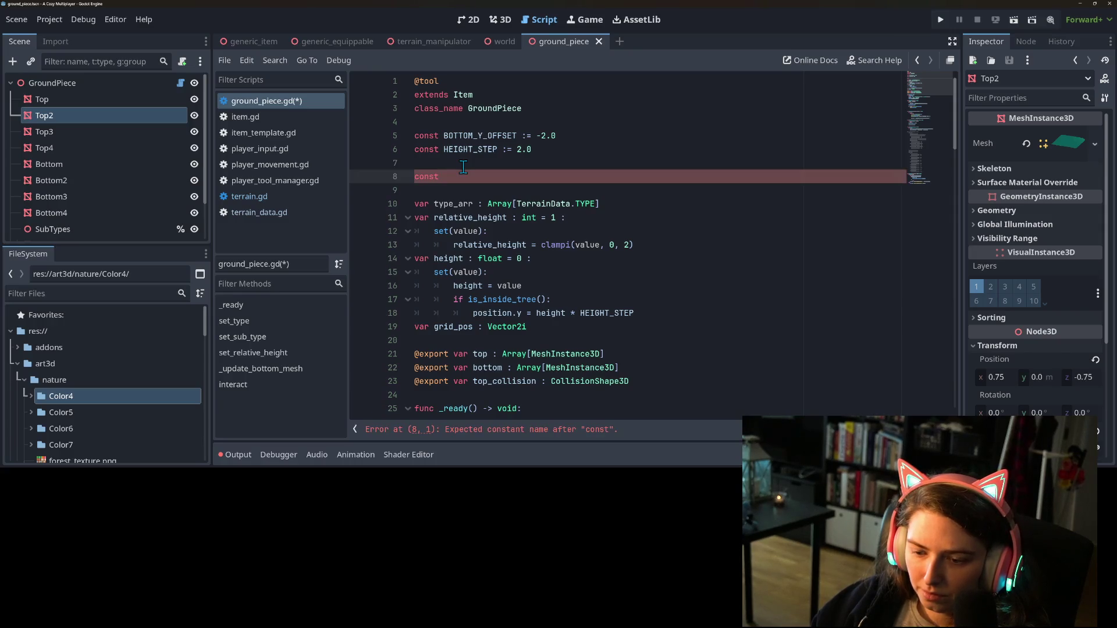
text(_offsets = [)
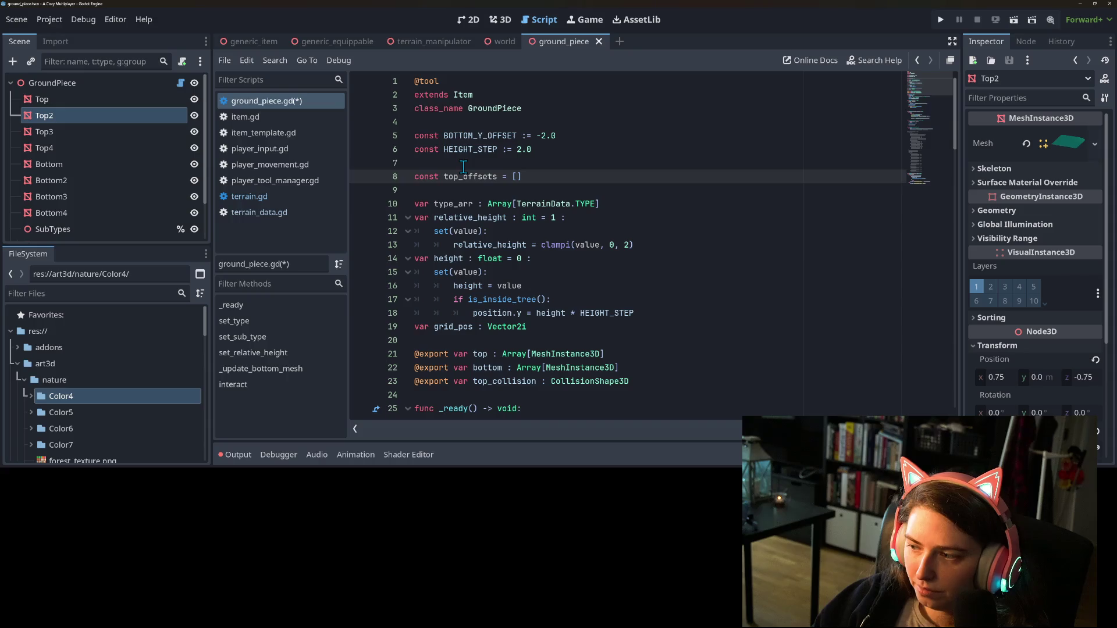
text(e)
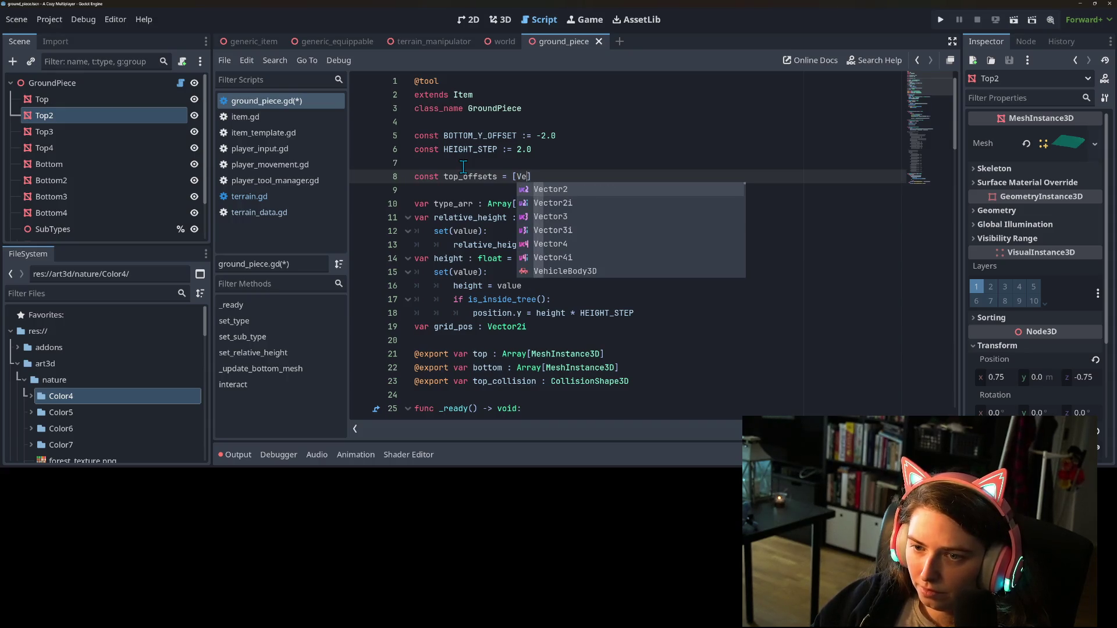
key(Down)
key(Down)
key(Return)
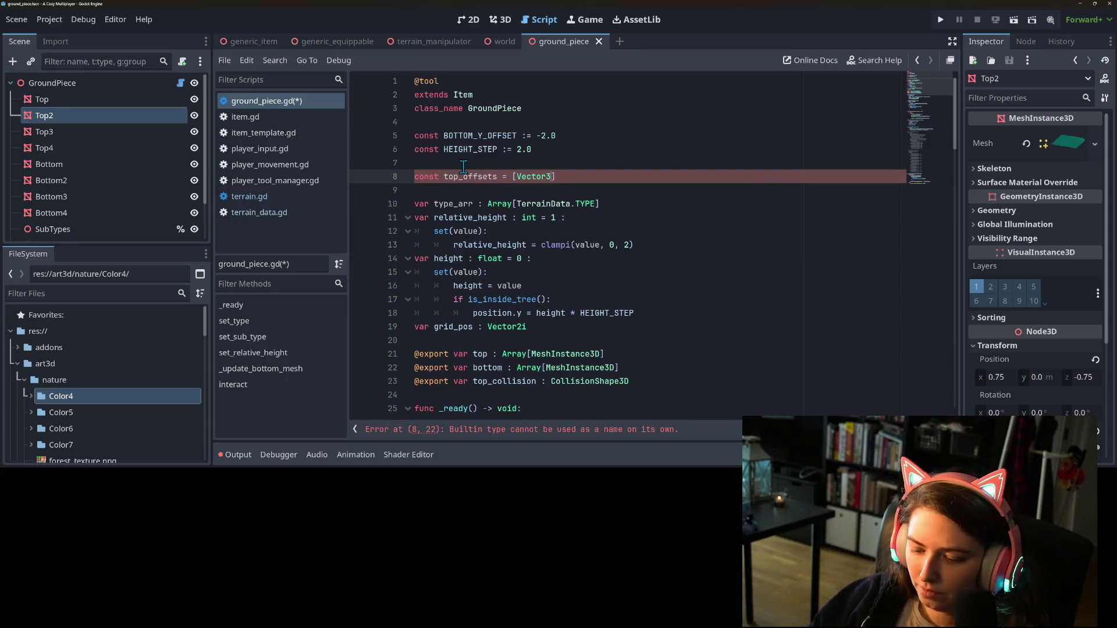
text(()
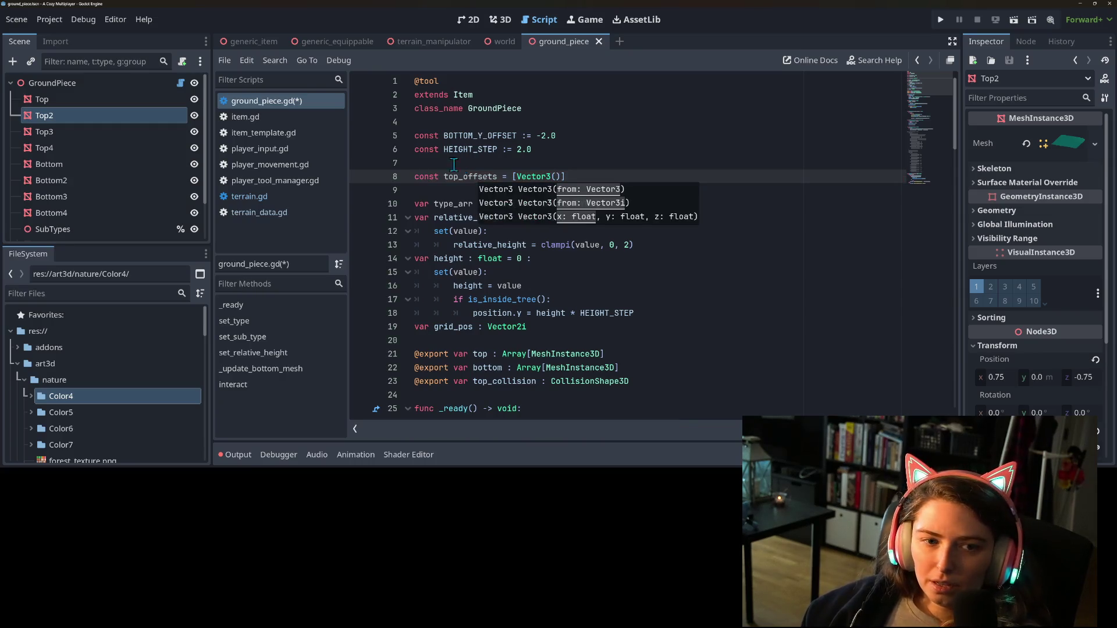
click(71, 104)
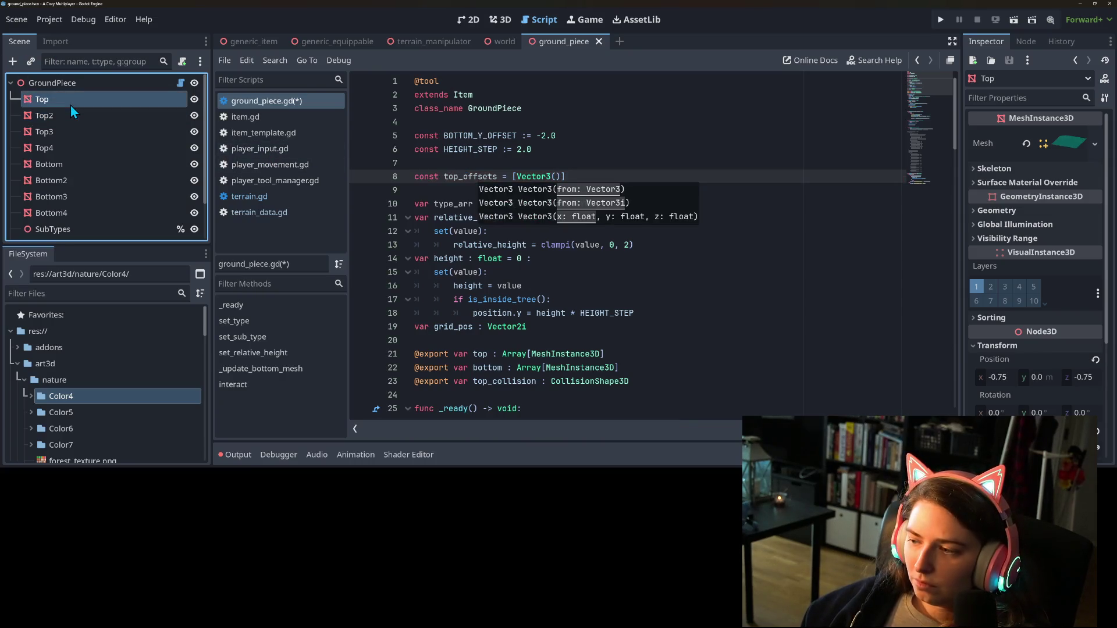
click(598, 202)
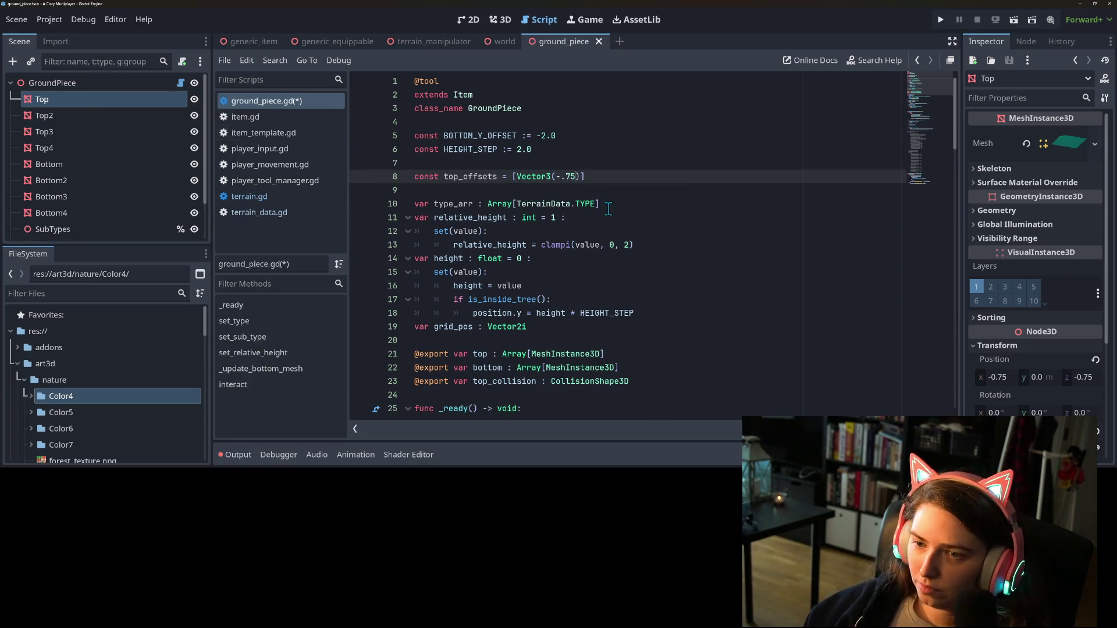
Fill in the first two corner offsets, both with z -.75, matching Top and Top2
text(,0,)
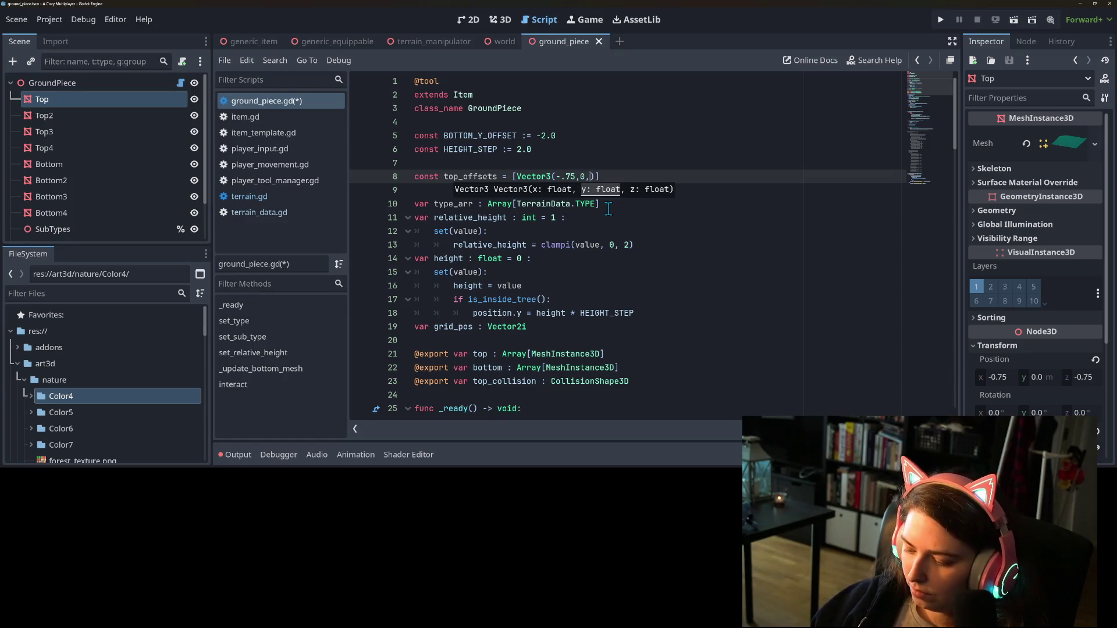
text(-.)
text(75), )
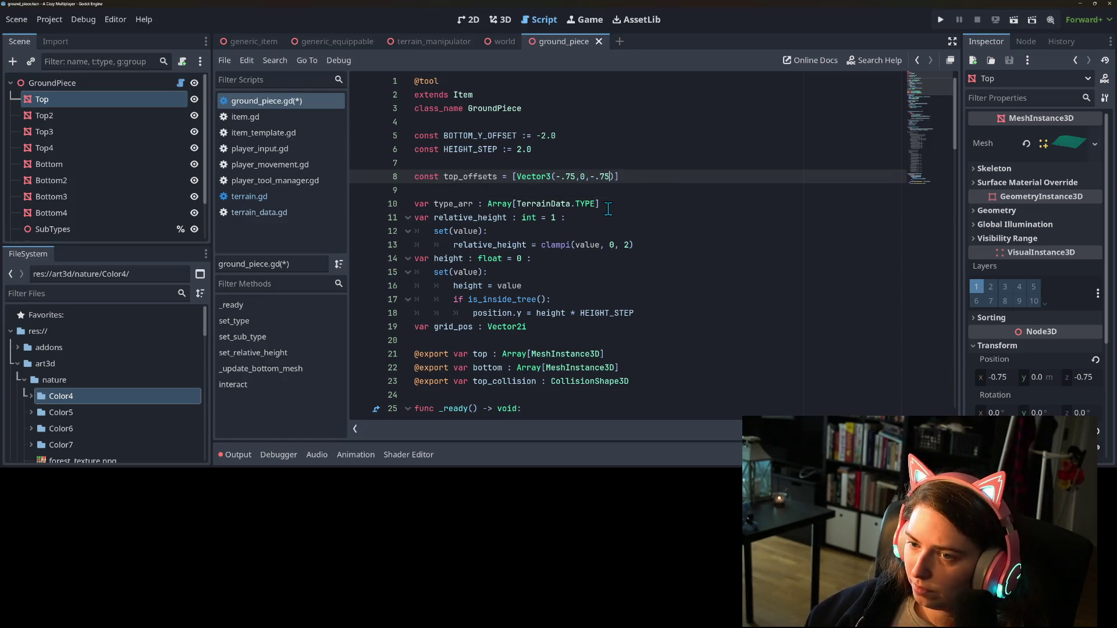
text(Vec)
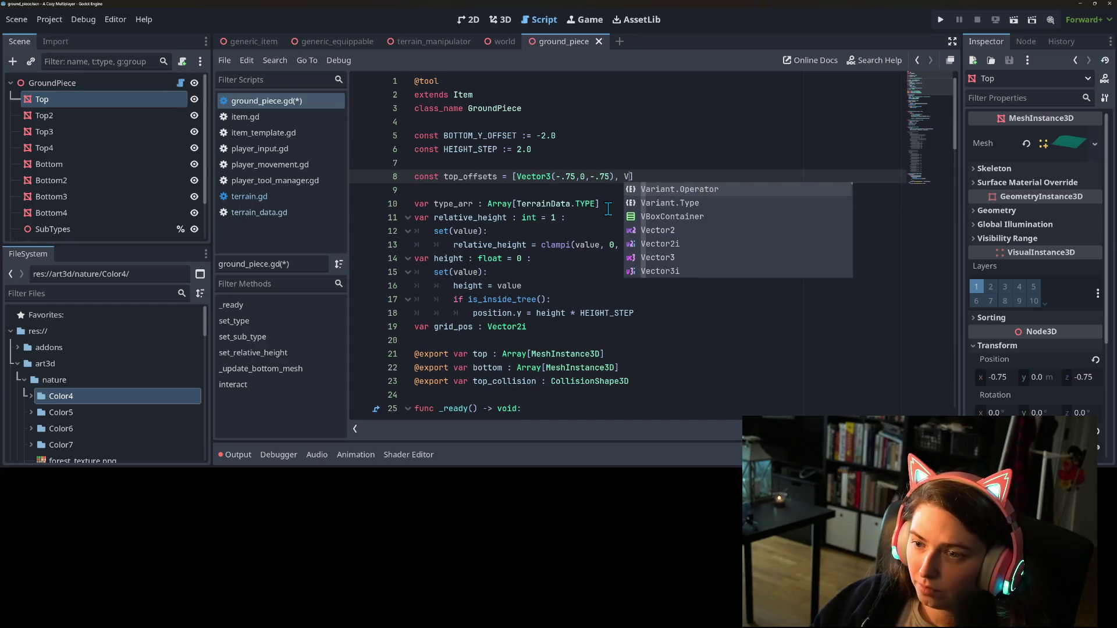
key(Down)
key(Down)
key(Return)
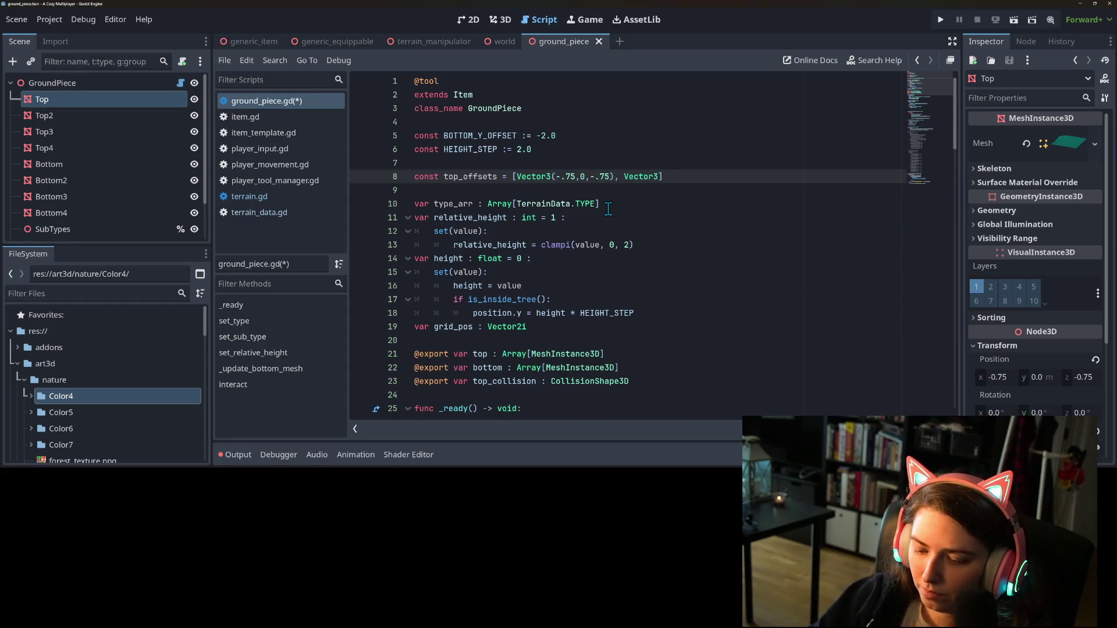
text(()
click(170, 119)
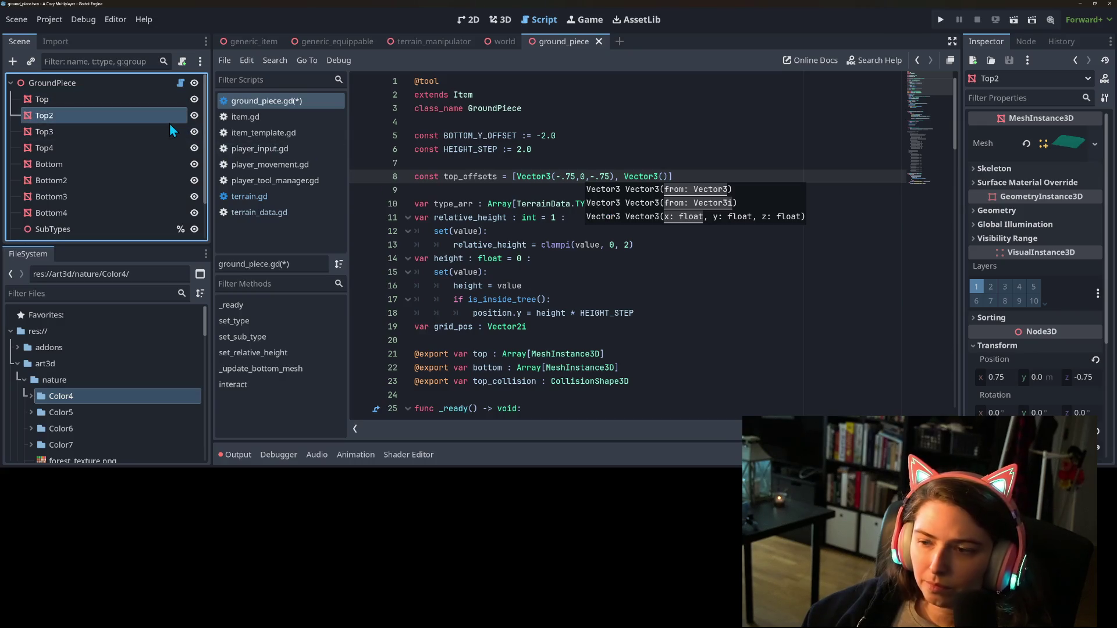
click(663, 177)
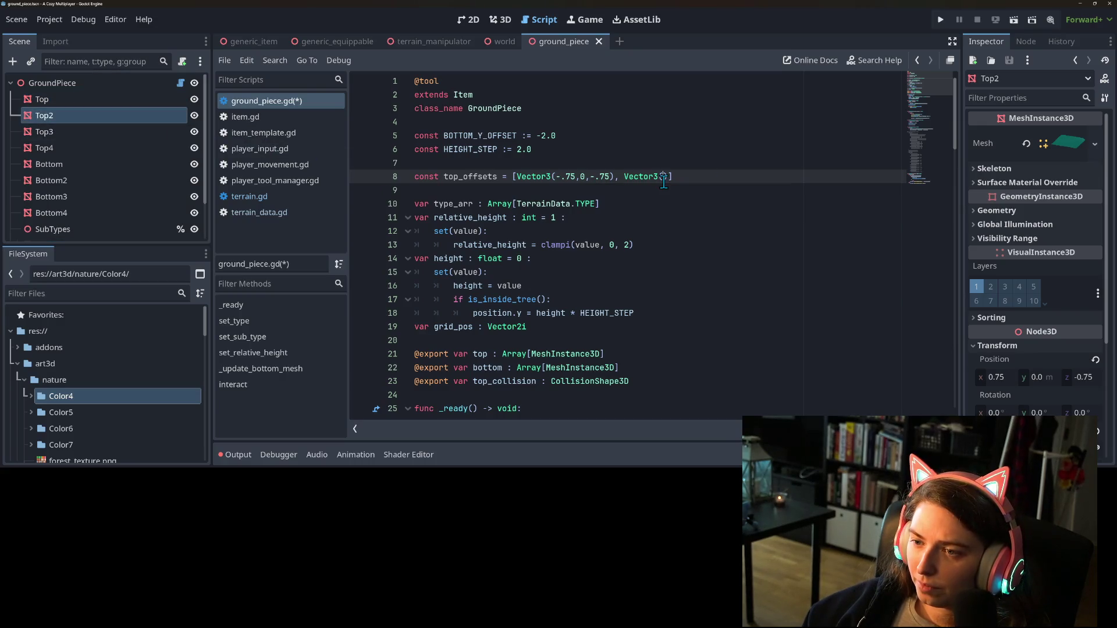
text(.75,0,-)
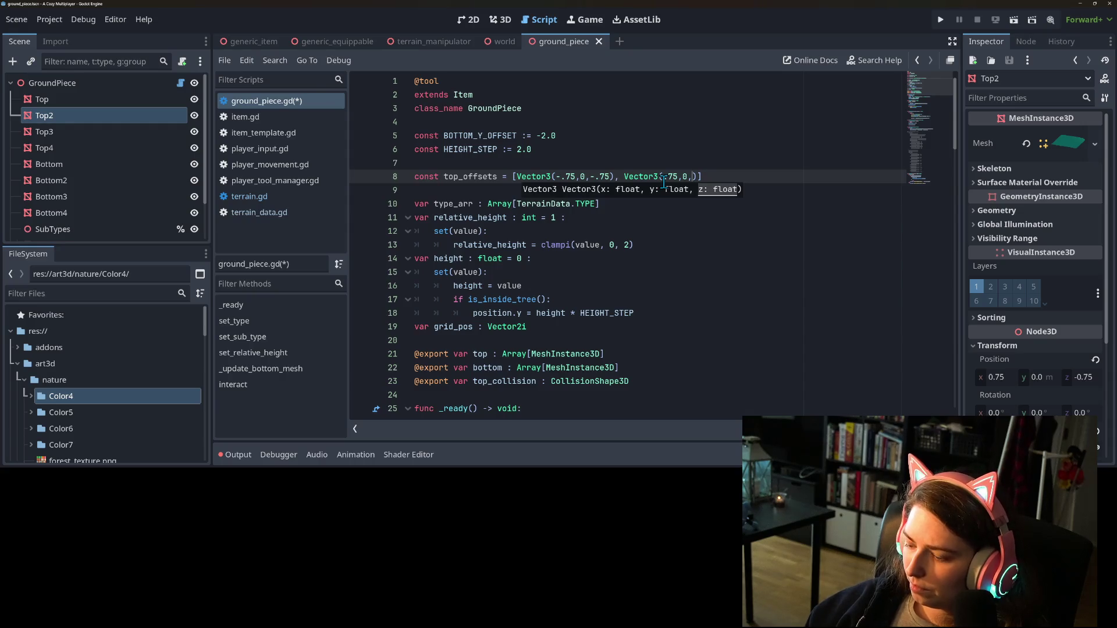
text(.75)
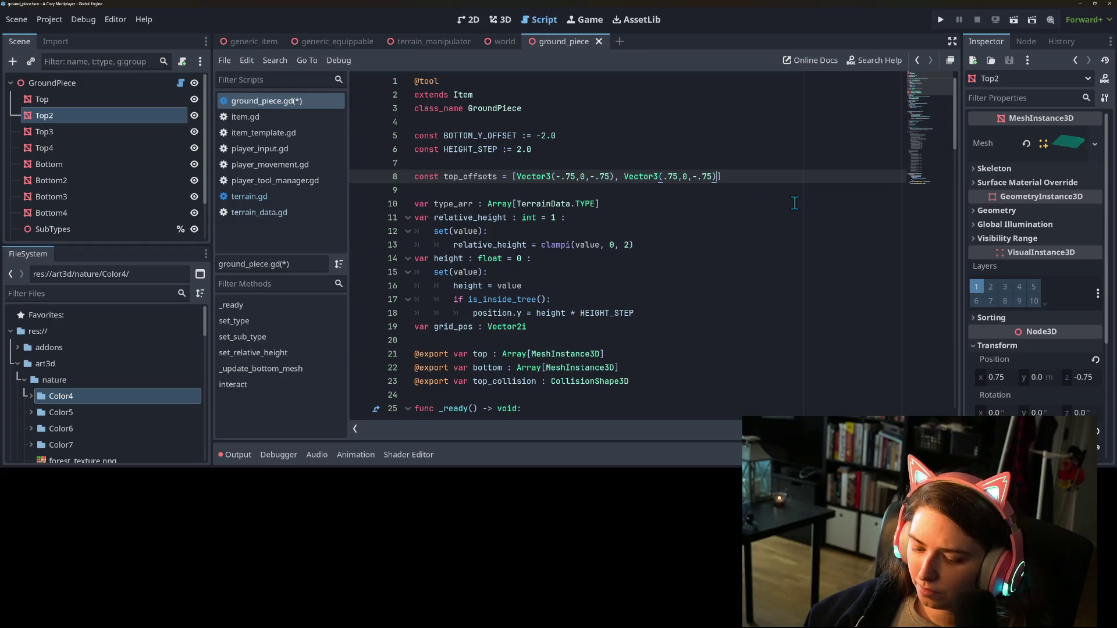
Copy the two offset vectors onto a new indented line 9 of top_offsets
drag(715, 178, 516, 177)
key(ctrl+c)
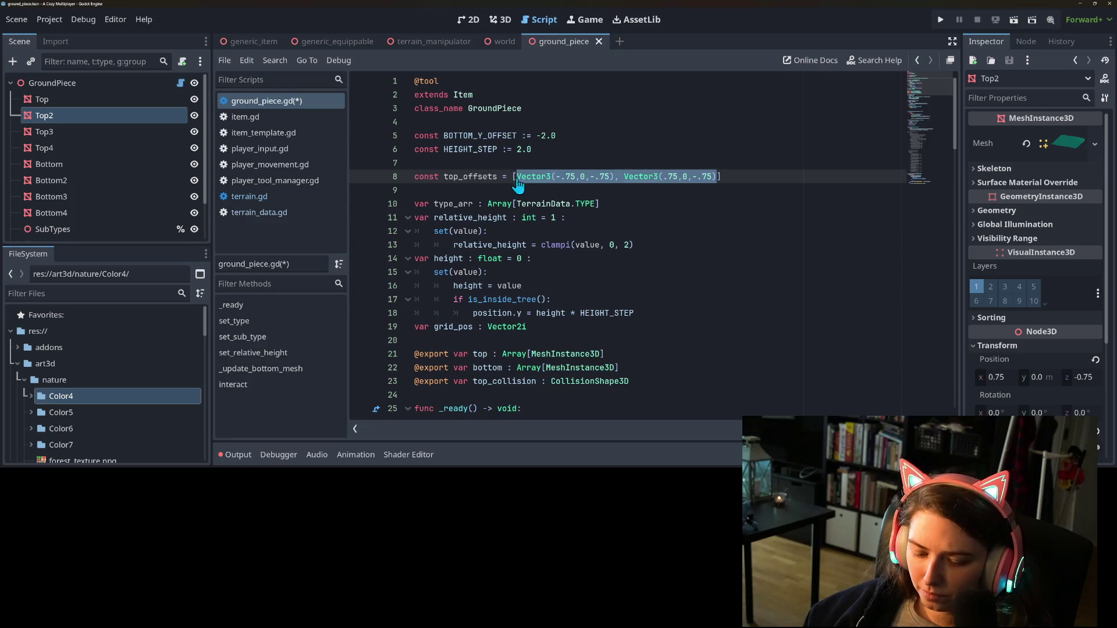
click(716, 177)
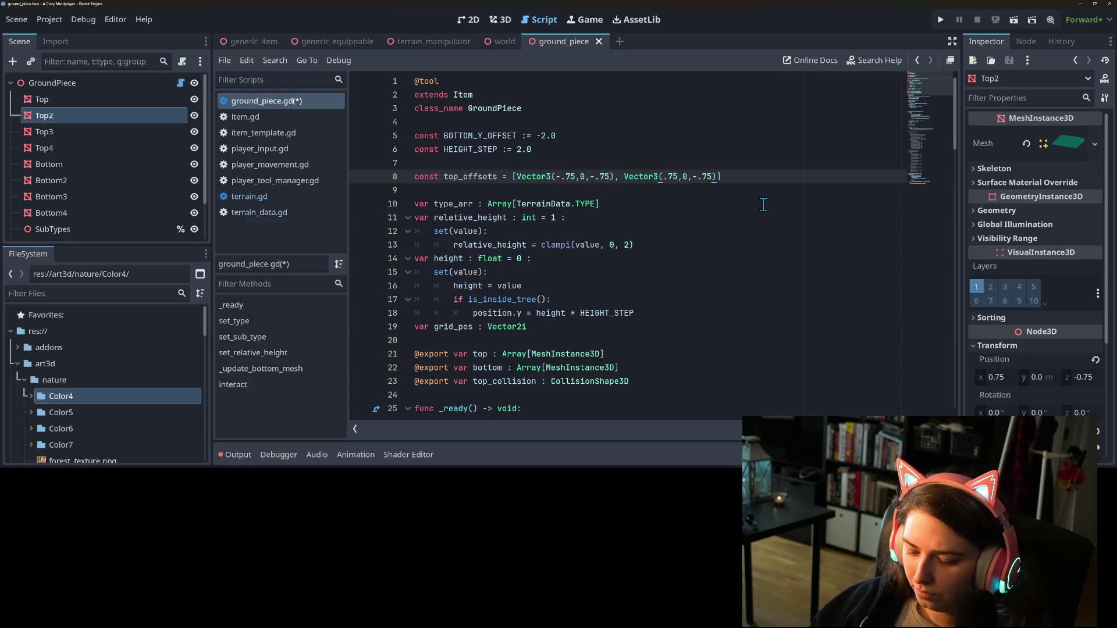
text(,)
key(Return)
key(ctrl+v)
key(Home)
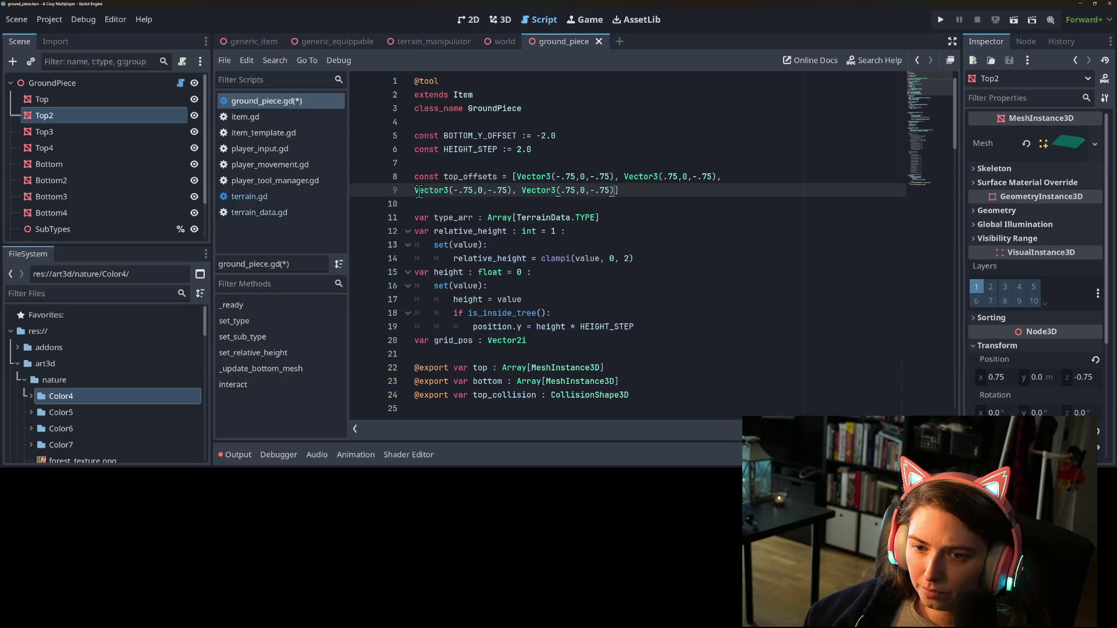
key(Tab)
Make the pasted offsets' z values positive .75, matching Top3 and Top4, and save
click(101, 136)
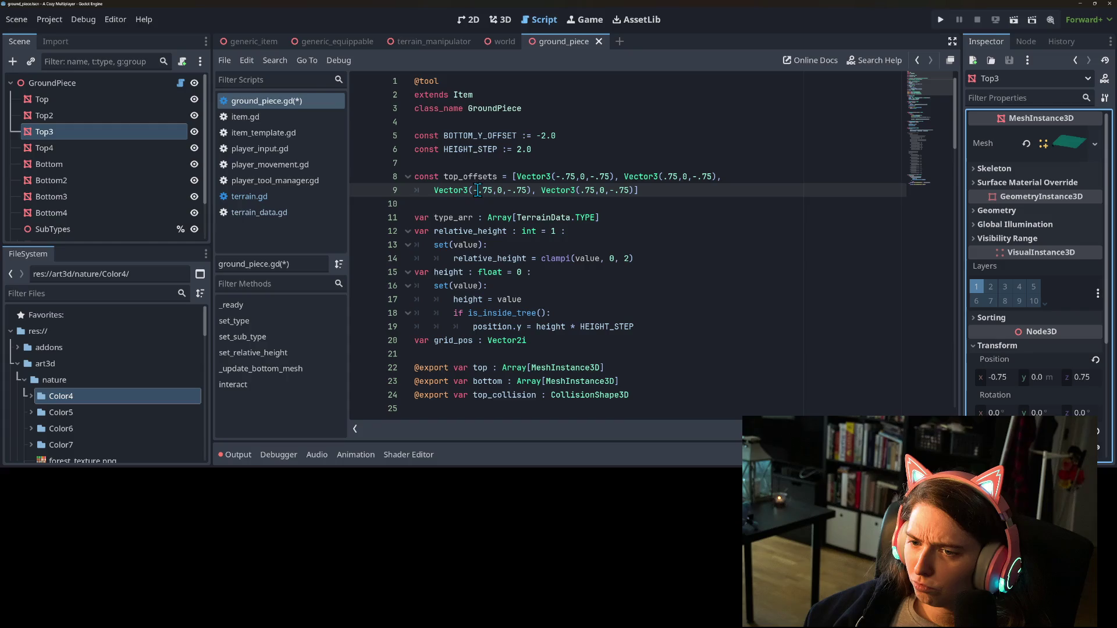
click(510, 191)
key(BackSpace)
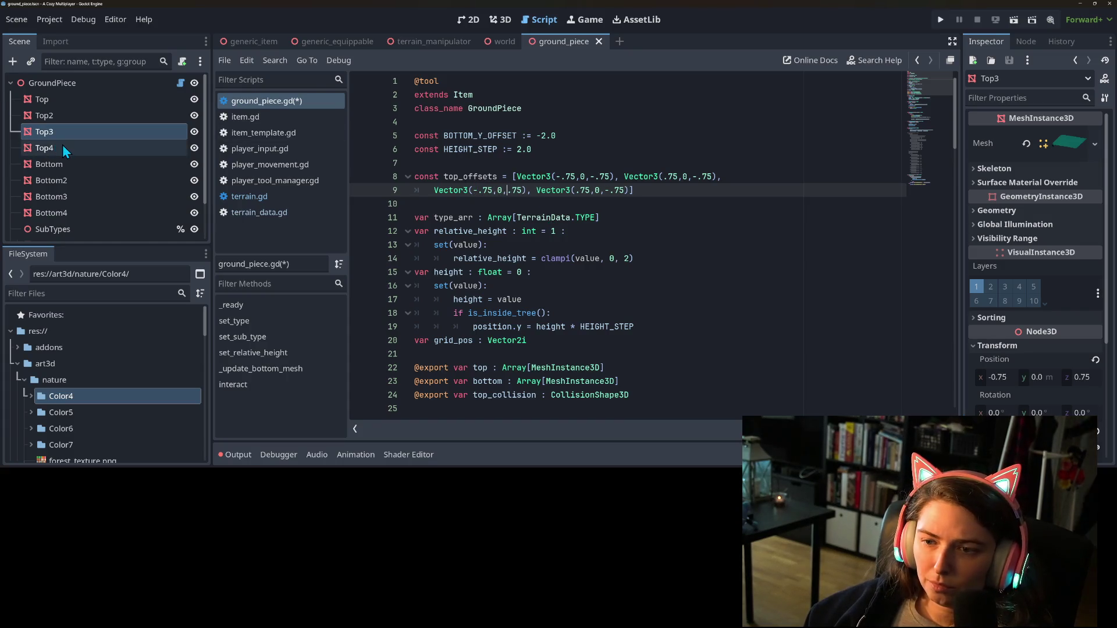
click(63, 148)
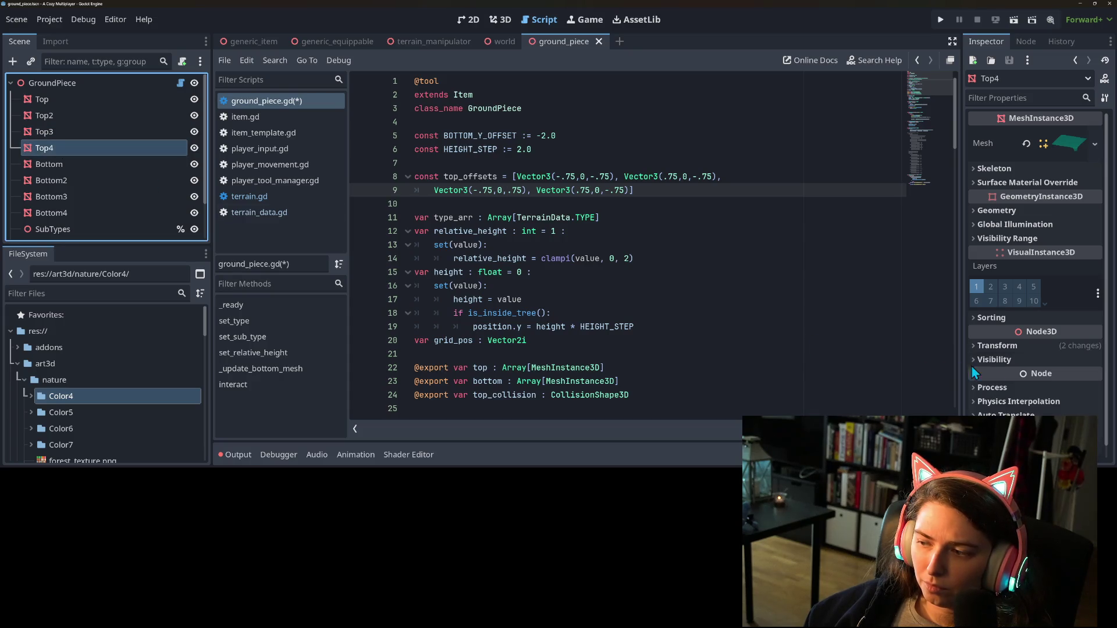
click(1024, 346)
click(604, 191)
key(ctrl+s)
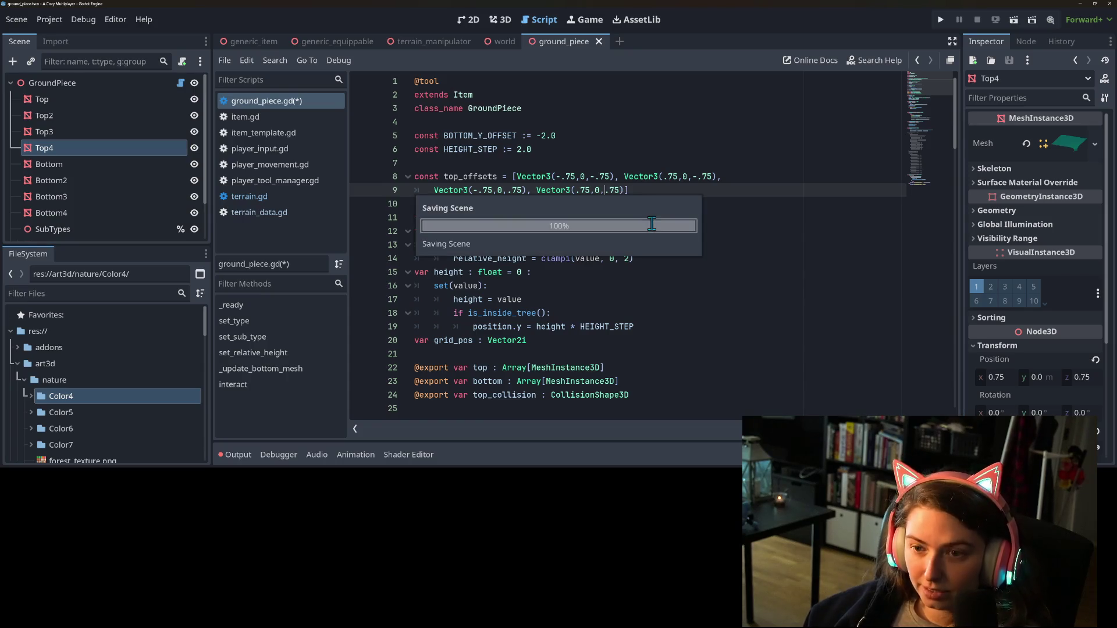
Remove the extra blank line above the set_sub_type function
double_click(468, 177)
scroll(635, 192, down, 7)
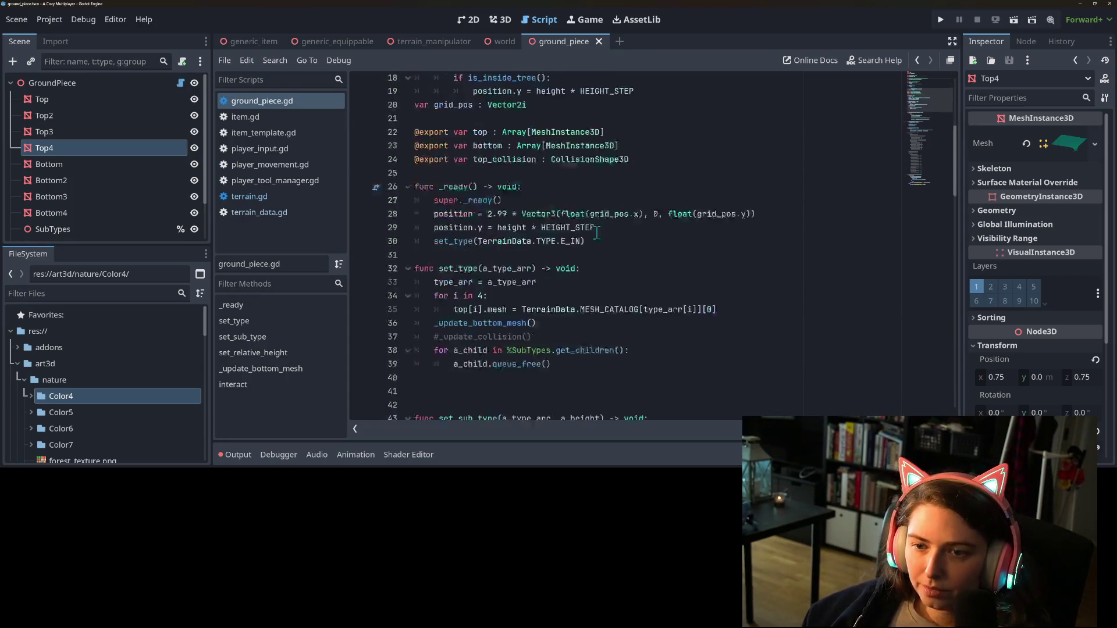
click(532, 272)
scroll(521, 271, down, 2)
click(474, 258)
key(BackSpace)
key(BackSpace)
Add 'a_mesh.position = top_offsets[j]' on a new line after add_child in set_sub_type
scroll(474, 258, down, 1)
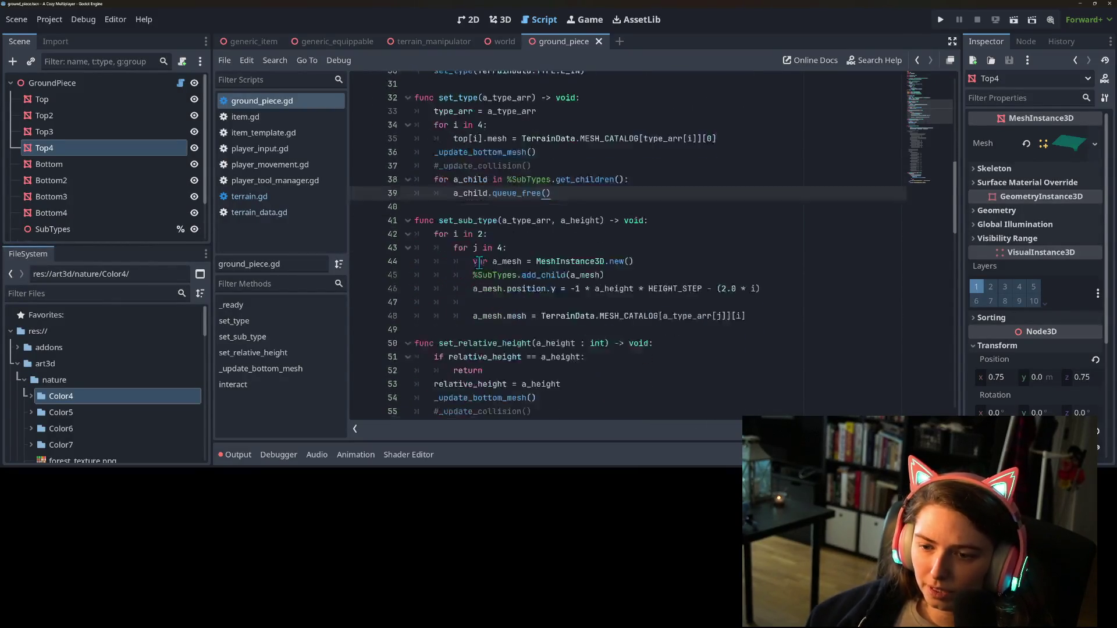
click(511, 299)
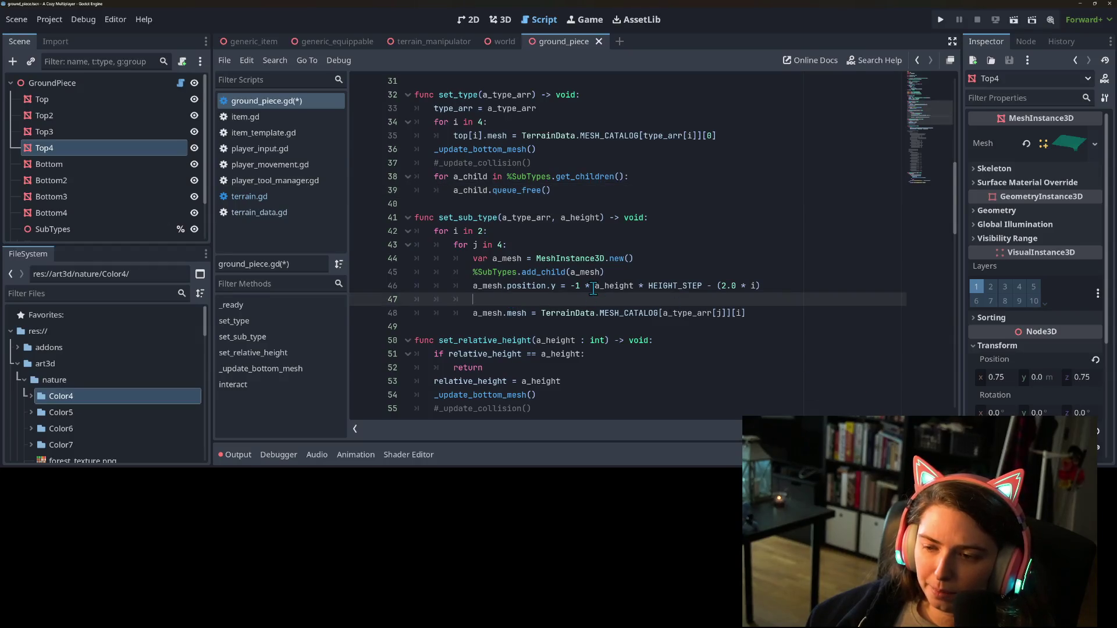
click(633, 274)
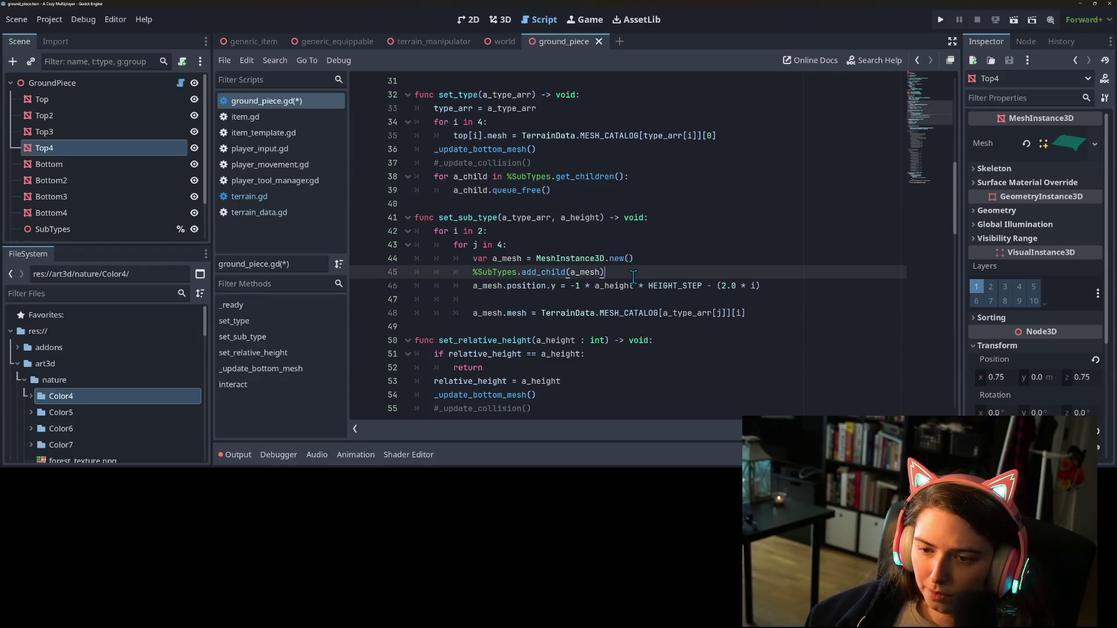
key(Return)
text(a_mesh.position = )
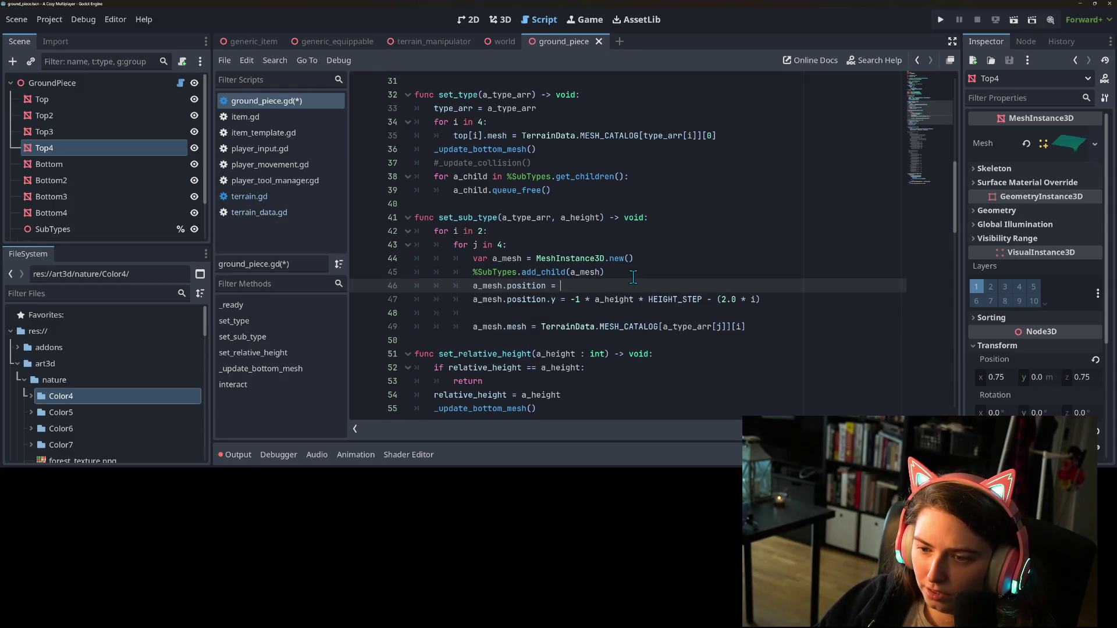
text(top_offsets)
text([i)
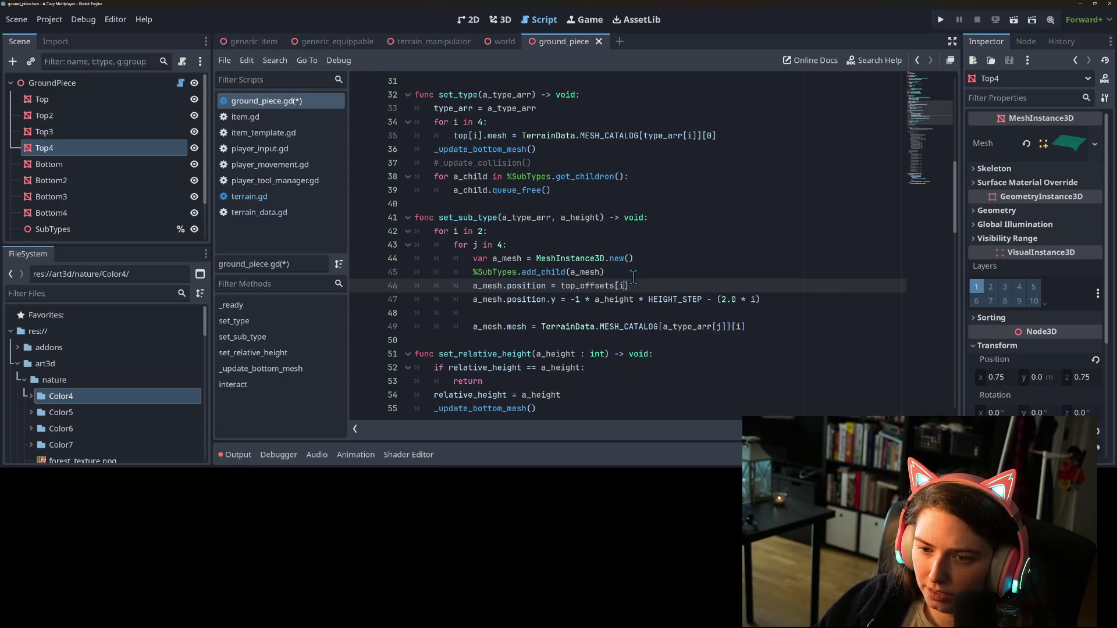
key(BackSpace)
text(j)
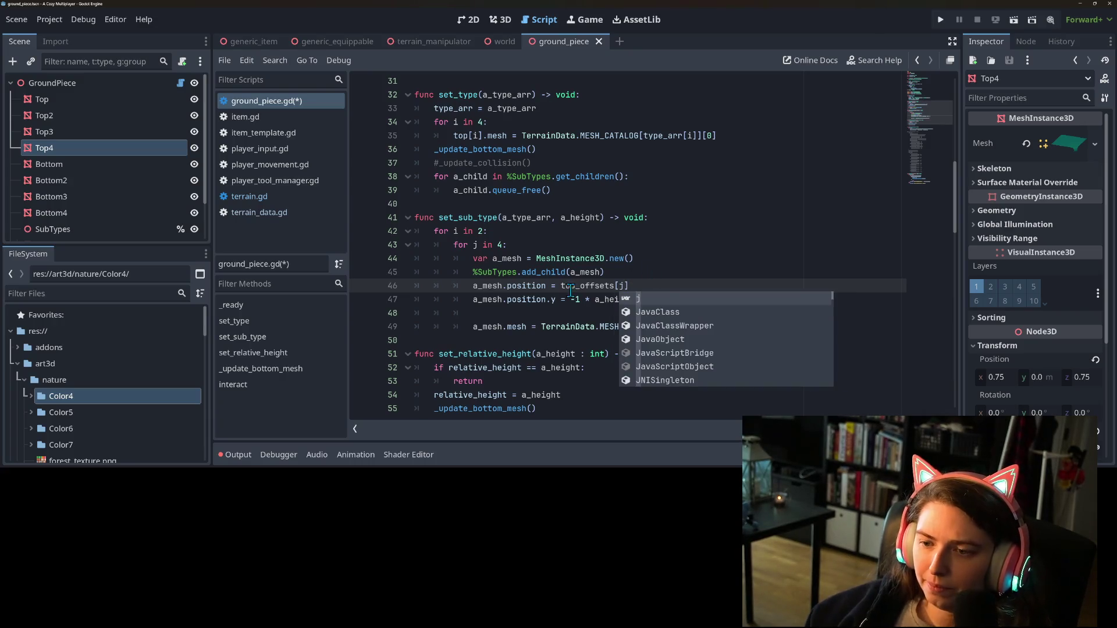
Delete the leftover empty line below the height line and save ground_piece.gd
click(561, 314)
key(BackSpace)
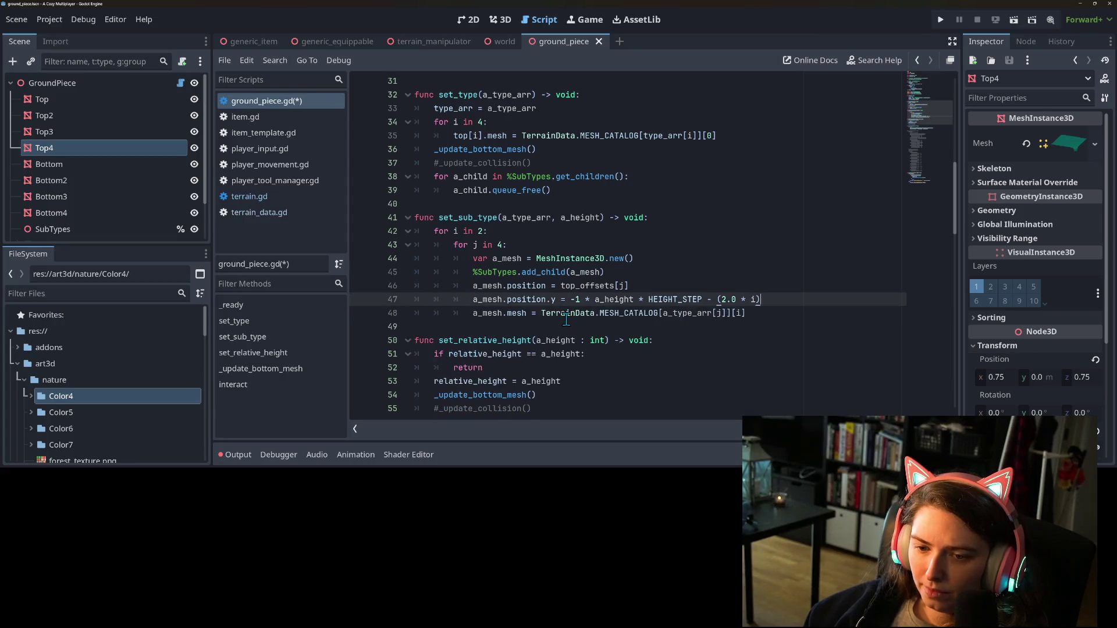
key(ctrl+s)
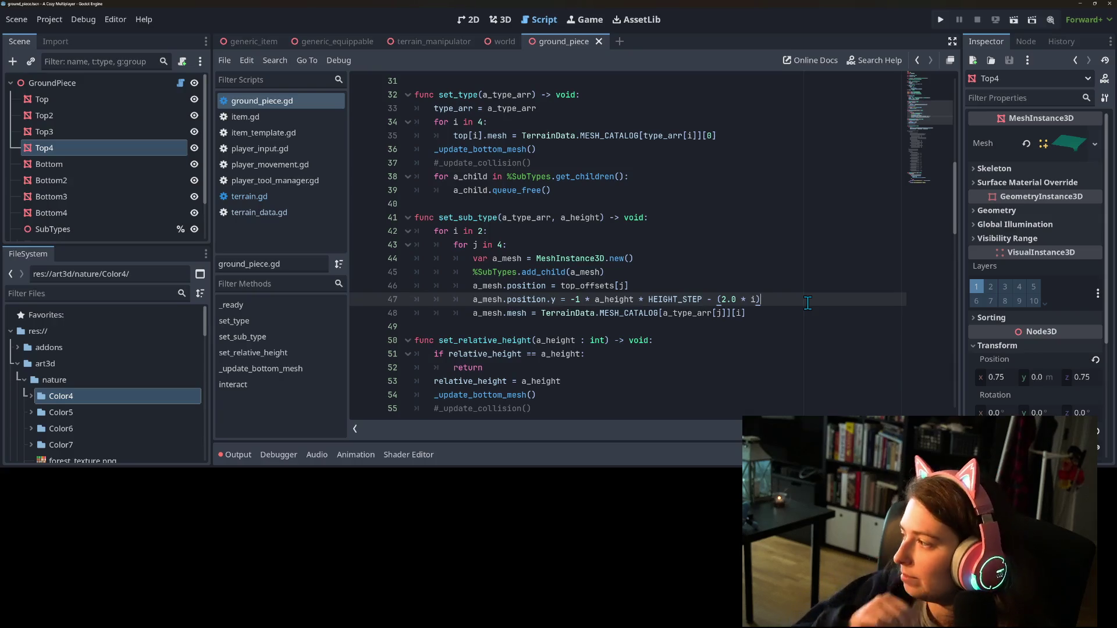
click(689, 312)
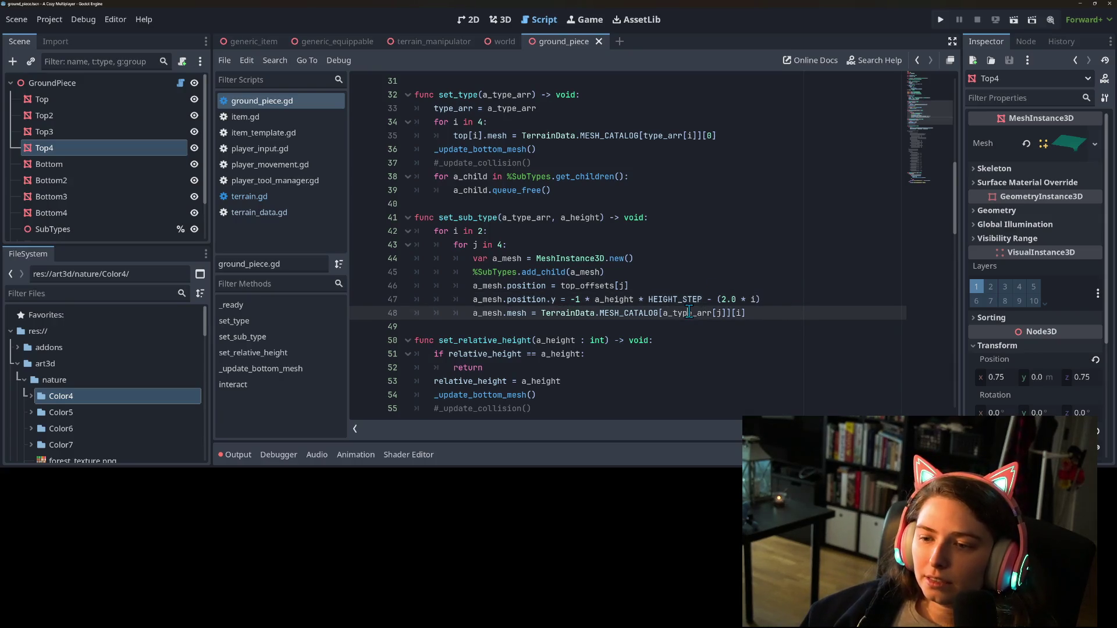
scroll(756, 314, up, 2)
Review the edited ground_piece.gd code, then run the project to test the terrain
scroll(720, 310, down, 1)
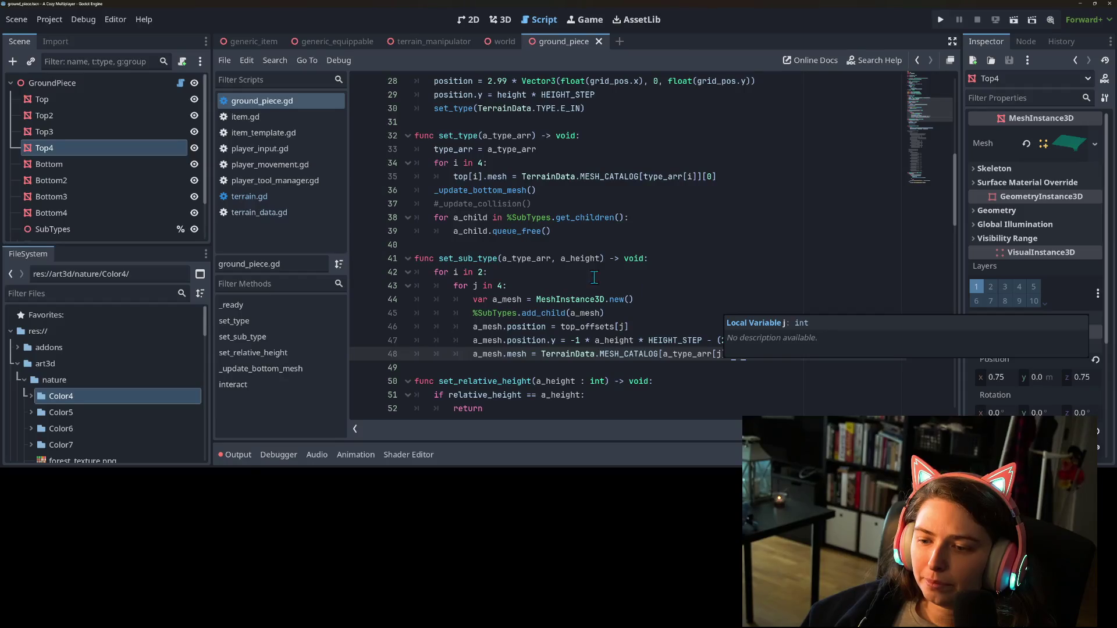
scroll(559, 272, up, 1)
scroll(563, 269, down, 1)
scroll(550, 268, up, 3)
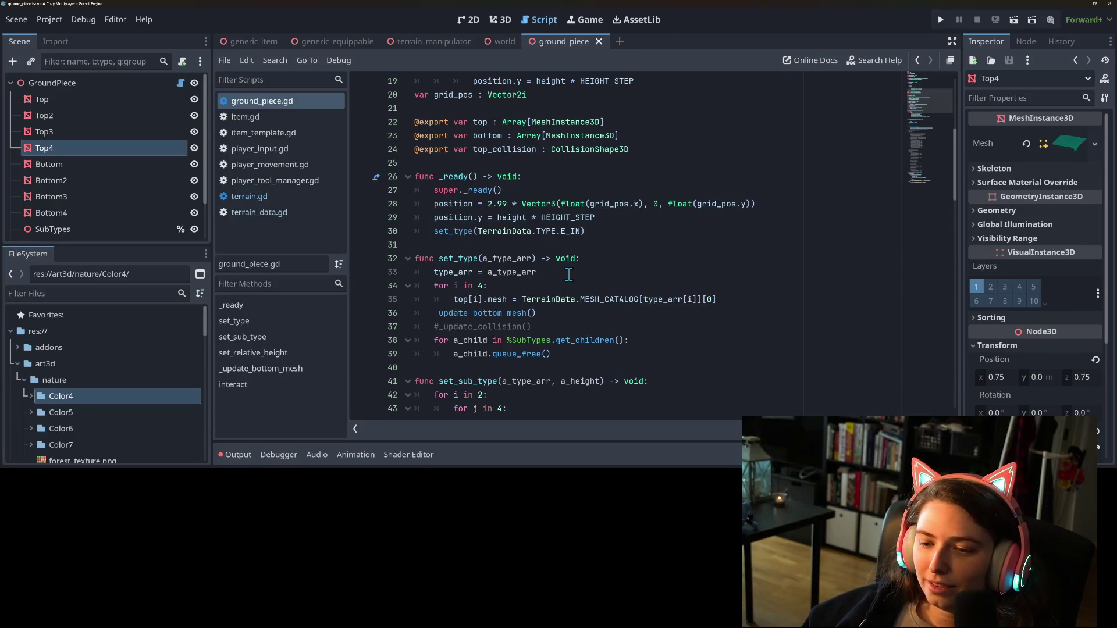
scroll(519, 326, up, 6)
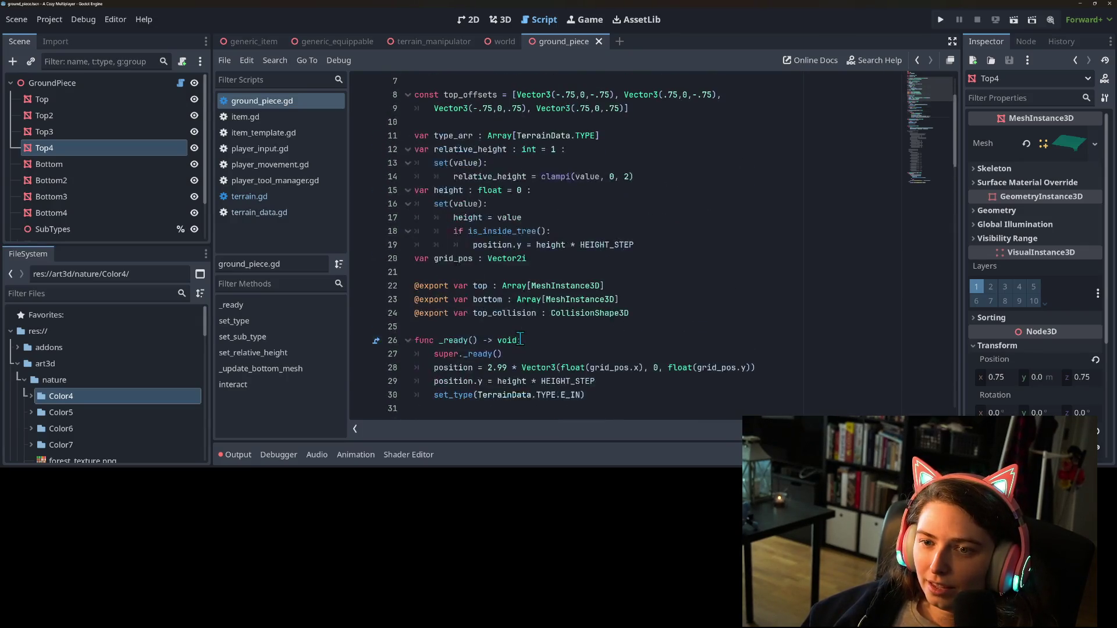
scroll(520, 340, down, 18)
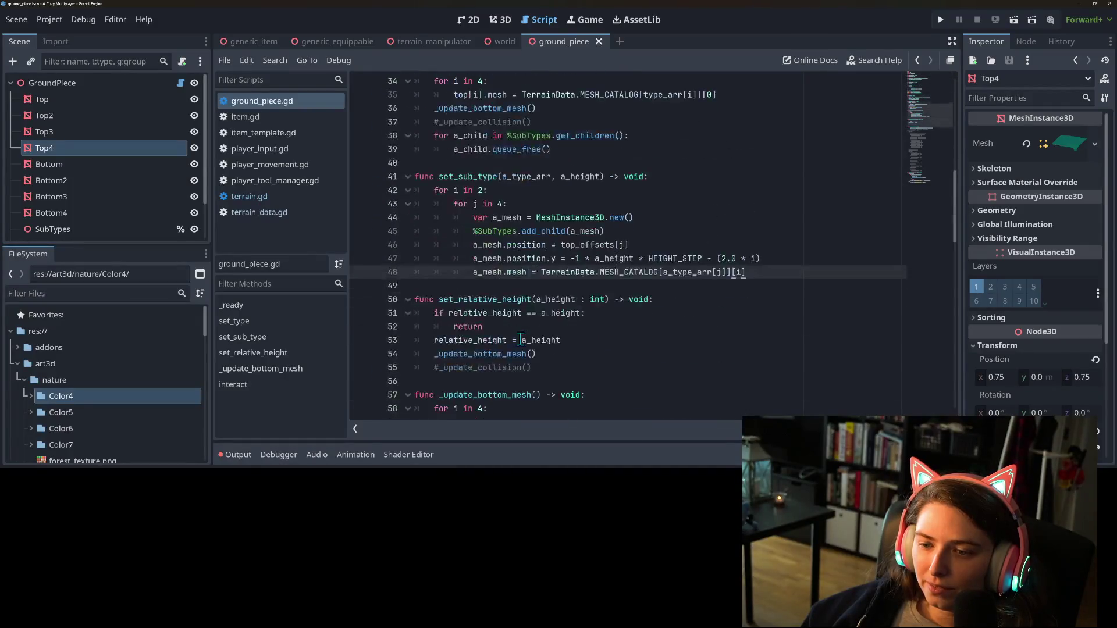
scroll(520, 339, down, 12)
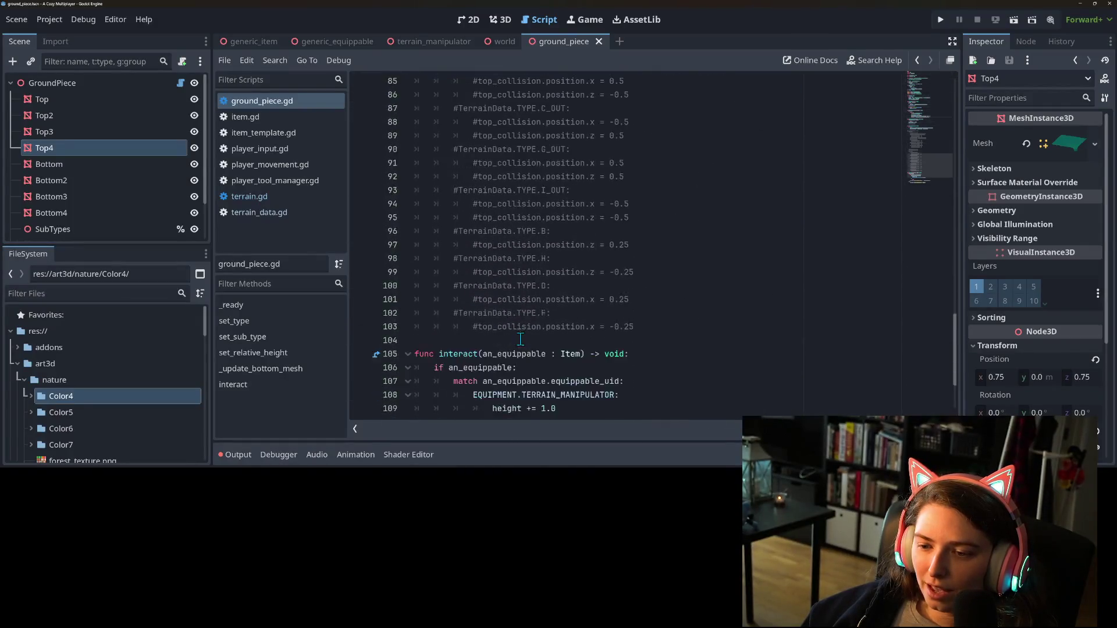
scroll(520, 339, up, 20)
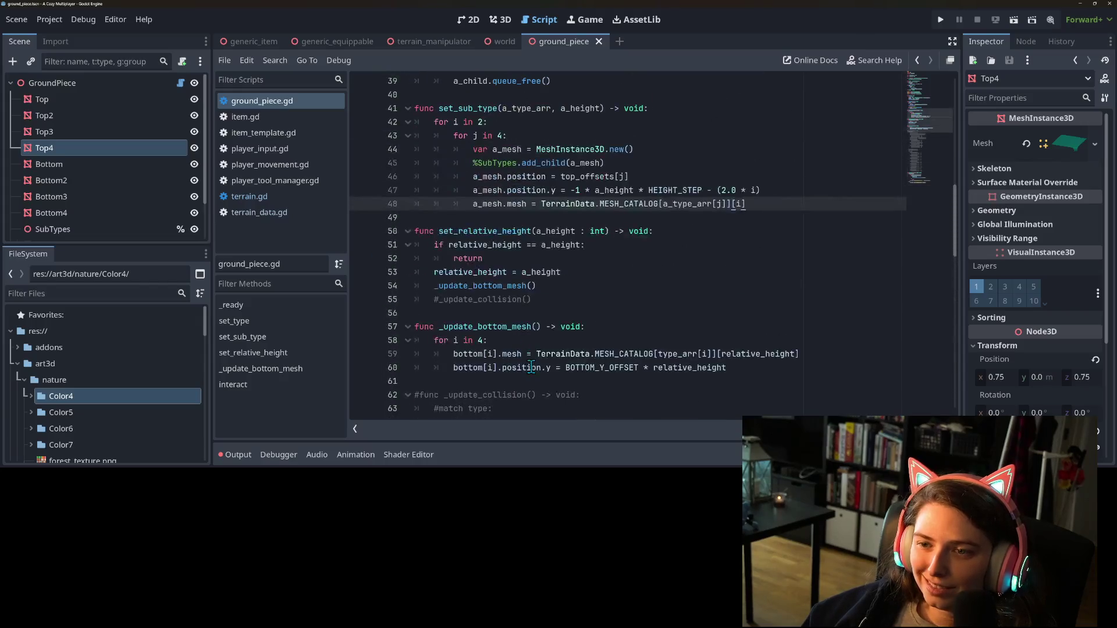
scroll(530, 362, up, 3)
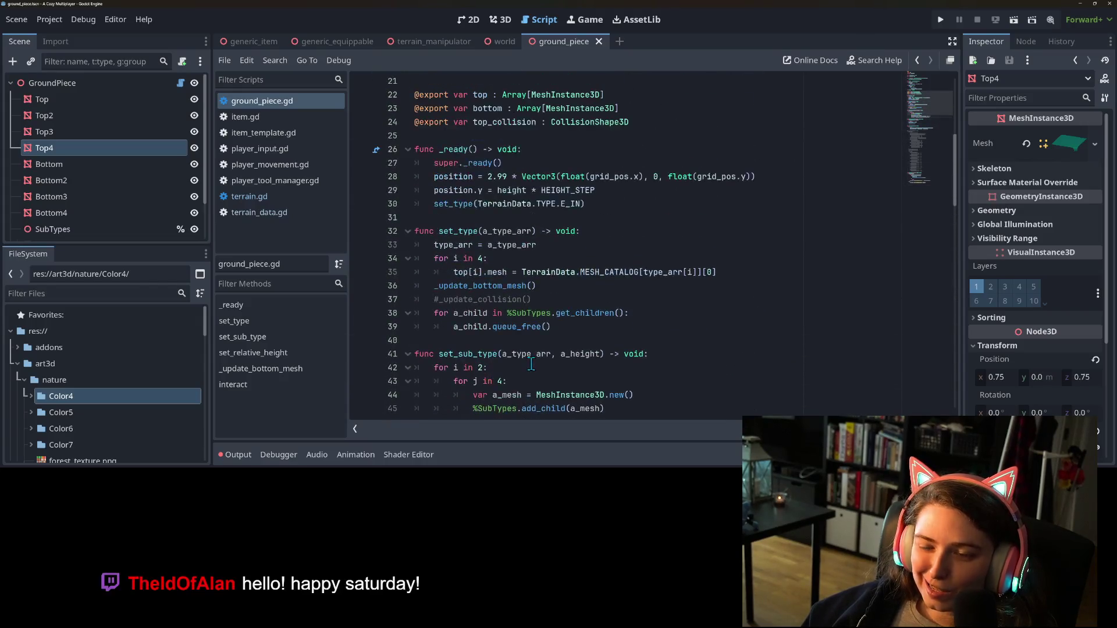
click(533, 327)
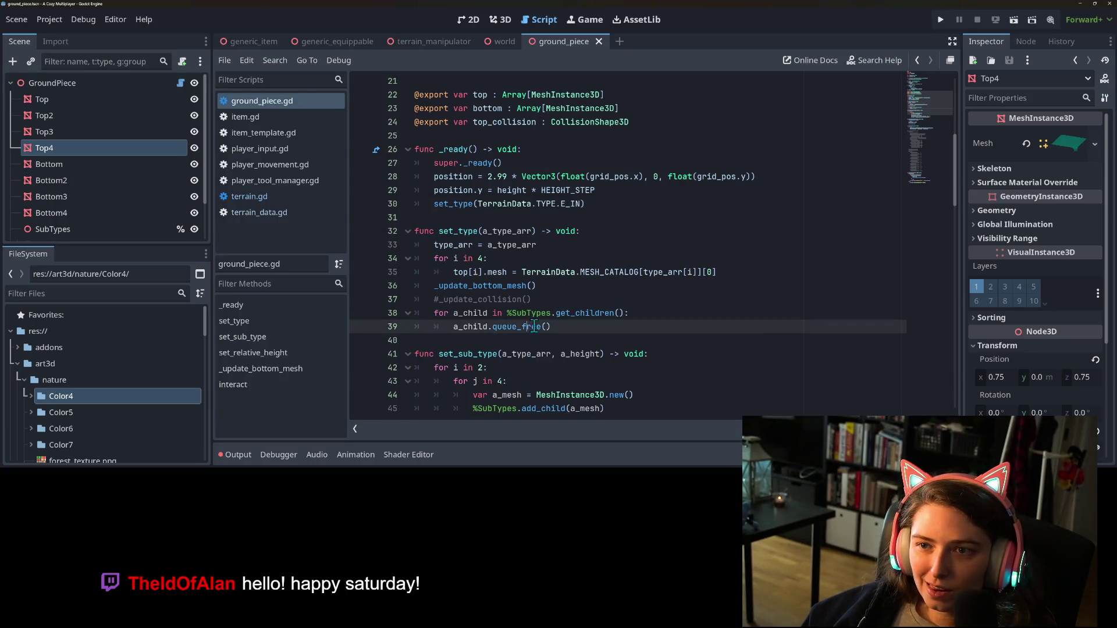
click(940, 22)
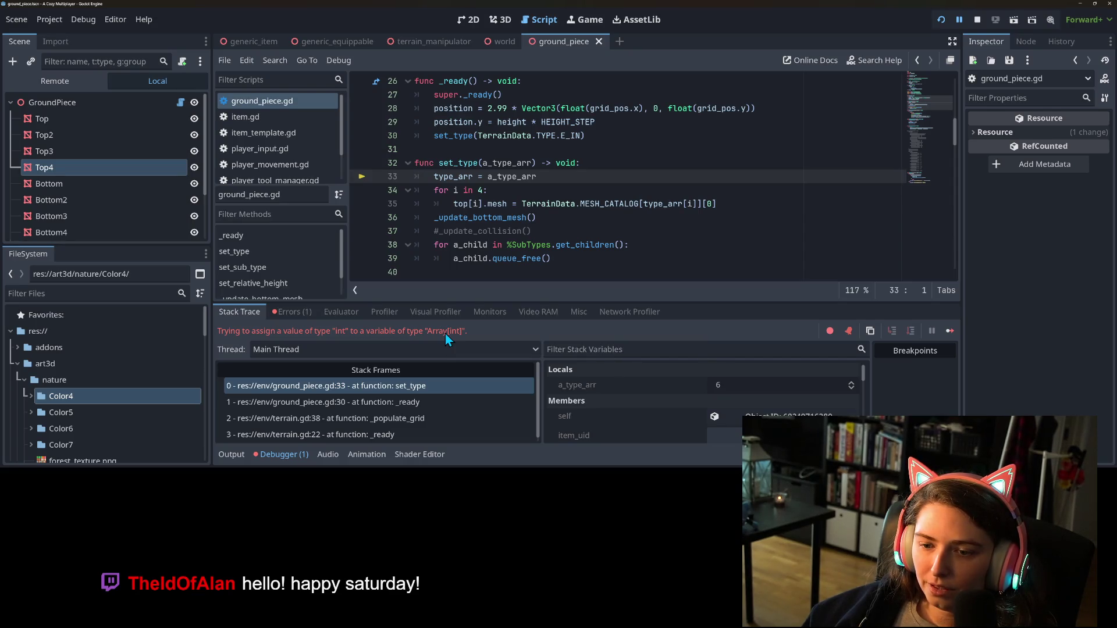
Delete the set_type(TerrainData.TYPE.E_IN) call from _ready and save the script
click(281, 455)
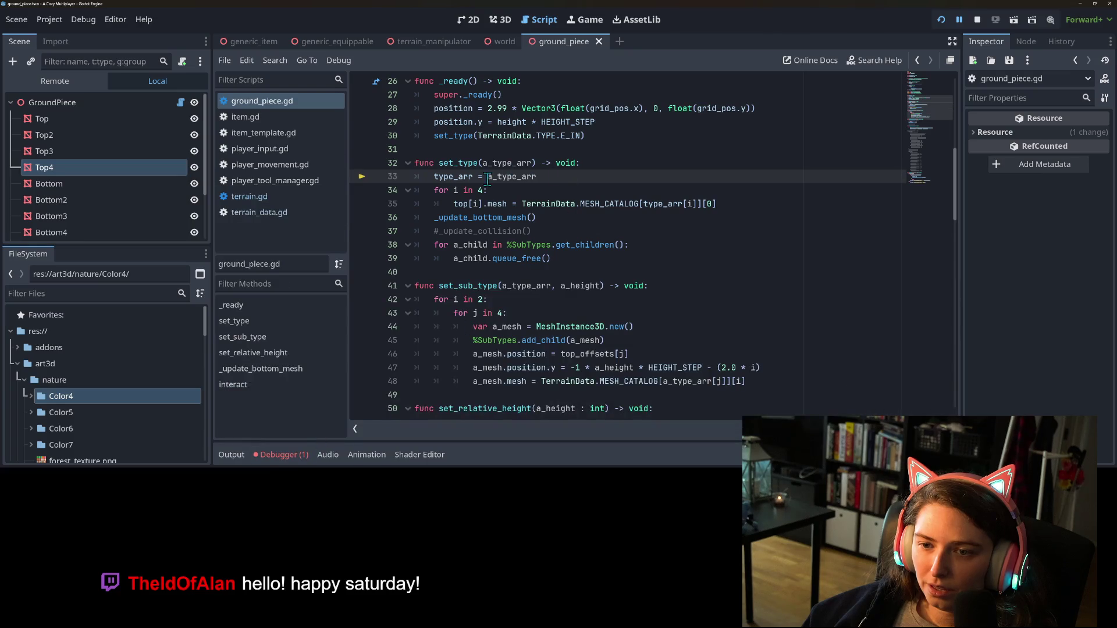
click(281, 454)
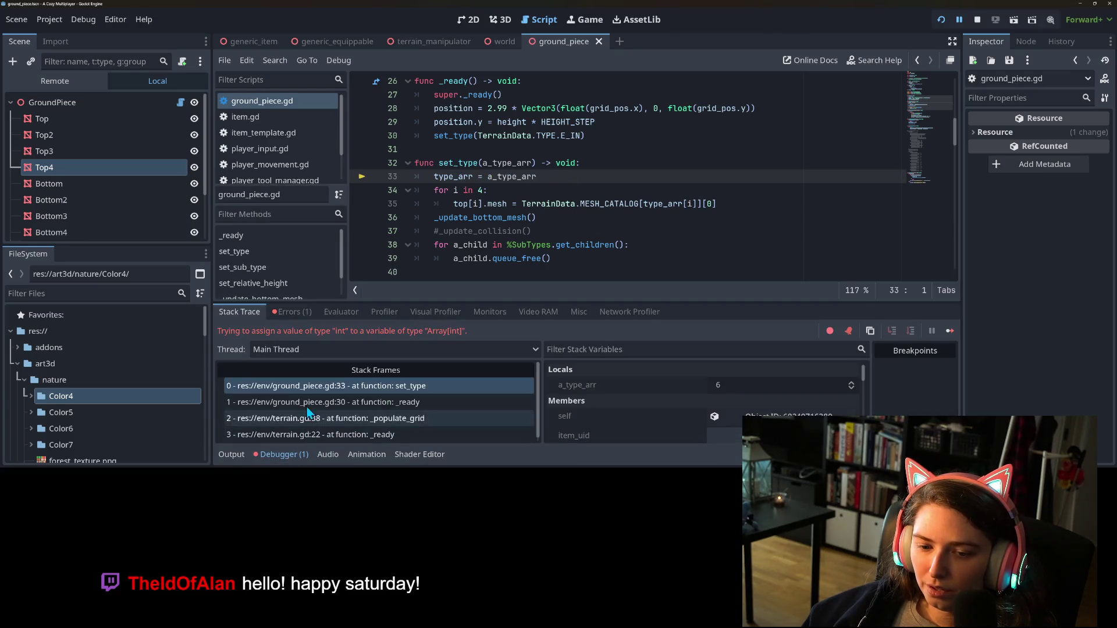
click(378, 400)
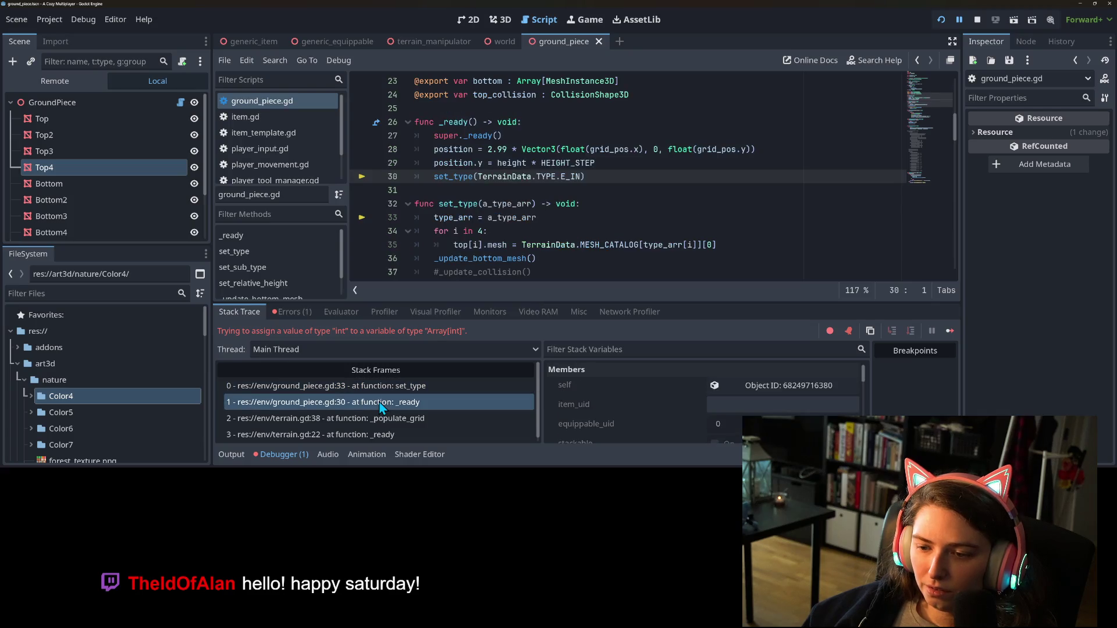
click(506, 162)
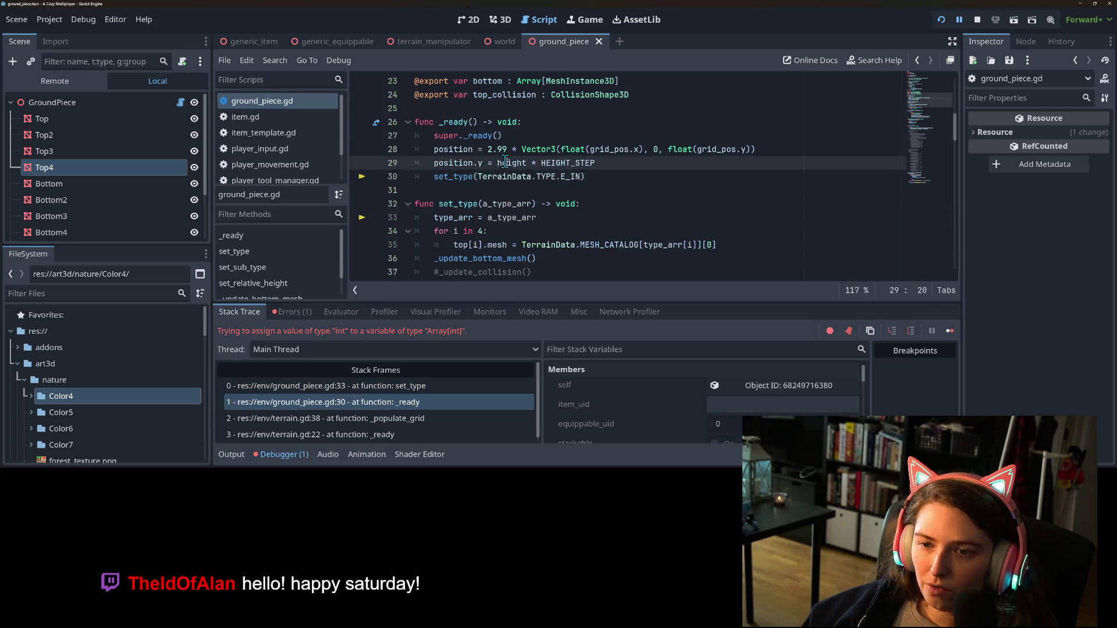
click(479, 177)
mouse_move(480, 180)
mouse_down()
mouse_move(581, 178)
mouse_move(377, 182)
mouse_up()
click(599, 179)
key(BackSpace)
key(BackSpace)
key(ctrl+s)
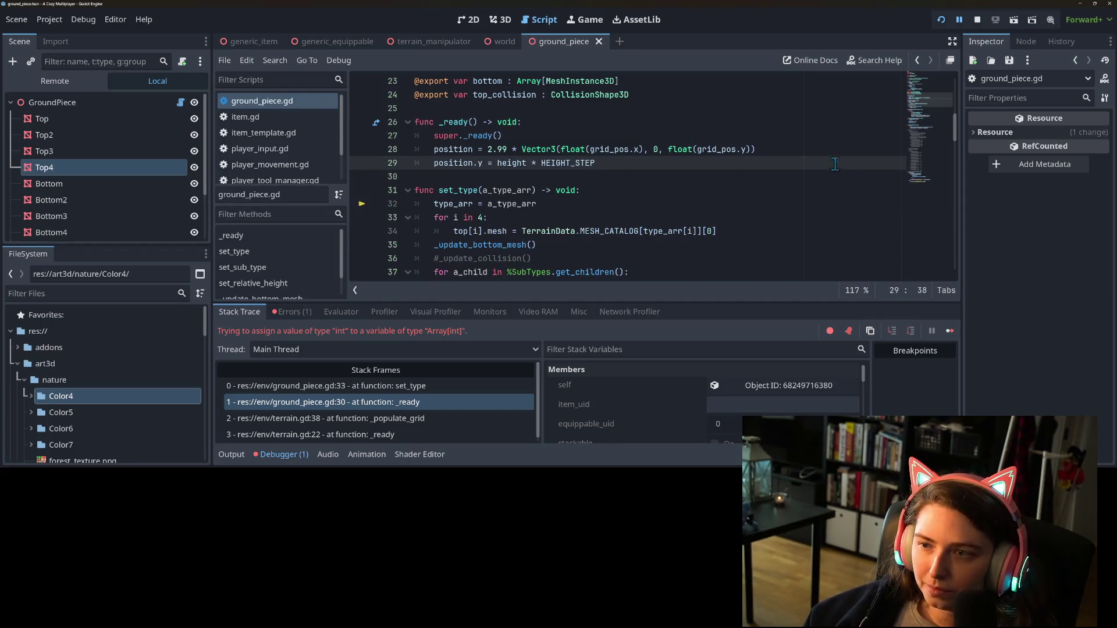
Run and close the game, then inspect the new error's stack trace in the Errors list
click(942, 21)
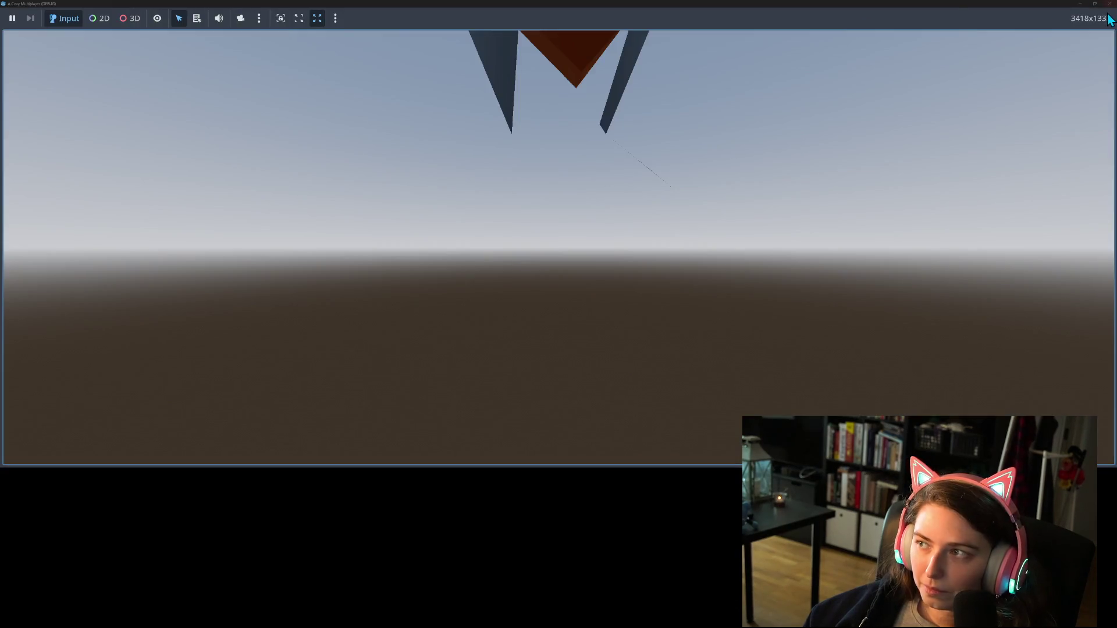
click(1109, 3)
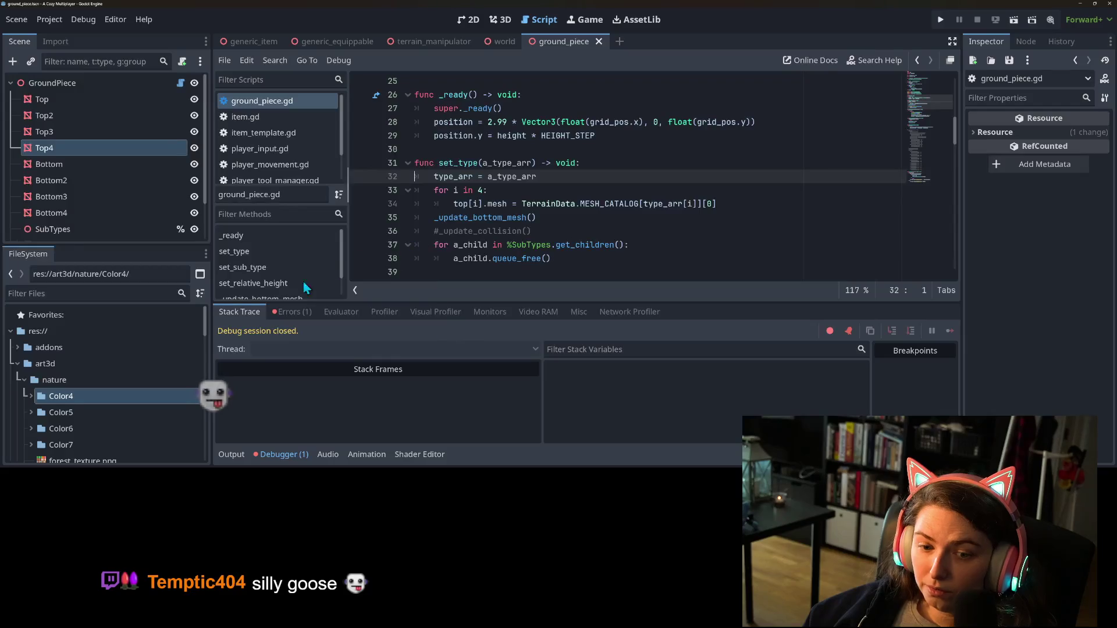
click(293, 312)
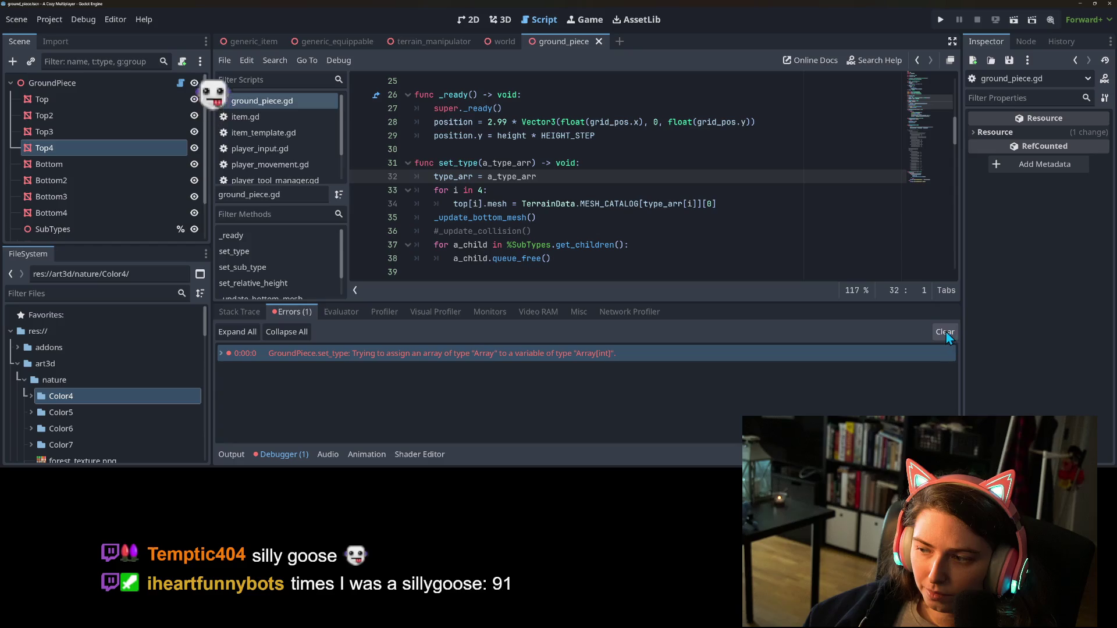
double_click(360, 354)
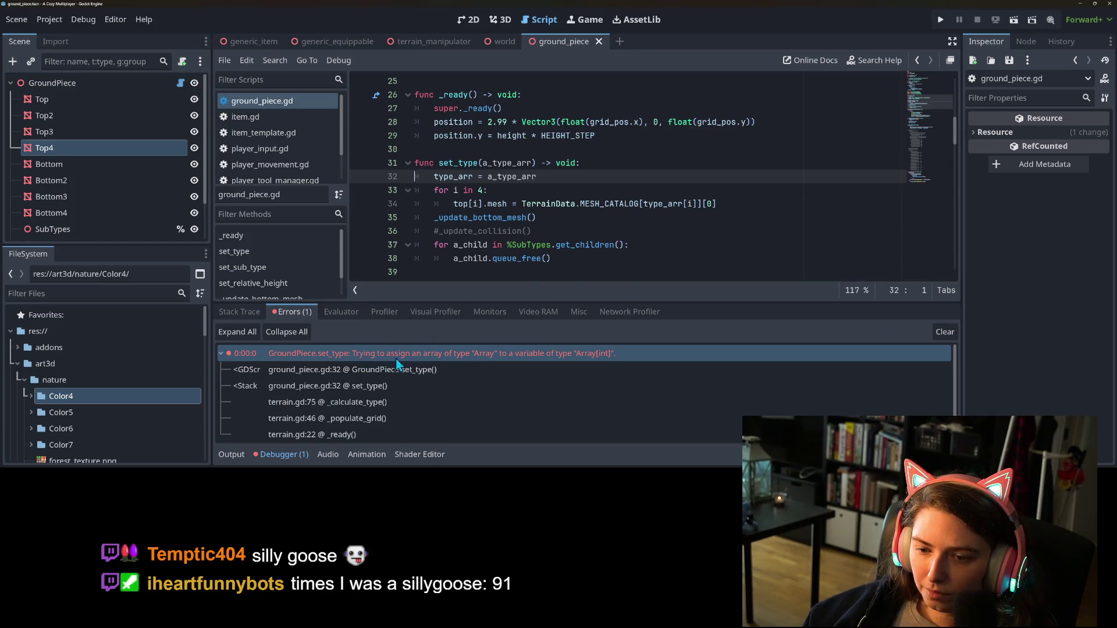
scroll(553, 246, up, 1)
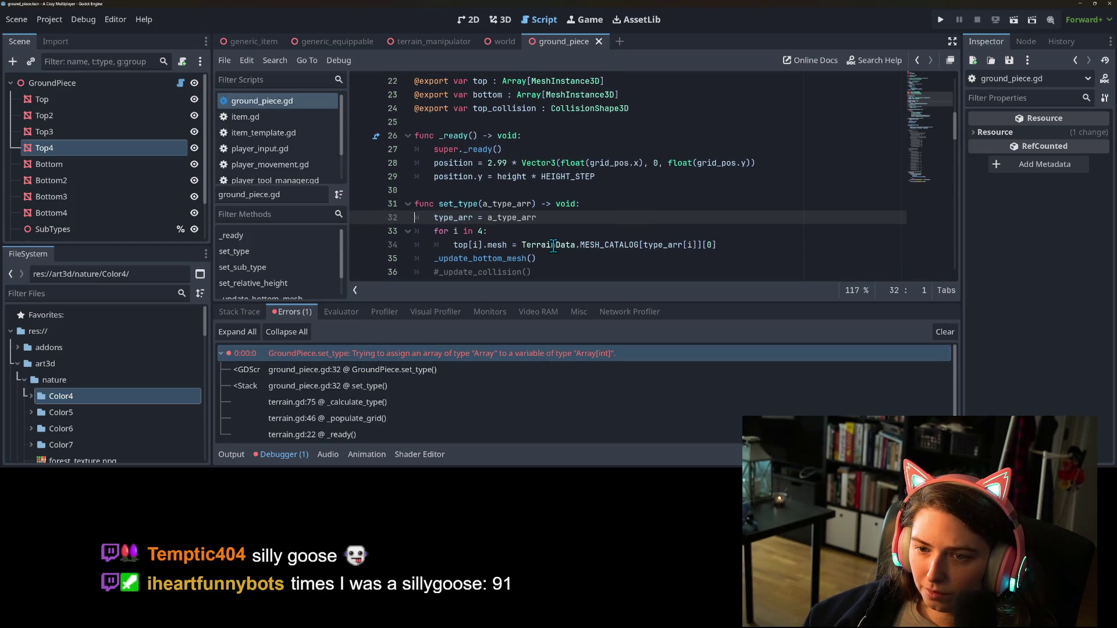
Remove the ': Array[TerrainData.TYPE]' annotation so type_arr is untyped, then rerun the game
double_click(460, 217)
scroll(460, 221, up, 6)
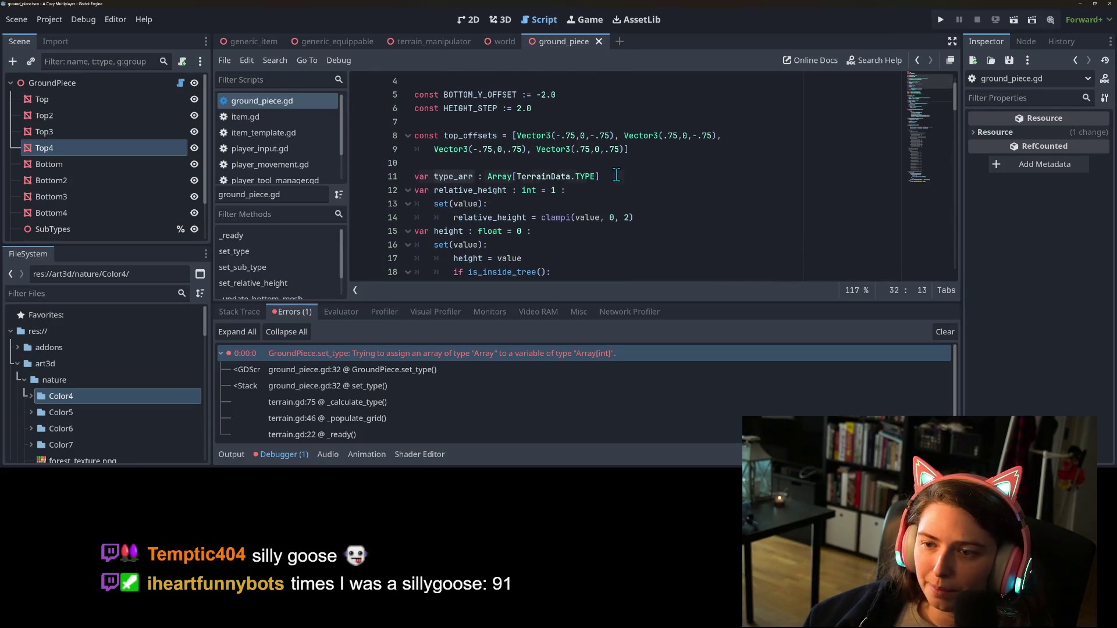
drag(616, 175, 474, 177)
key(BackSpace)
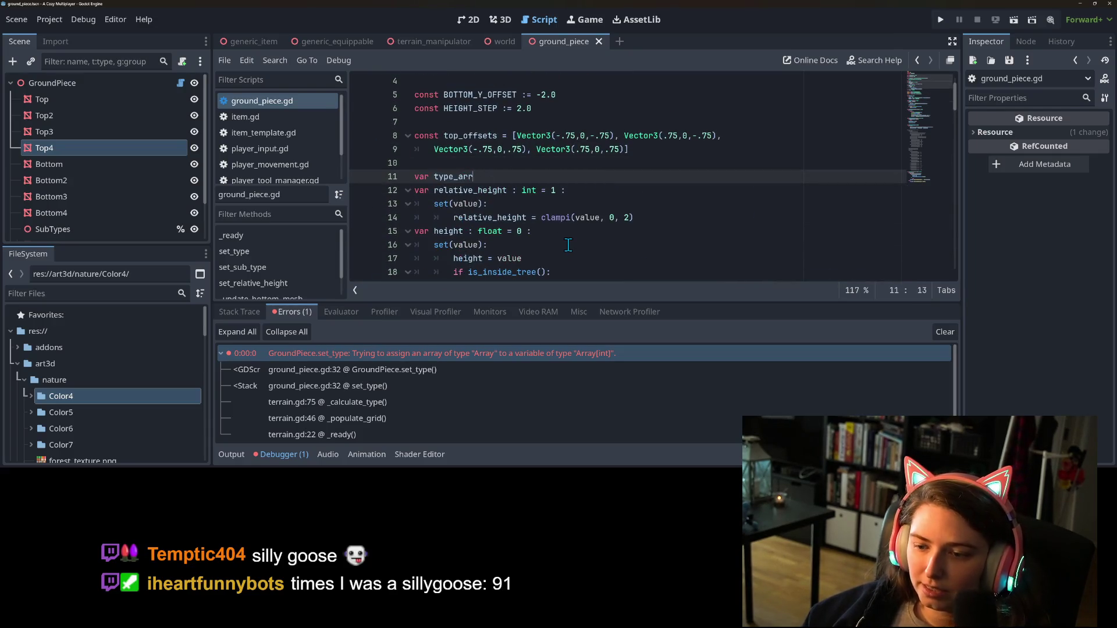
click(680, 217)
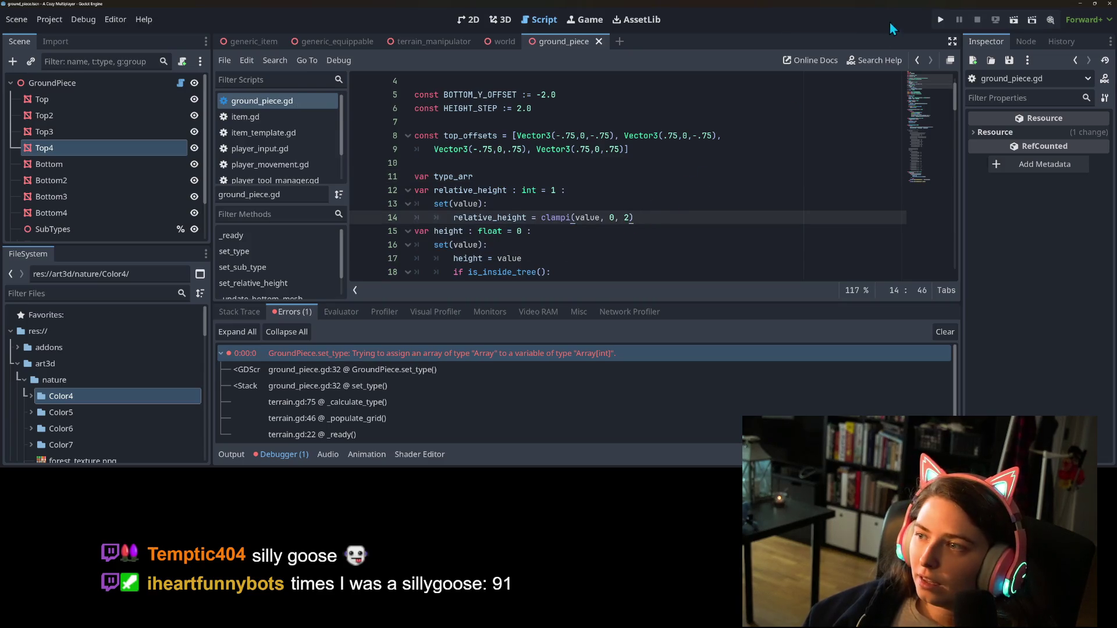
click(940, 20)
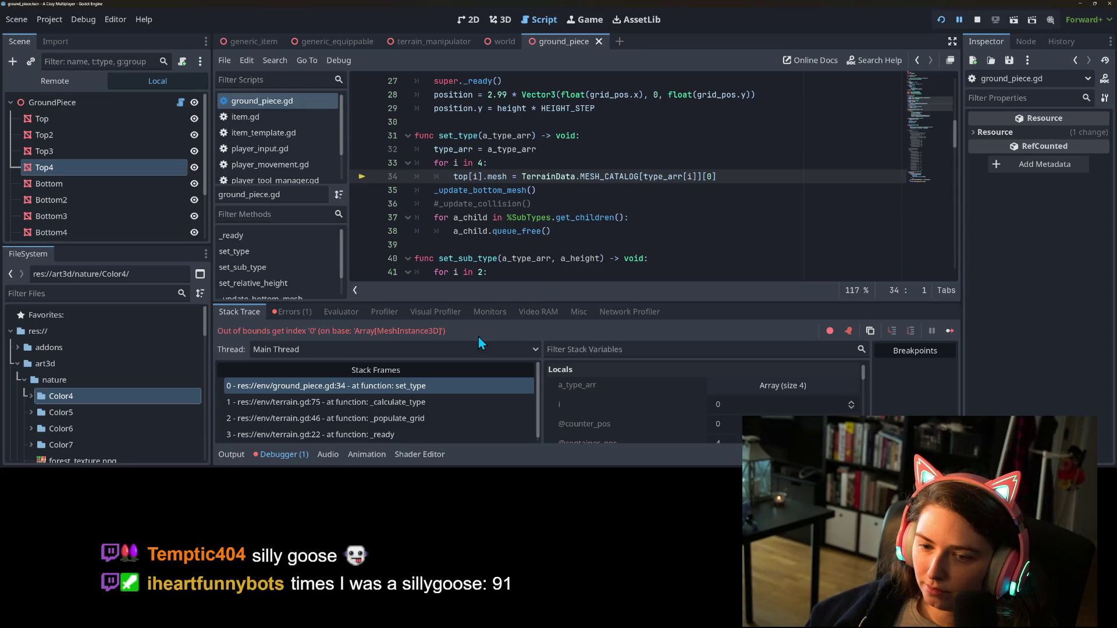
Stop debugging and set GroundPiece's Top and Bottom array sizes to 4 in the Inspector
click(977, 19)
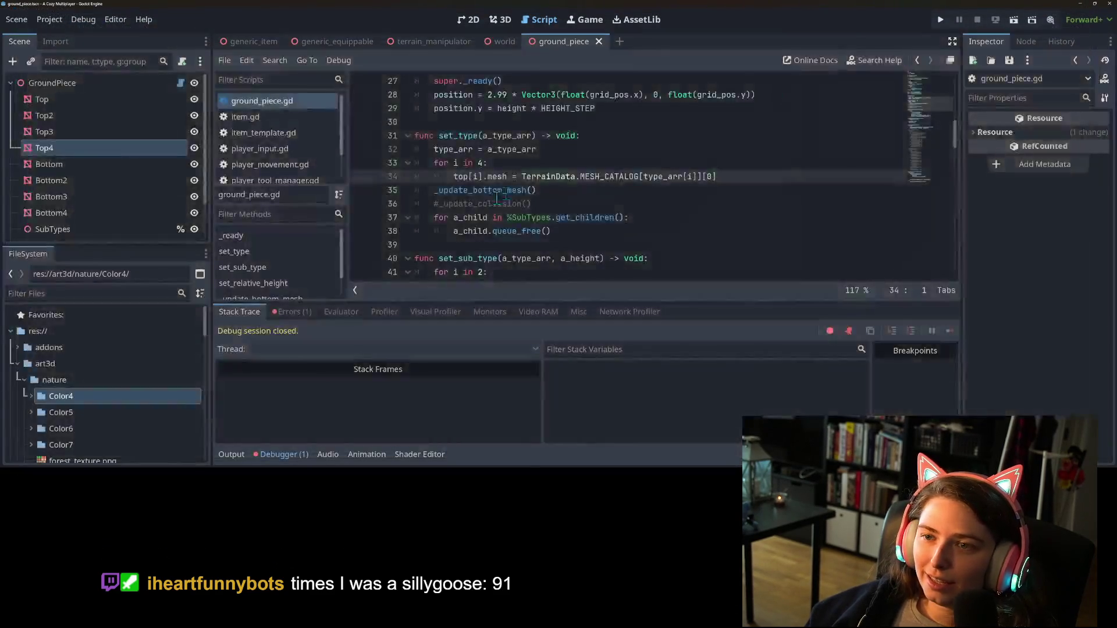
click(132, 83)
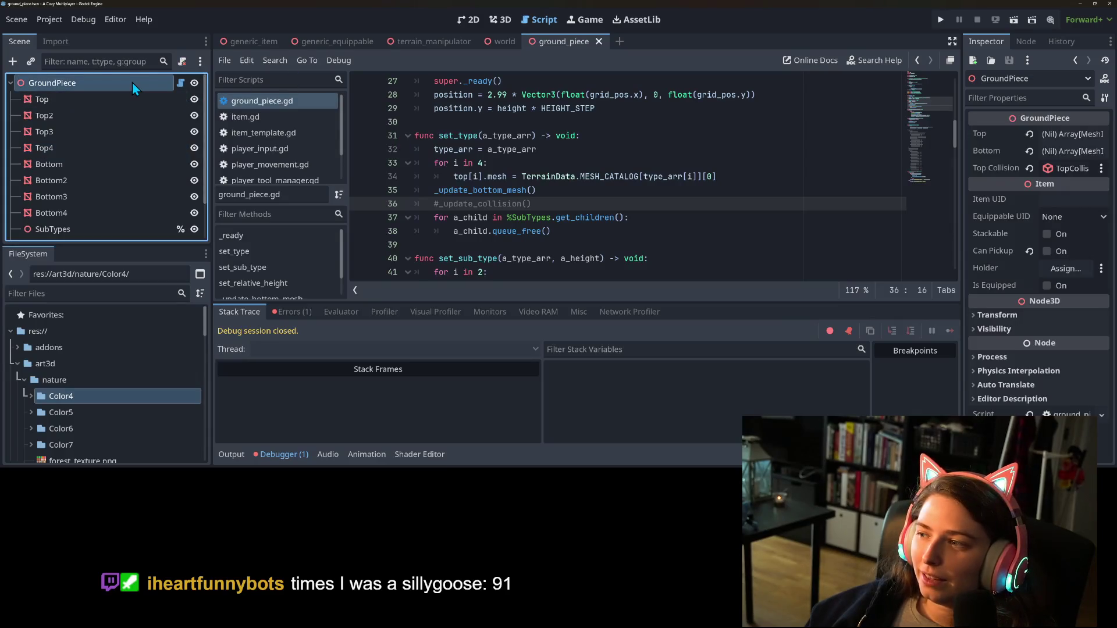
click(1028, 134)
click(1029, 151)
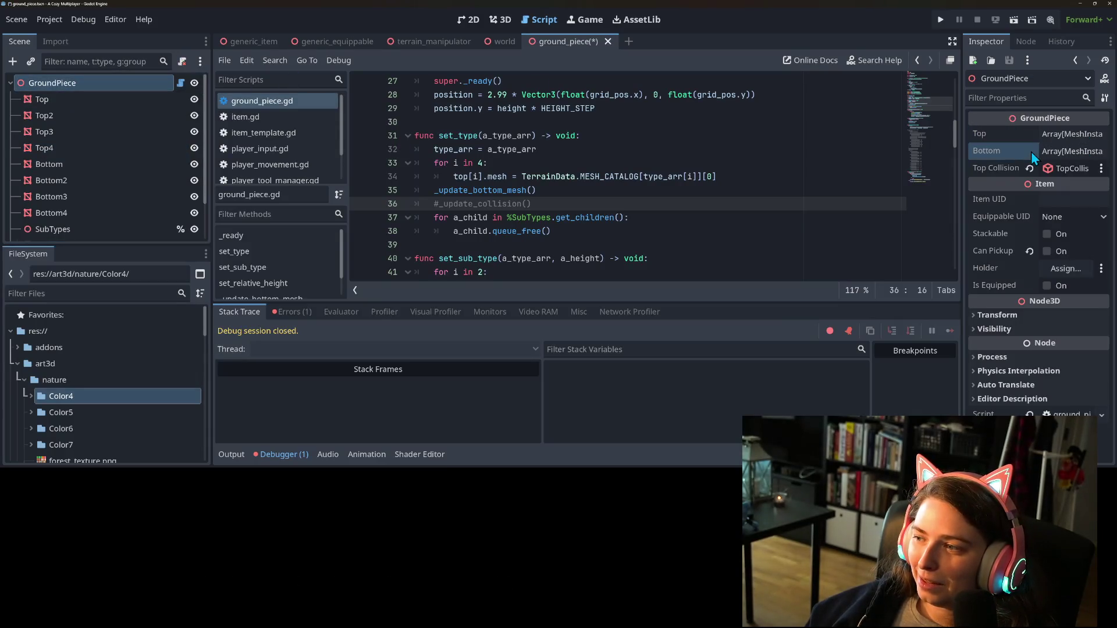
click(1069, 133)
click(1057, 197)
click(1062, 153)
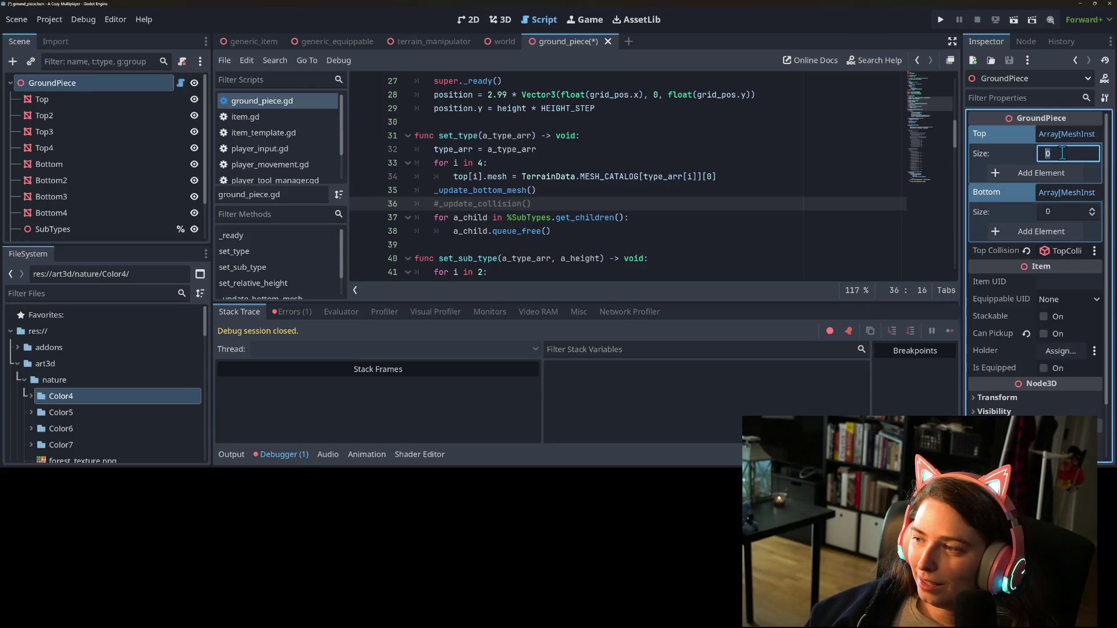
text(4)
key(Return)
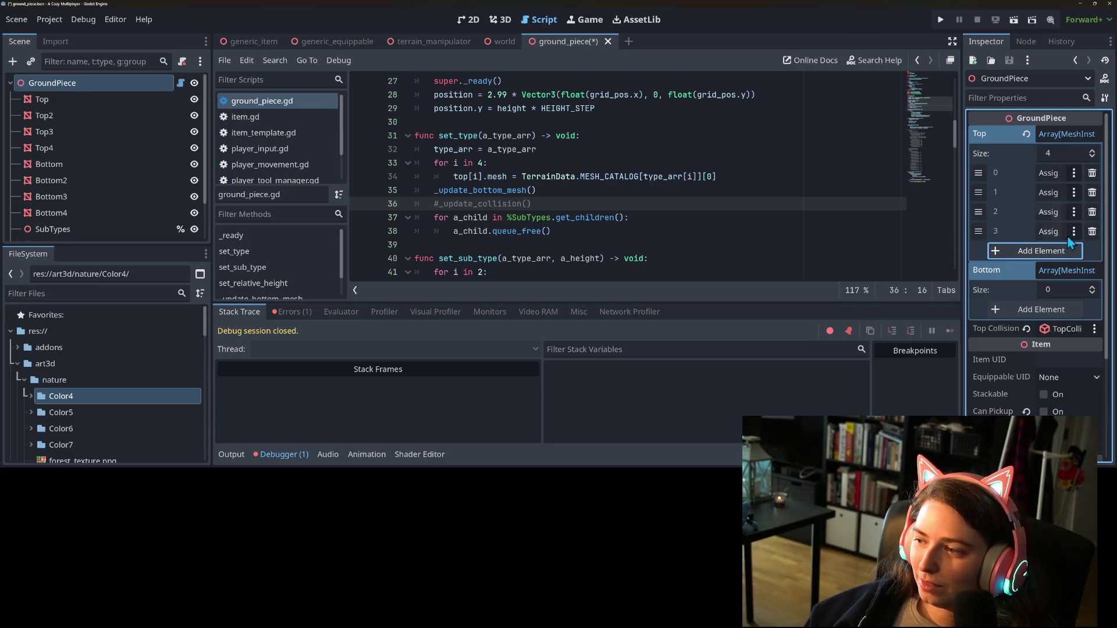
click(1065, 290)
text(4)
key(Return)
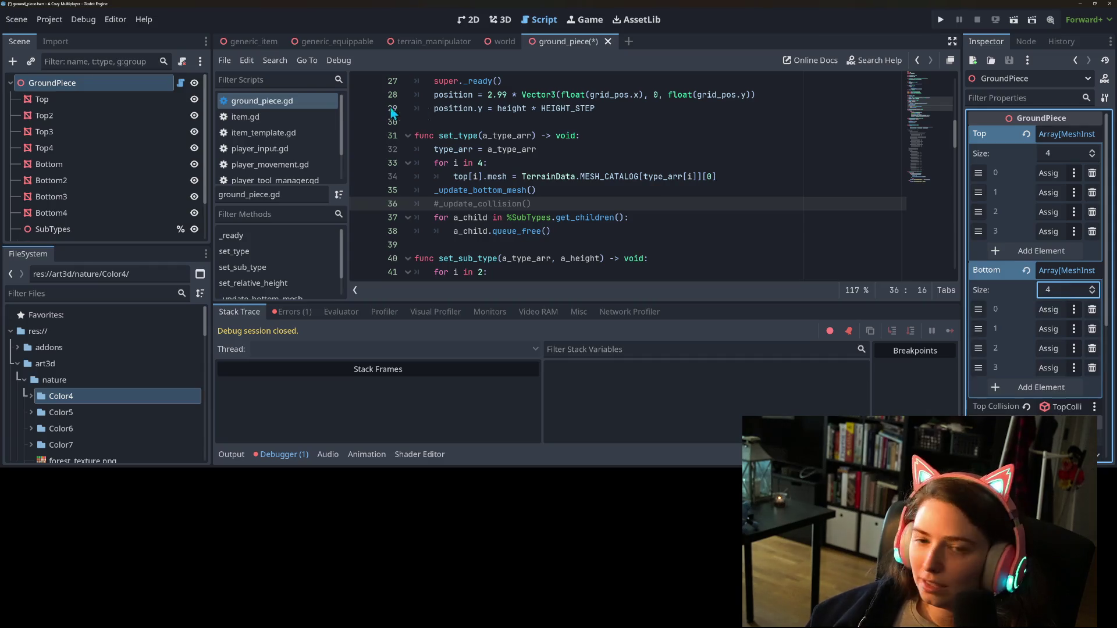
Fill Top elements 0–3 with the Top, Top2, Top3 and Top4 nodes
mouse_move(75, 99)
mouse_down()
mouse_move(989, 116)
mouse_move(1041, 176)
mouse_up()
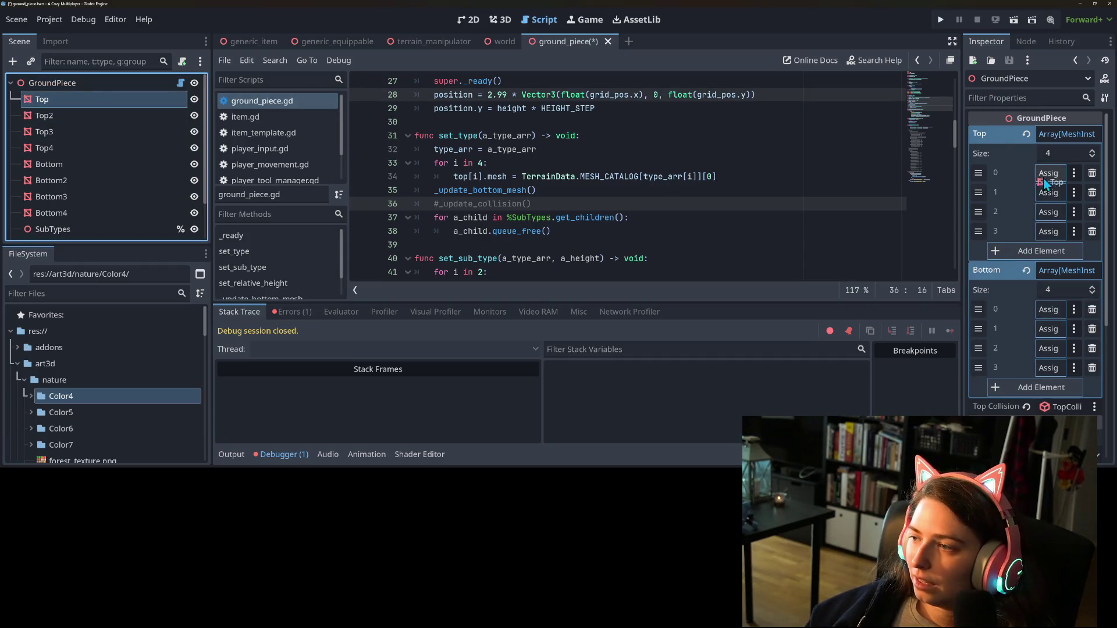
drag(44, 115, 1050, 201)
mouse_move(102, 129)
mouse_down()
mouse_move(981, 218)
mouse_move(1059, 215)
mouse_up()
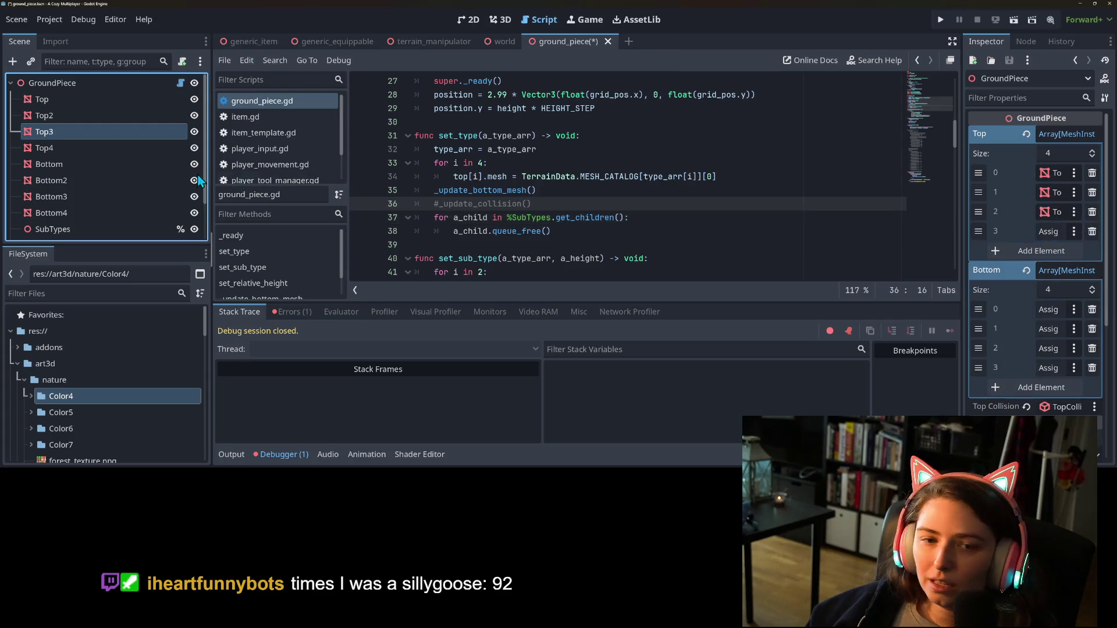
drag(91, 145, 1052, 232)
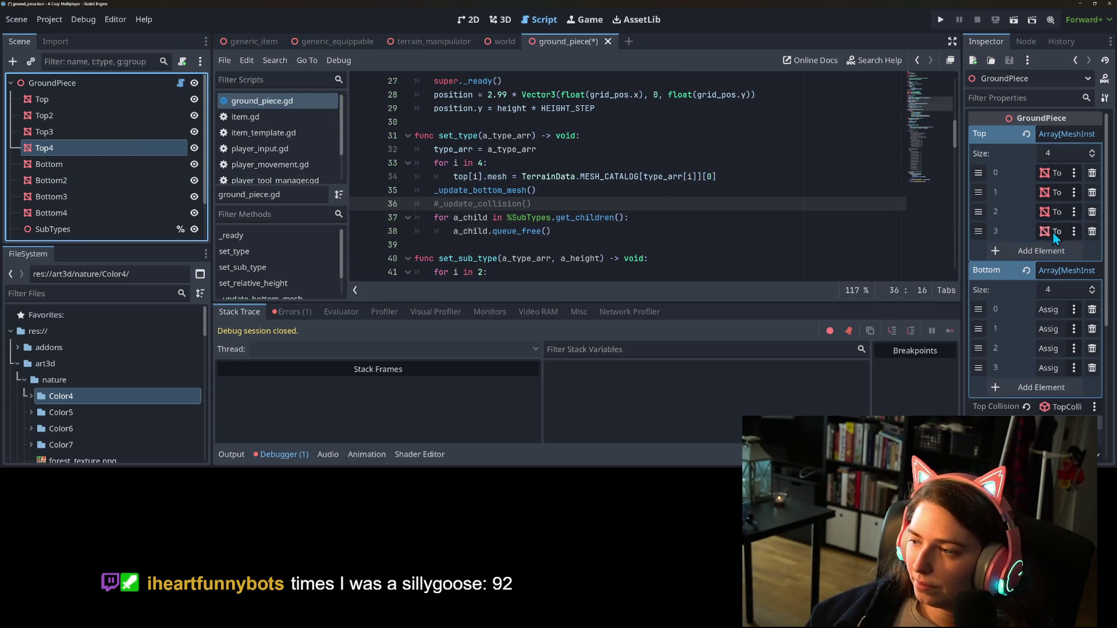
Fill Bottom elements 0–3 with the Bottom, Bottom2, Bottom3 and Bottom4 nodes, then save the scene
scroll(1015, 284, down, 2)
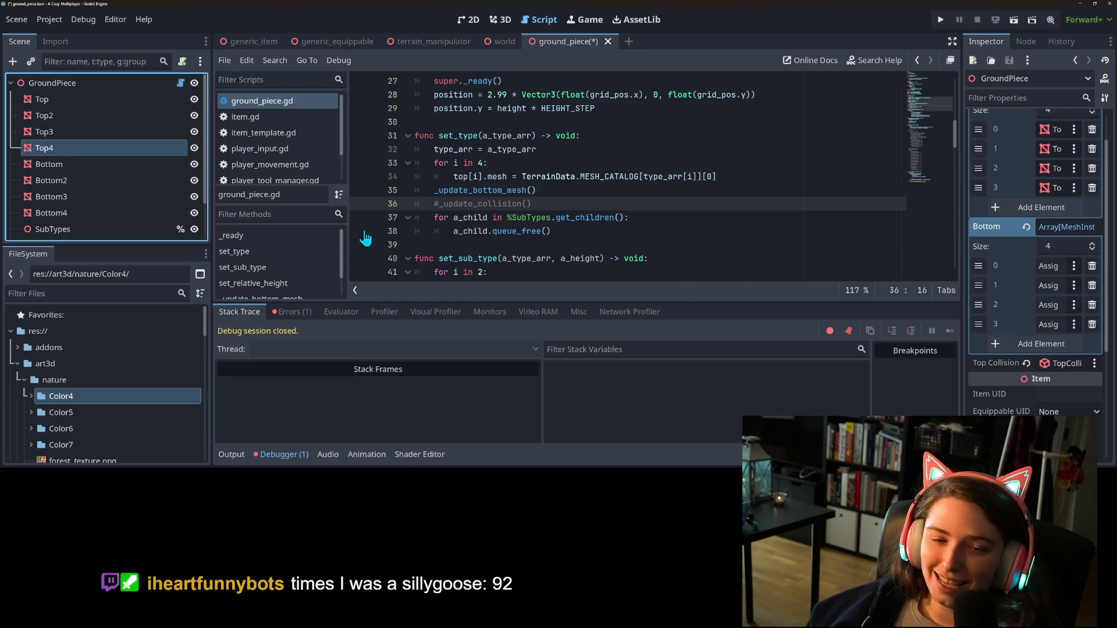
drag(104, 165, 1050, 267)
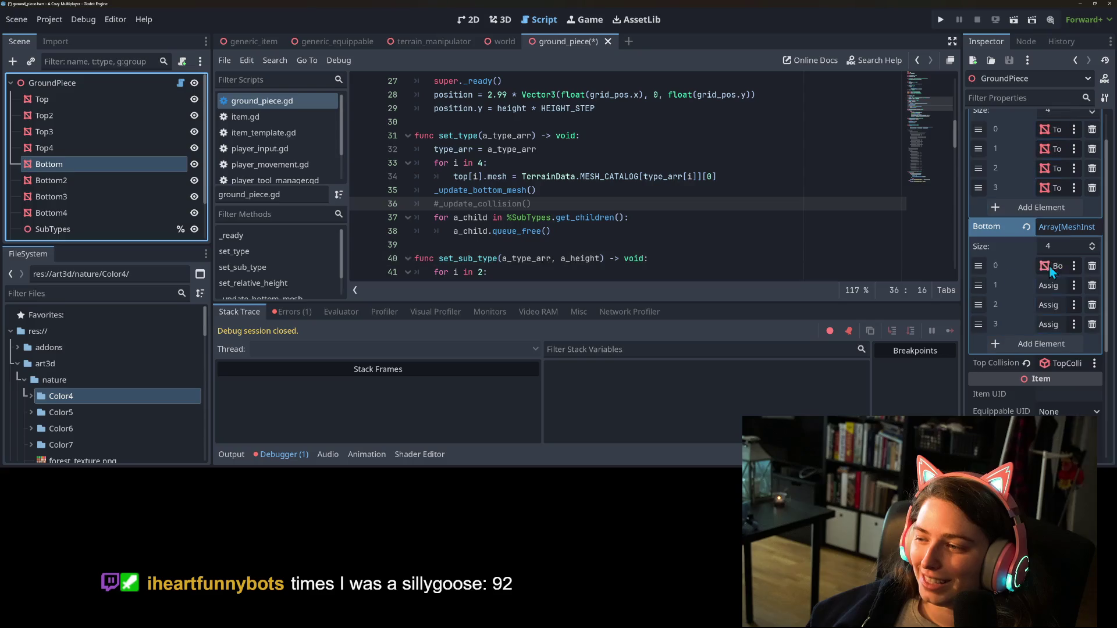
mouse_move(92, 180)
mouse_down()
mouse_move(1067, 296)
mouse_move(1052, 287)
mouse_up()
mouse_move(51, 197)
mouse_down()
mouse_move(582, 268)
mouse_move(1039, 314)
mouse_move(1054, 306)
mouse_up()
mouse_move(51, 213)
mouse_down()
mouse_move(1031, 294)
mouse_move(1041, 324)
mouse_up()
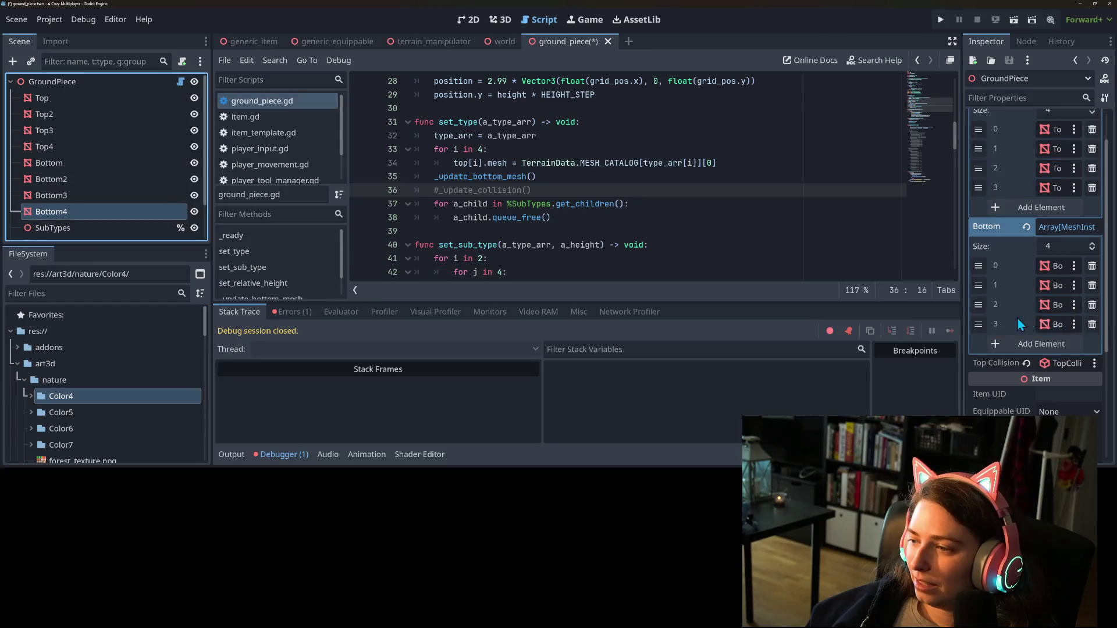
click(551, 205)
key(ctrl+s)
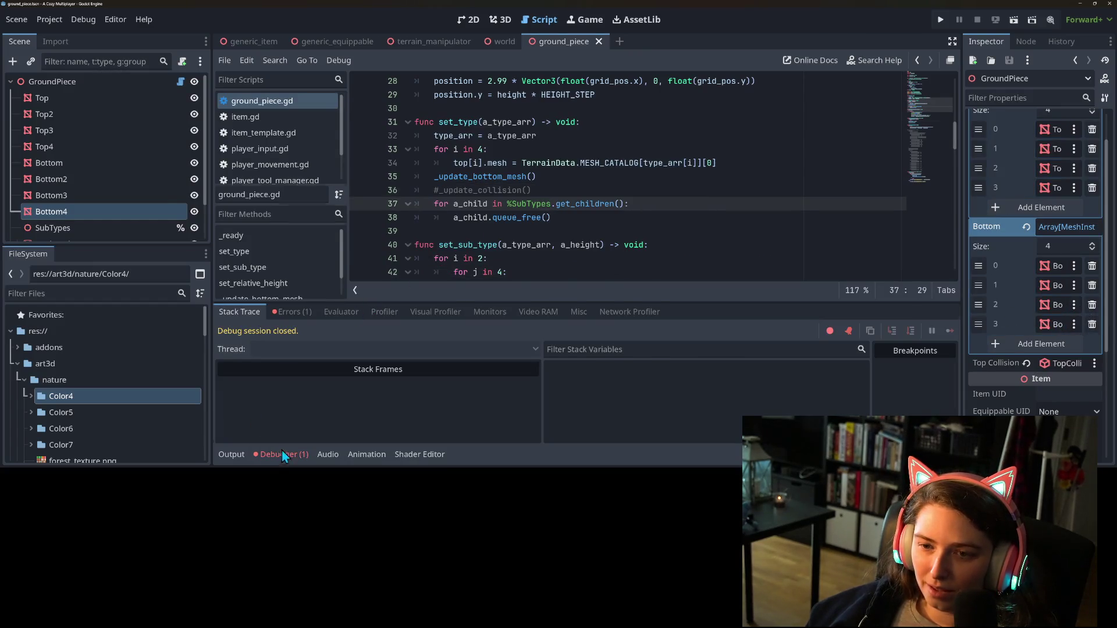
Add assert(top.size() == 4) and assert(bottom.size() == 4) at the start of _ready, then run the game
click(284, 454)
scroll(501, 249, up, 5)
click(542, 260)
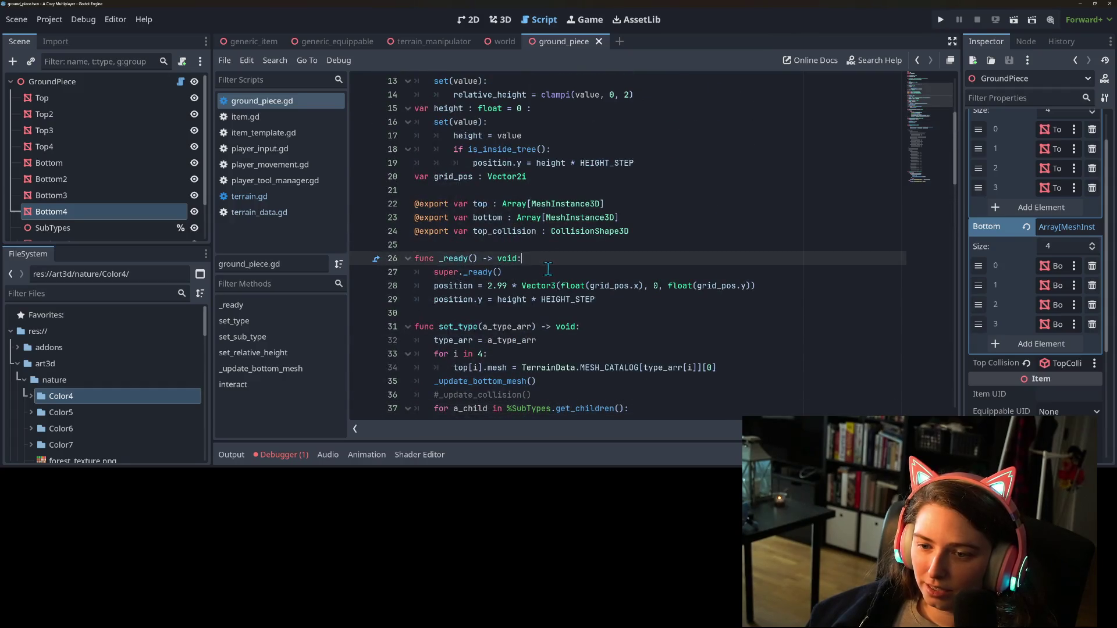
key(Return)
text(assert(top)
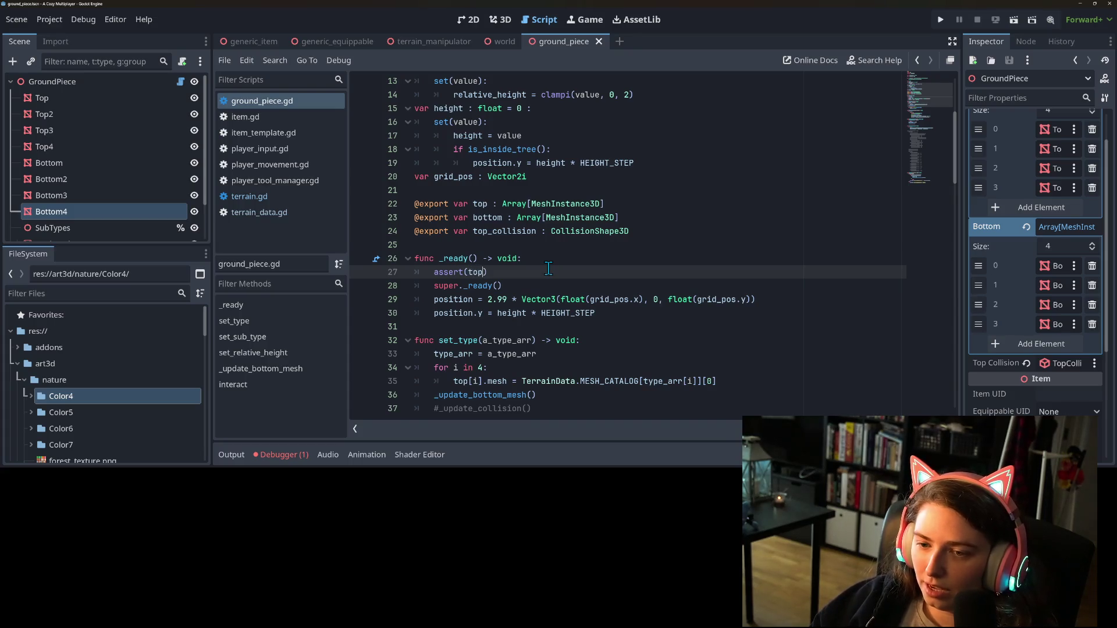
text(.size() == )
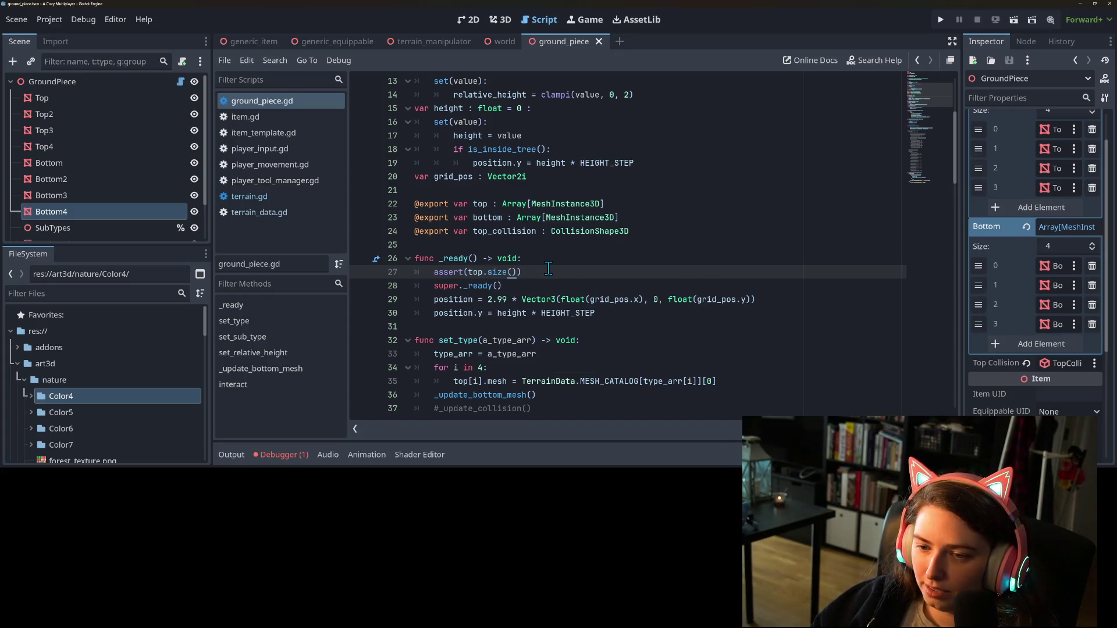
text(4)
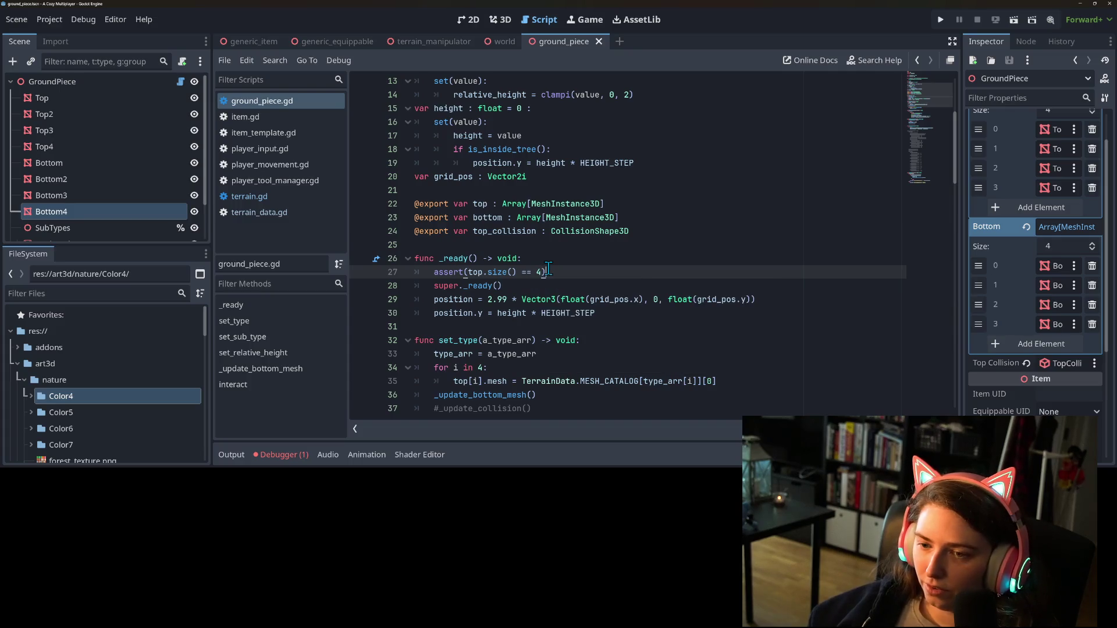
key(Return)
text(t(bo)
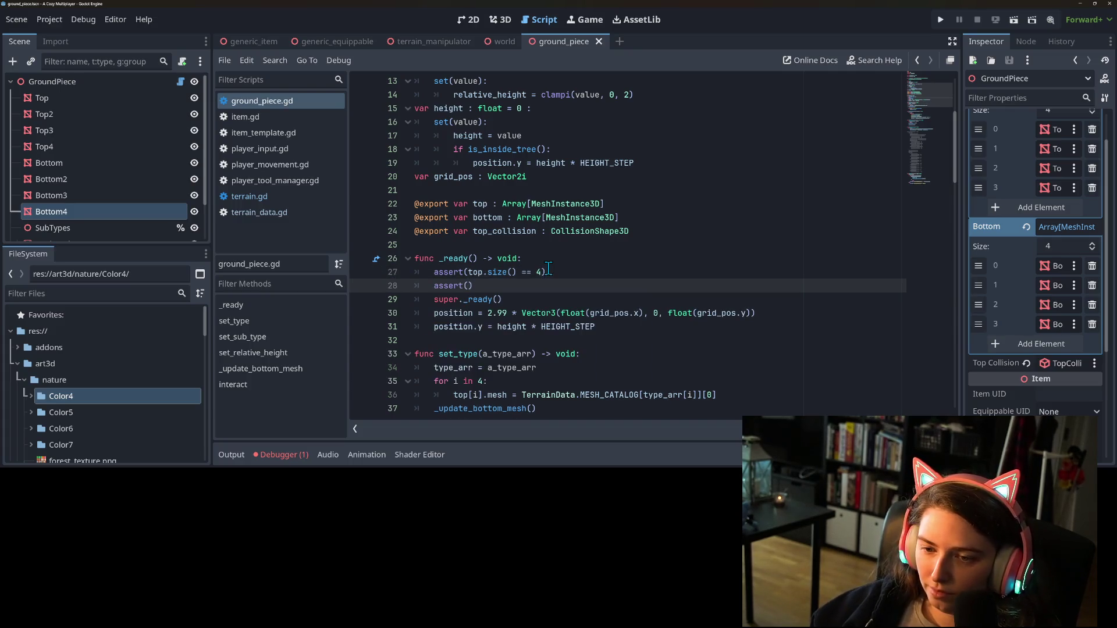
text(ttom.)
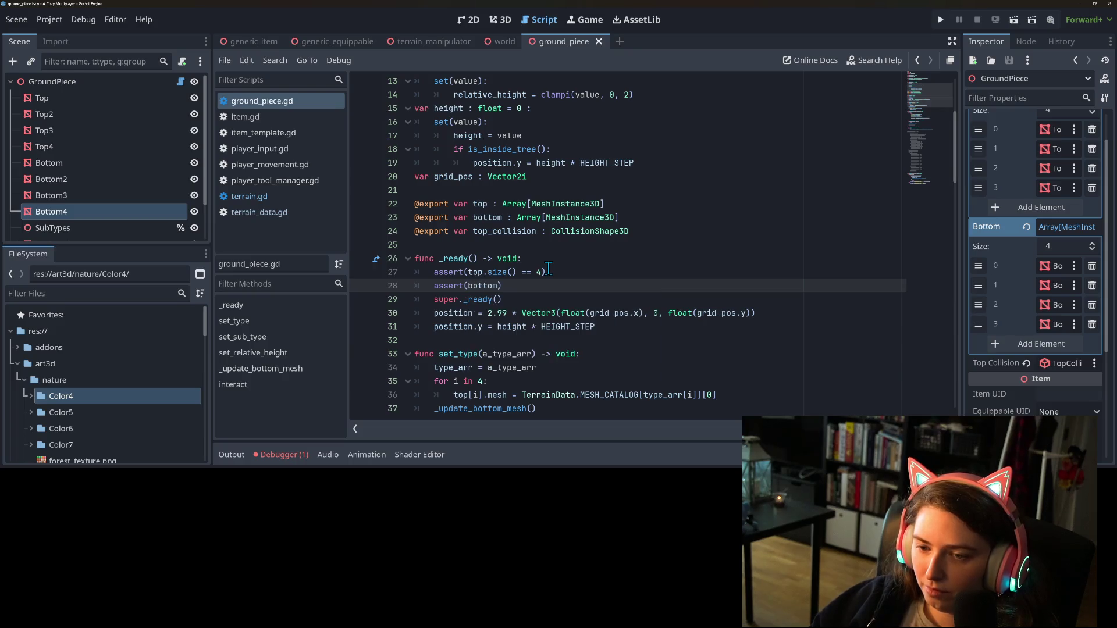
text(size() == 4)
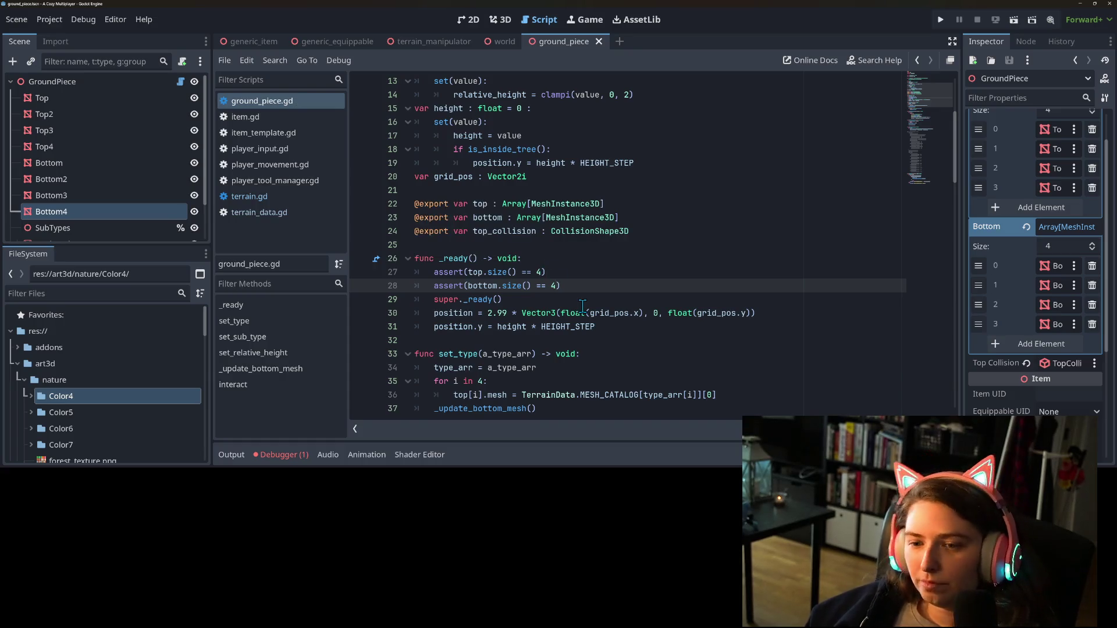
click(941, 19)
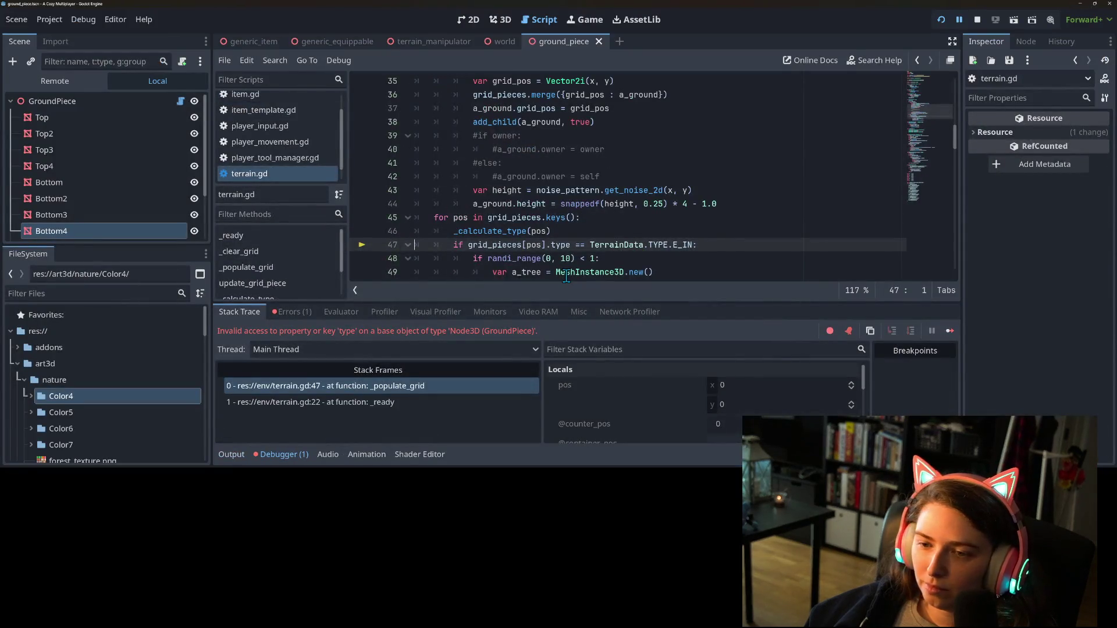
Locate the type check on terrain.gd line 47 and stop the debug session
double_click(559, 247)
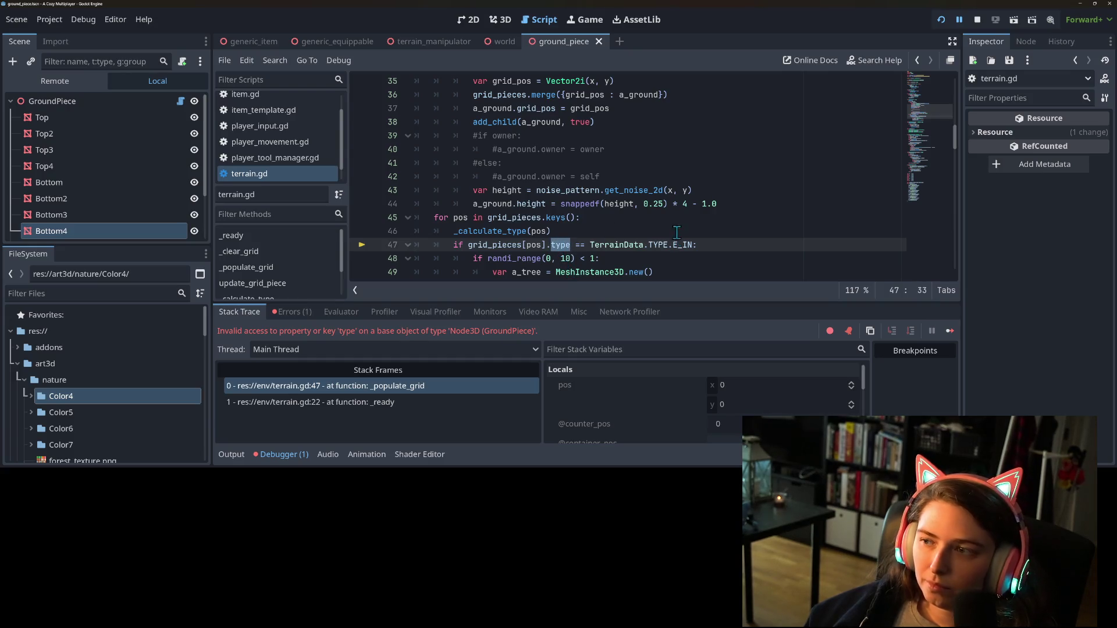
scroll(692, 224, down, 2)
click(530, 164)
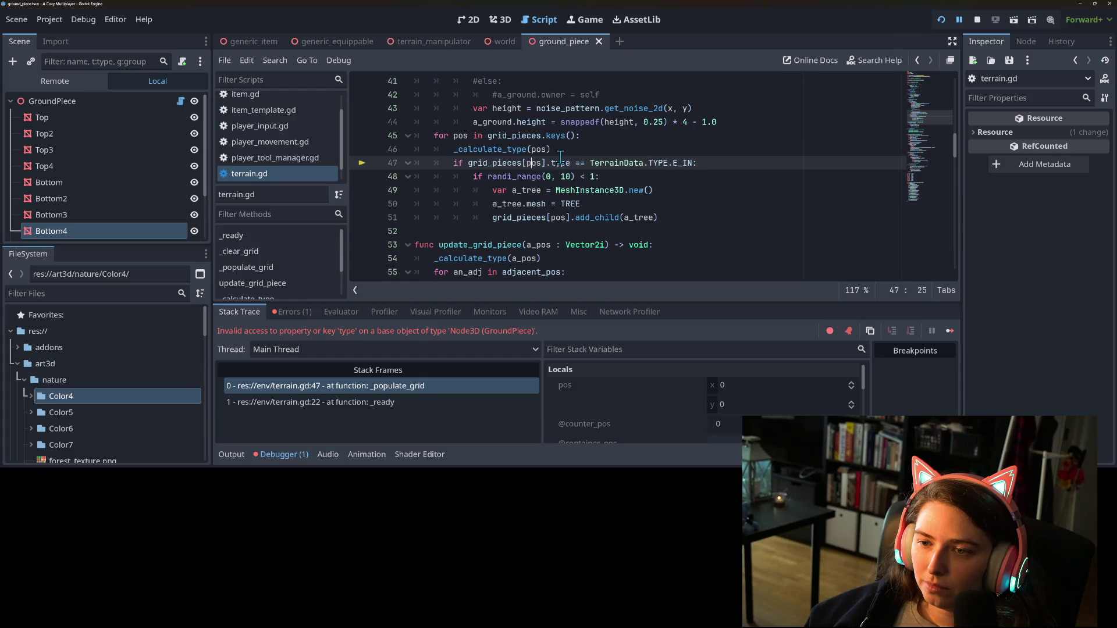
double_click(562, 164)
click(977, 19)
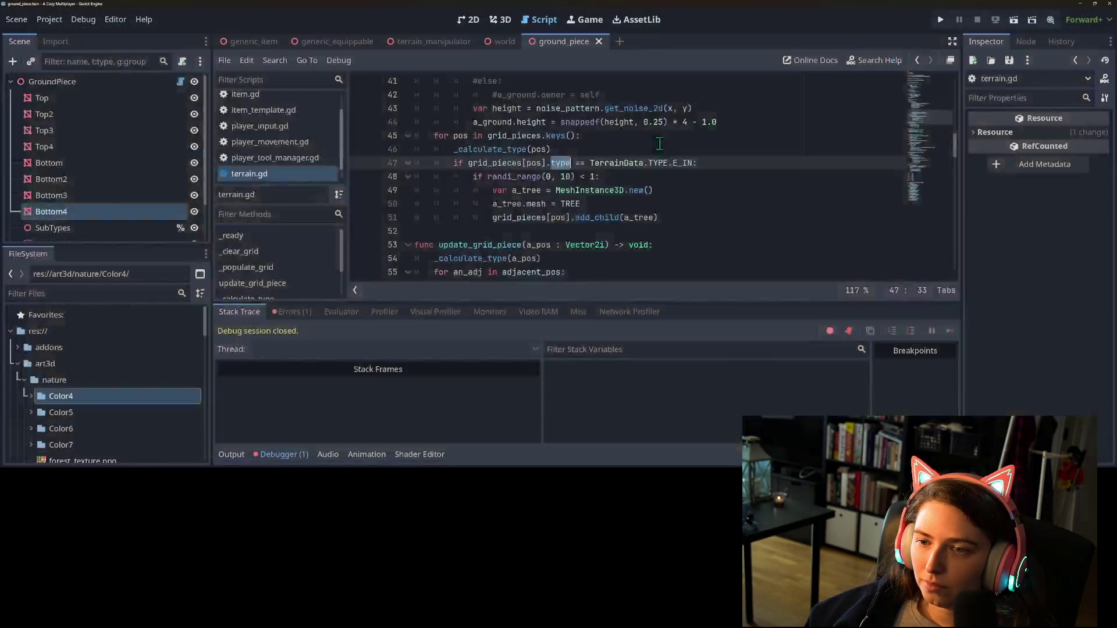
click(511, 176)
click(284, 454)
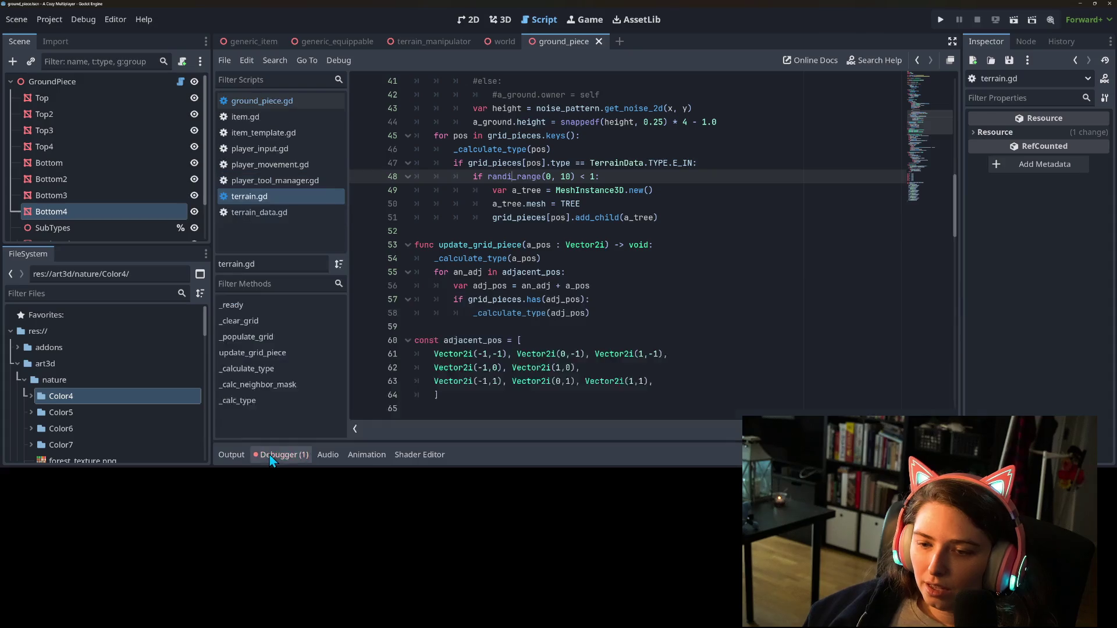
scroll(486, 275, up, 2)
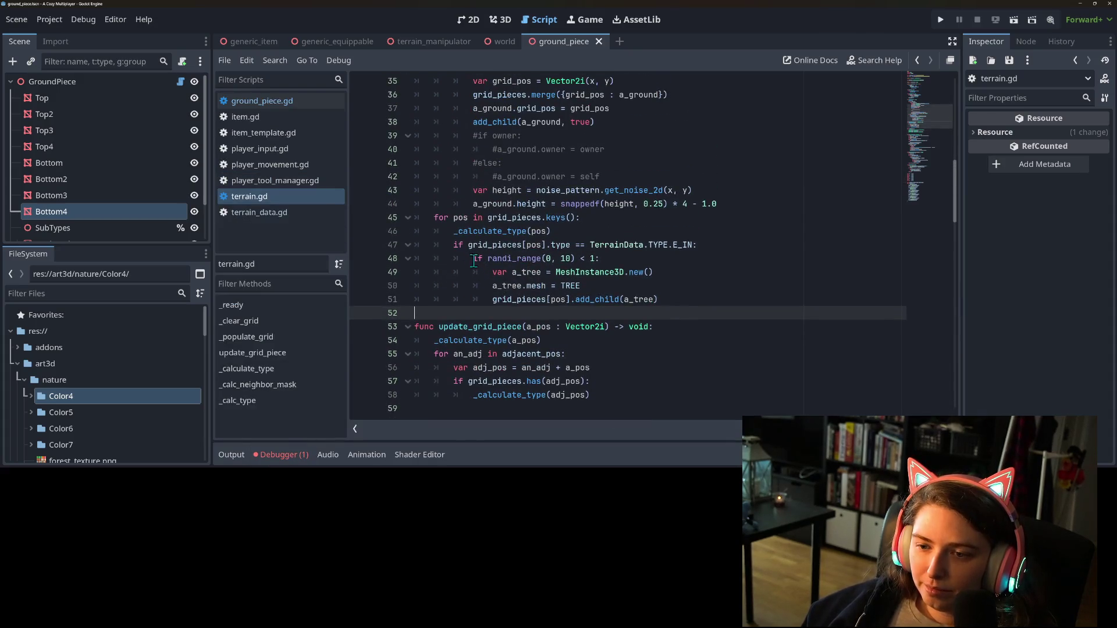
Unindent the tree-spawning lines and delete the TYPE.E_IN if-check above them
mouse_move(454, 246)
mouse_down()
mouse_move(582, 272)
mouse_move(603, 304)
mouse_up()
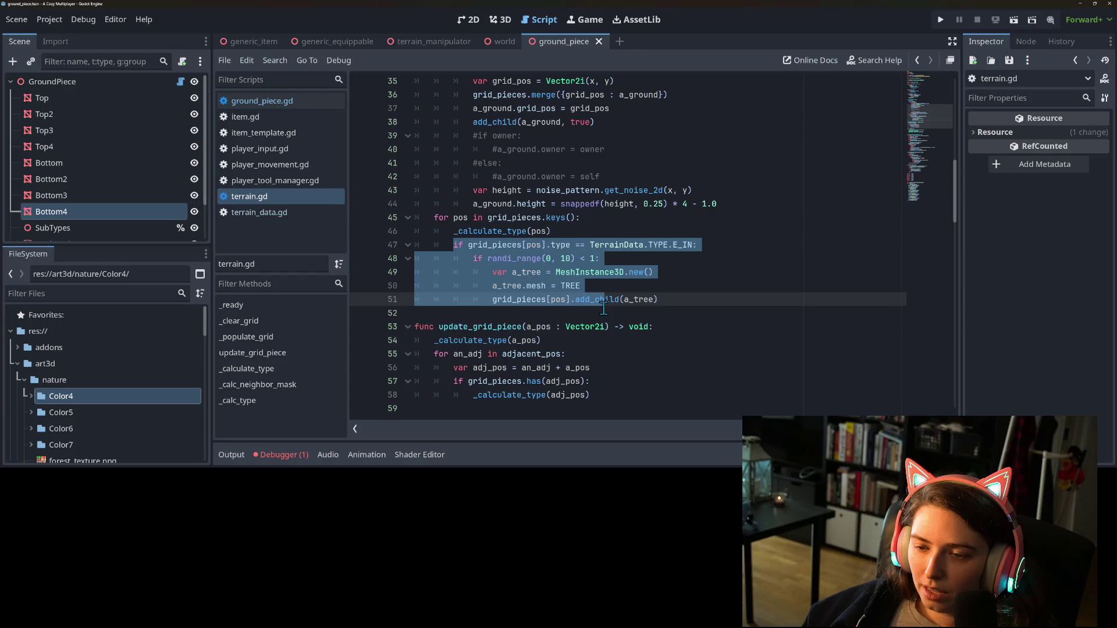
click(463, 245)
drag(472, 258, 561, 303)
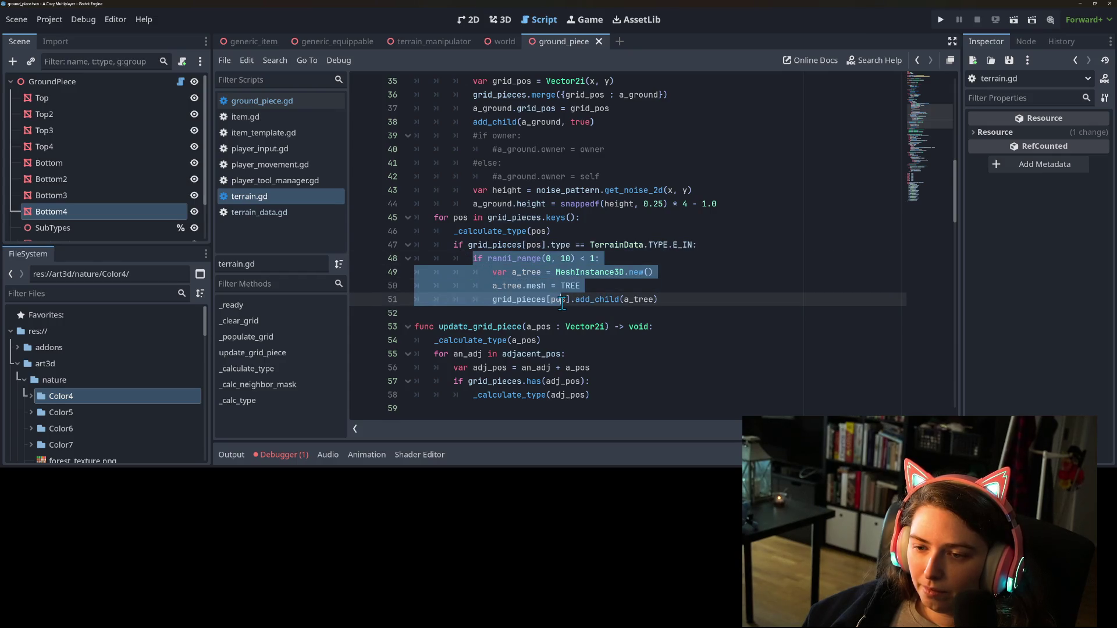
key(shift+Tab)
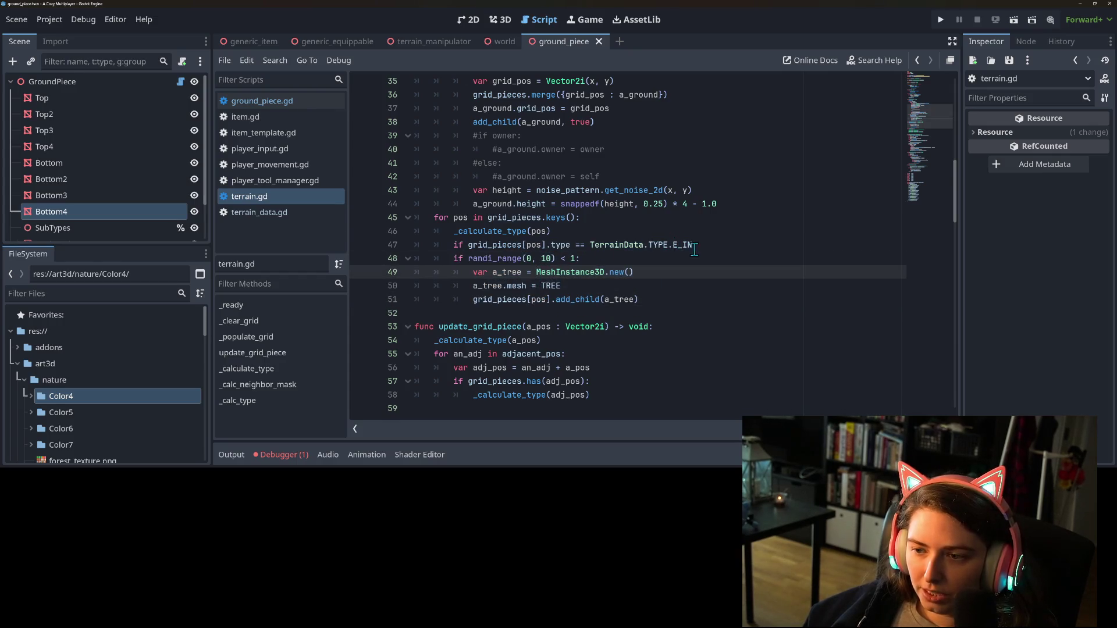
drag(543, 247, 376, 252)
key(BackSpace)
key(BackSpace)
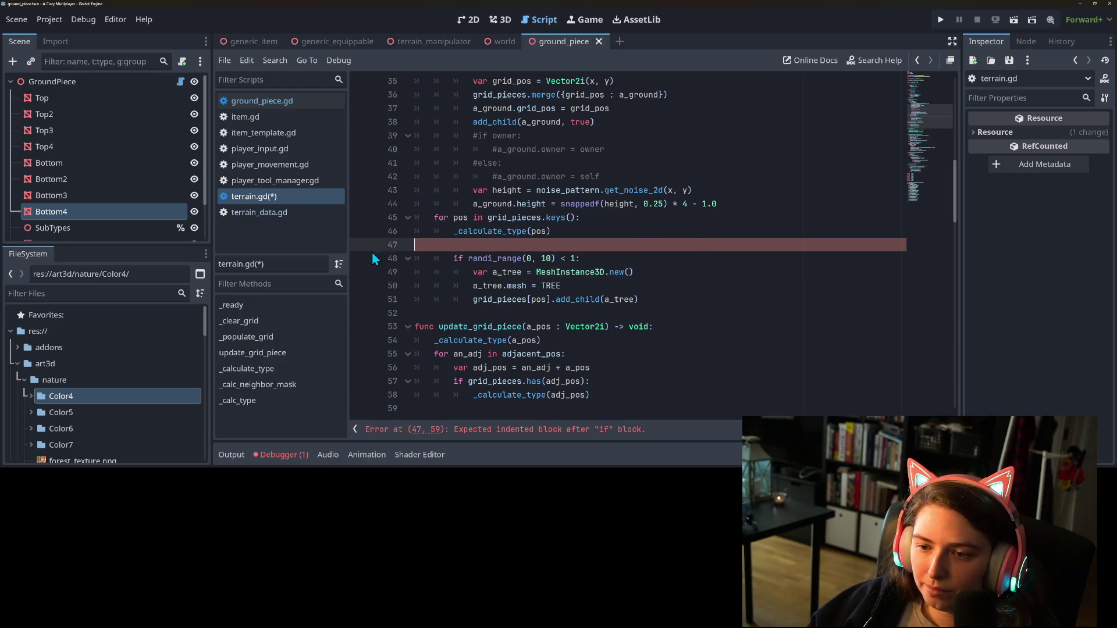
key(ctrl+s)
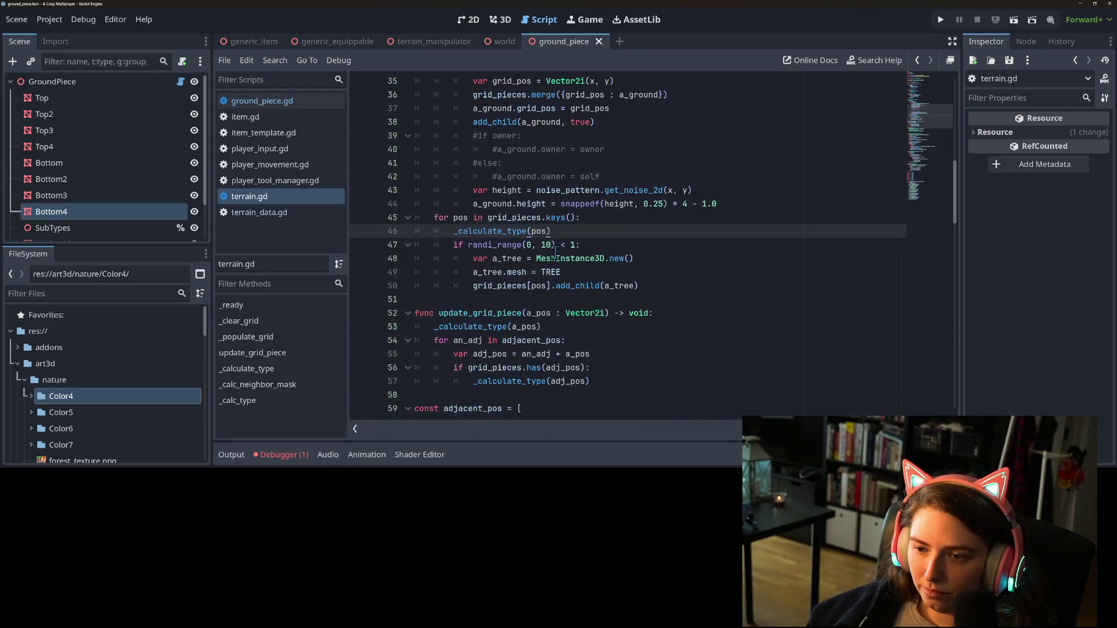
Change the tree chance from randi_range(0, 10) < 1 to randi_range(0, 100) < 5 and save
click(549, 245)
text(0)
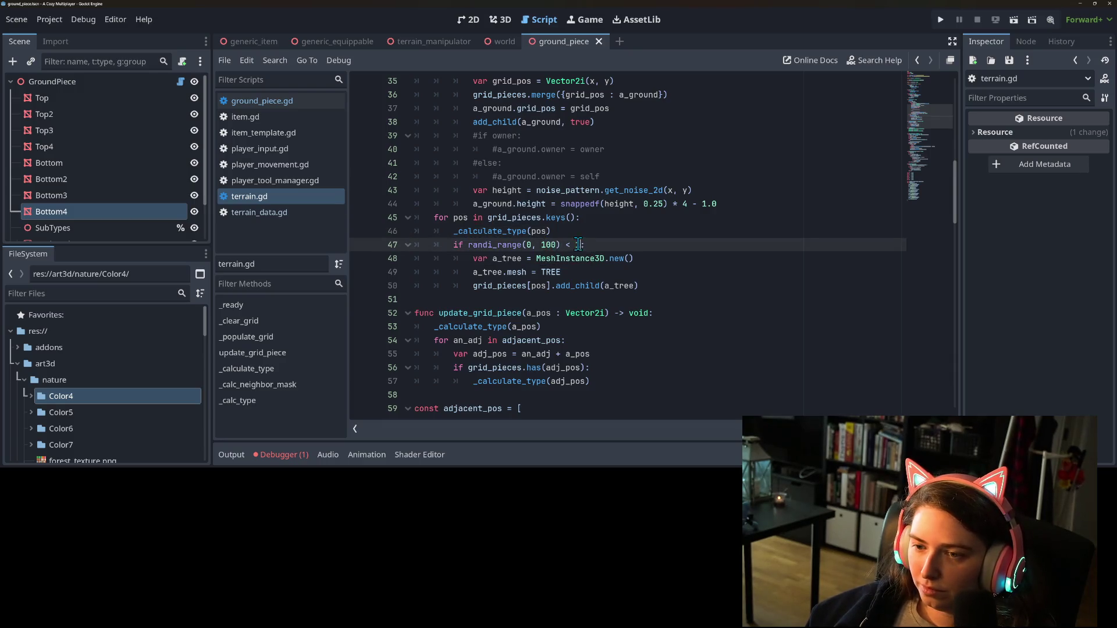
key(BackSpace)
text(5)
key(ctrl+s)
click(640, 286)
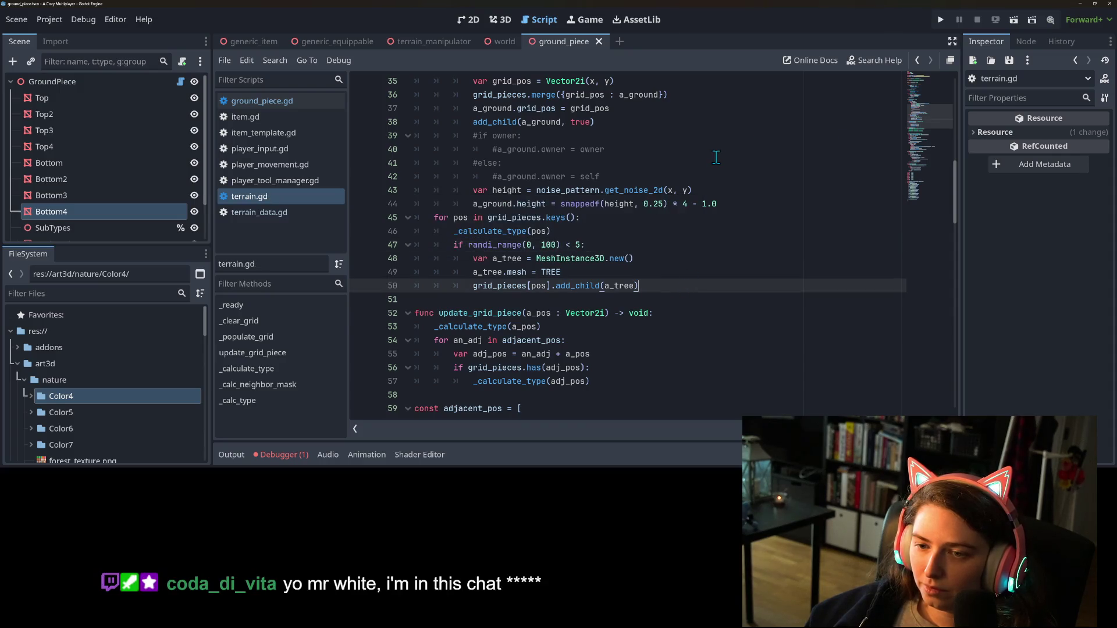
Run the game and walk the character with WASD across the tree-covered teal platforms, then close it
click(940, 20)
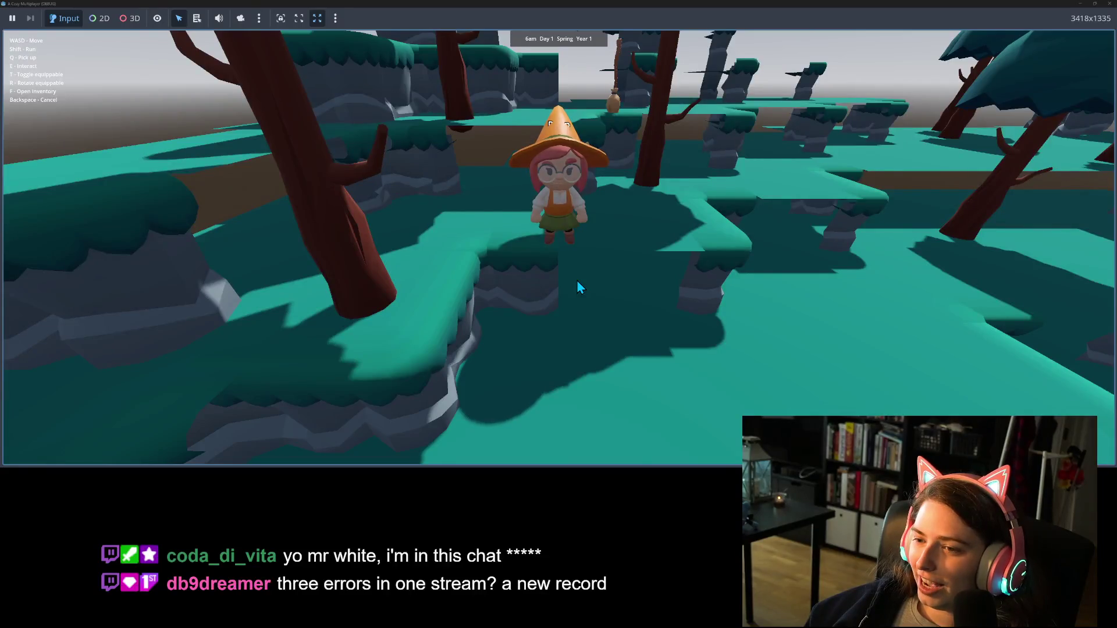
key(w)
key(w)
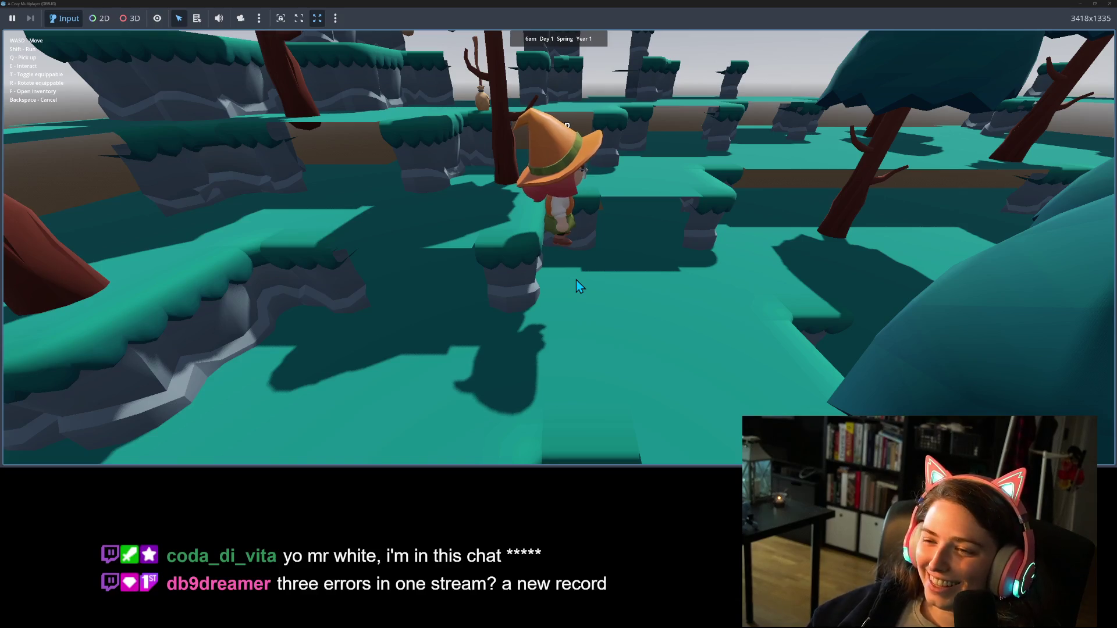
key(w)
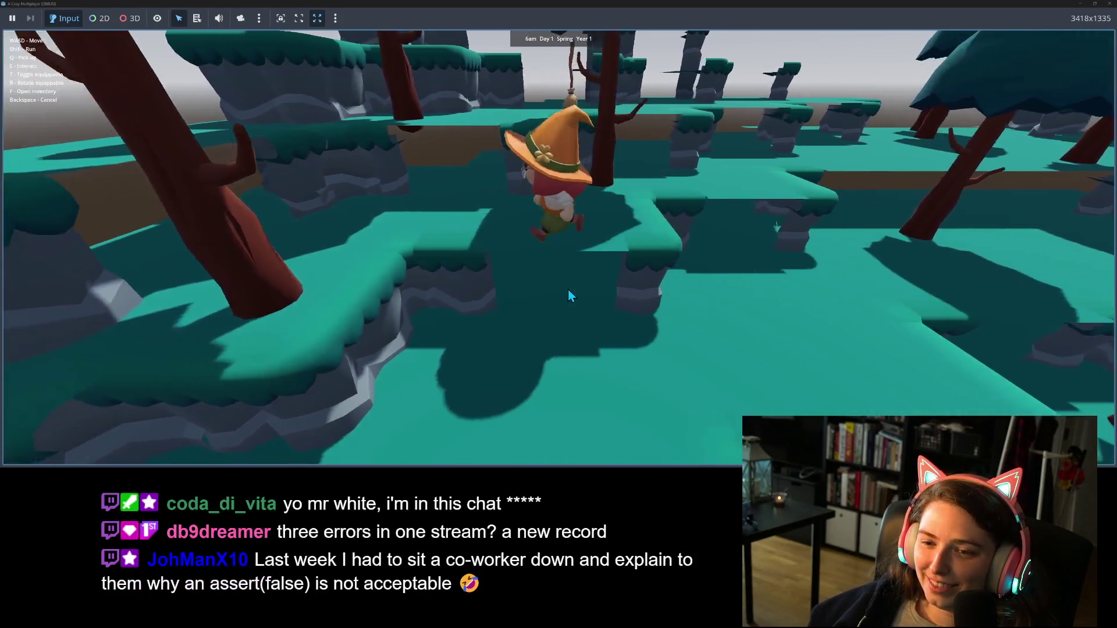
key(s)
key(s)
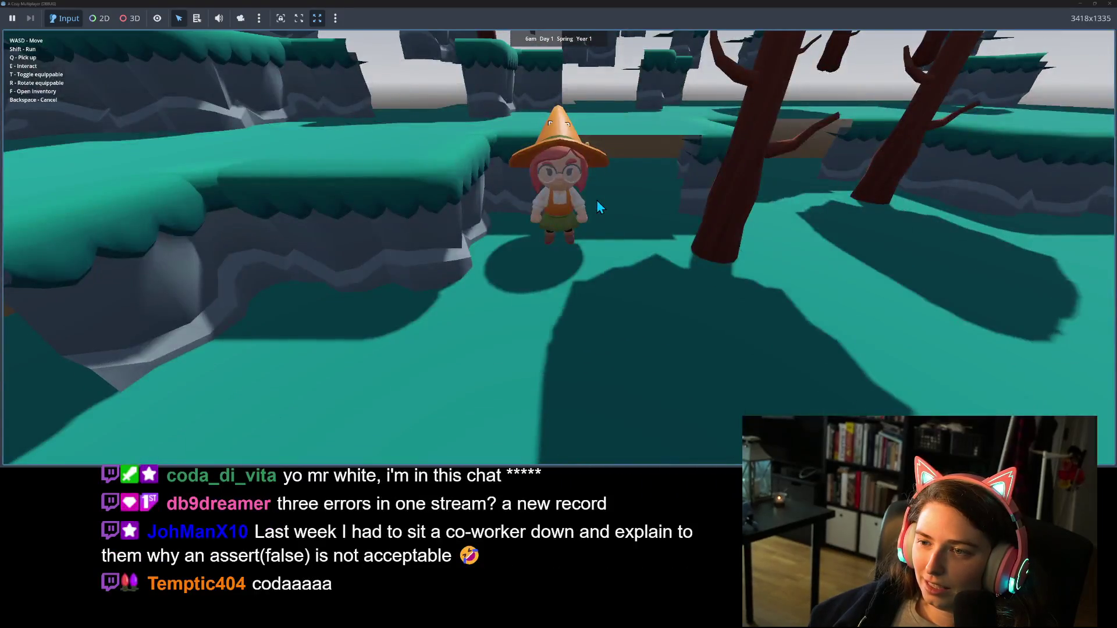
key(s)
key(s)
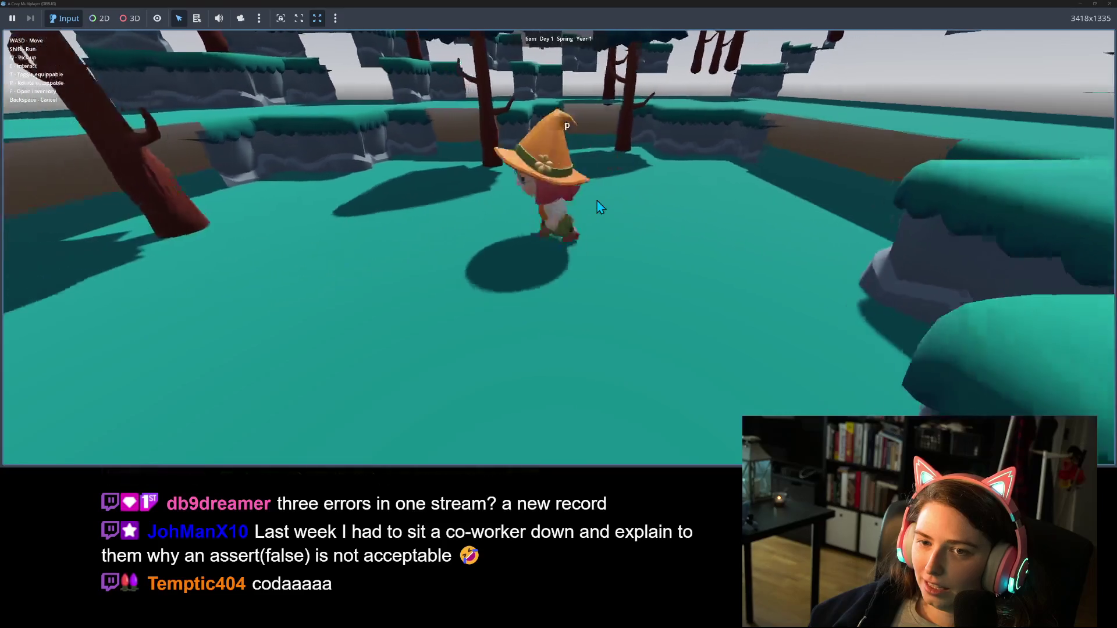
key(w)
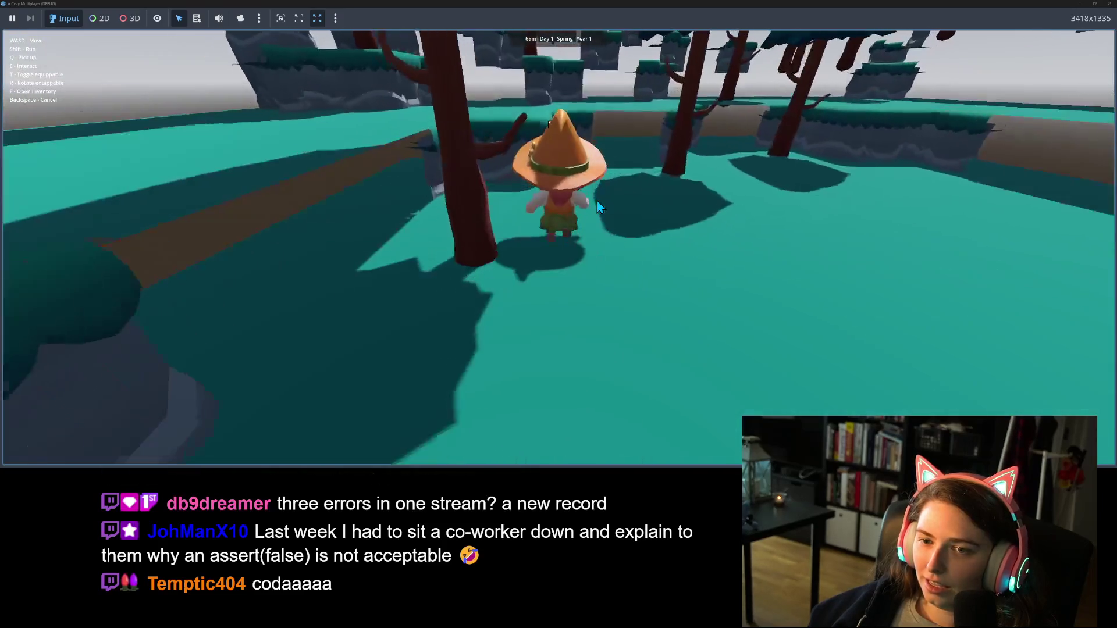
key(a)
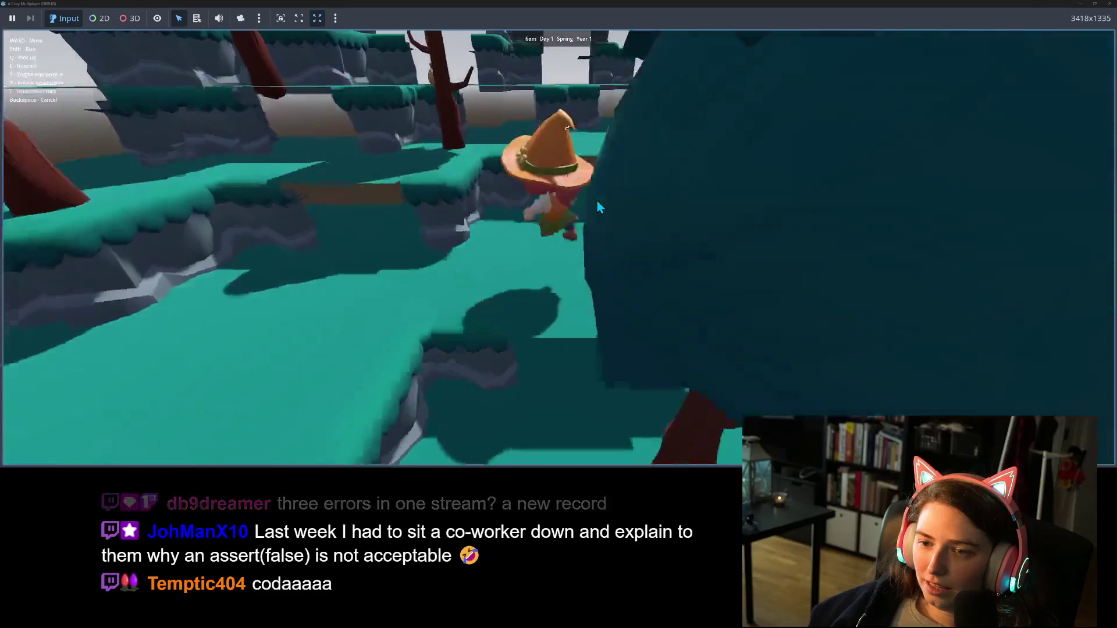
key(w)
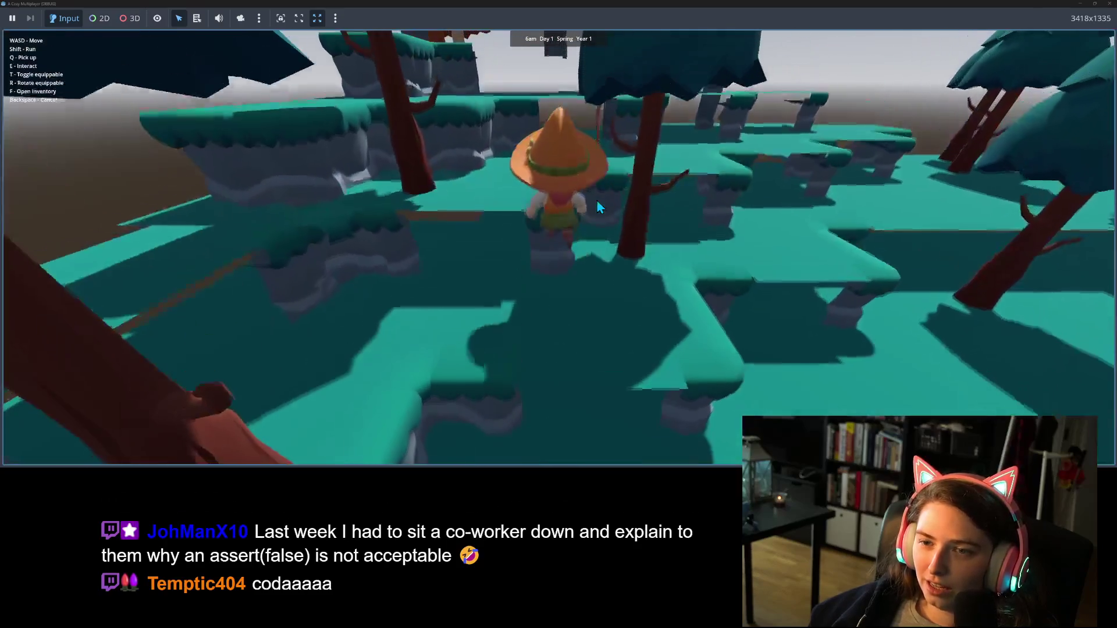
key(w)
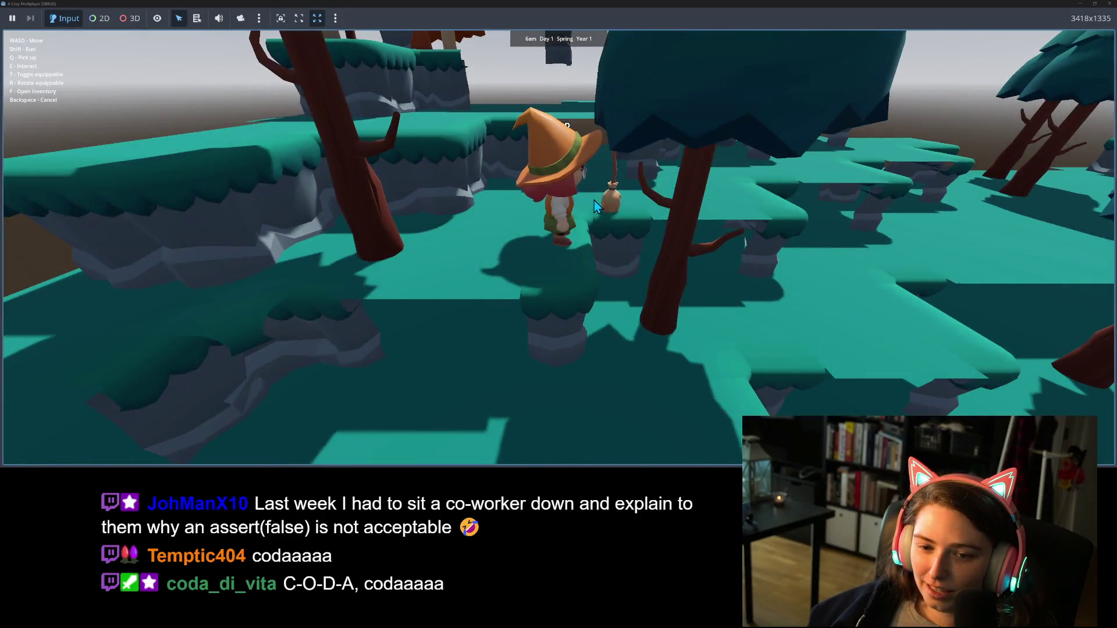
key(a)
key(s)
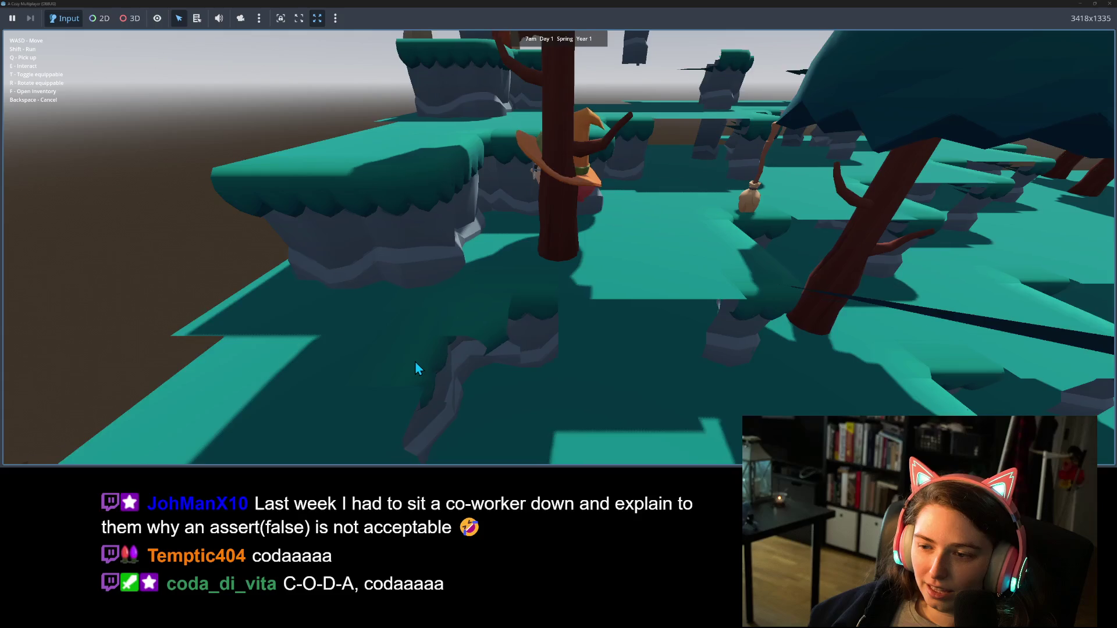
key(s)
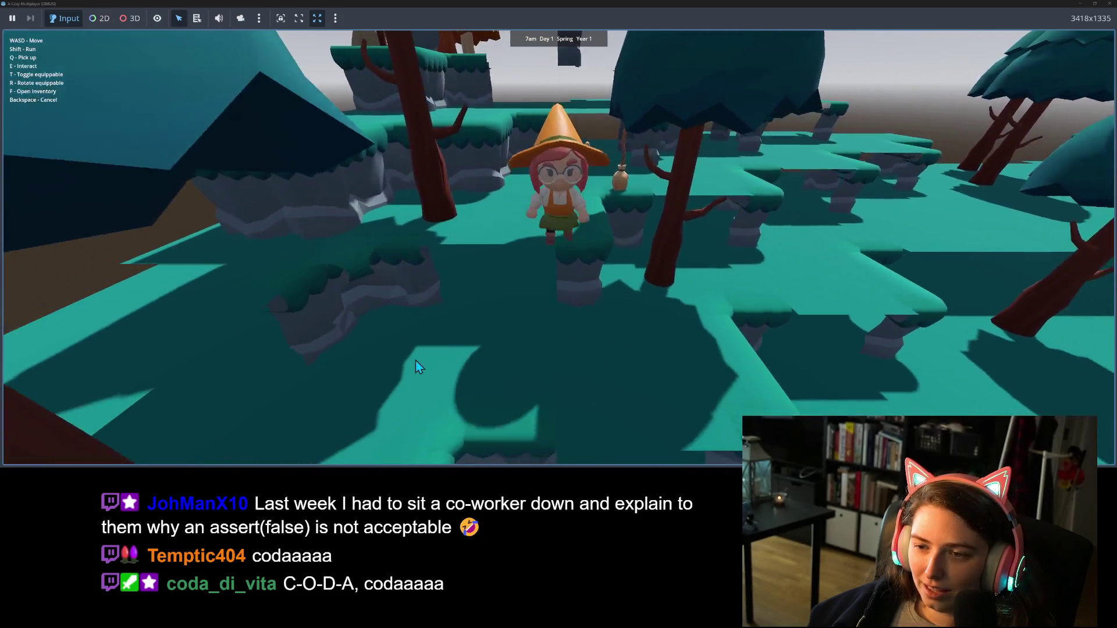
key(a)
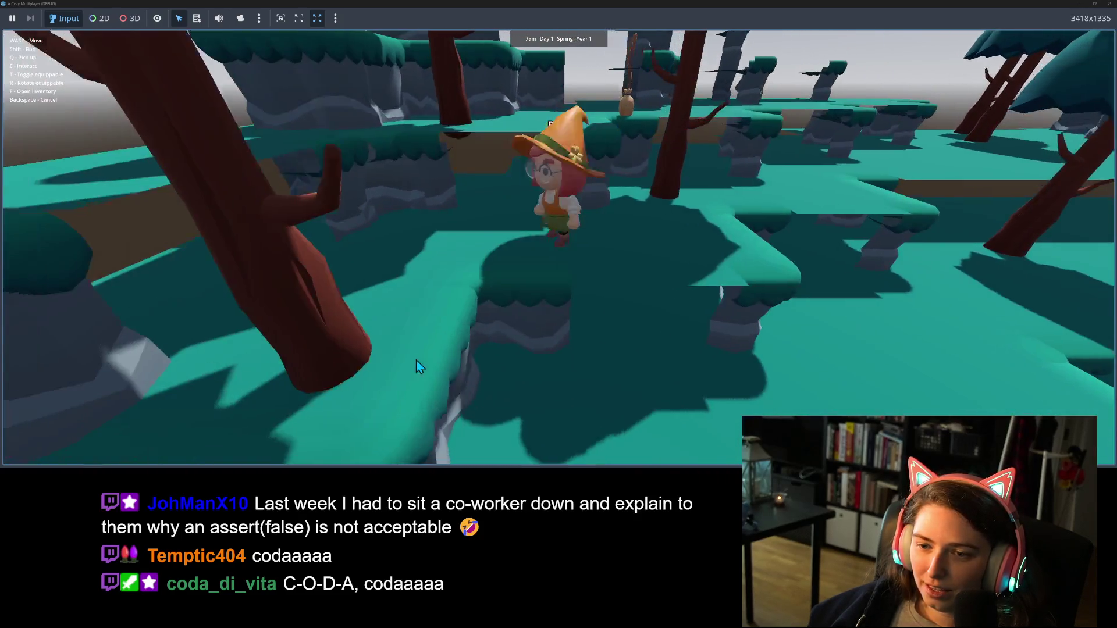
key(d)
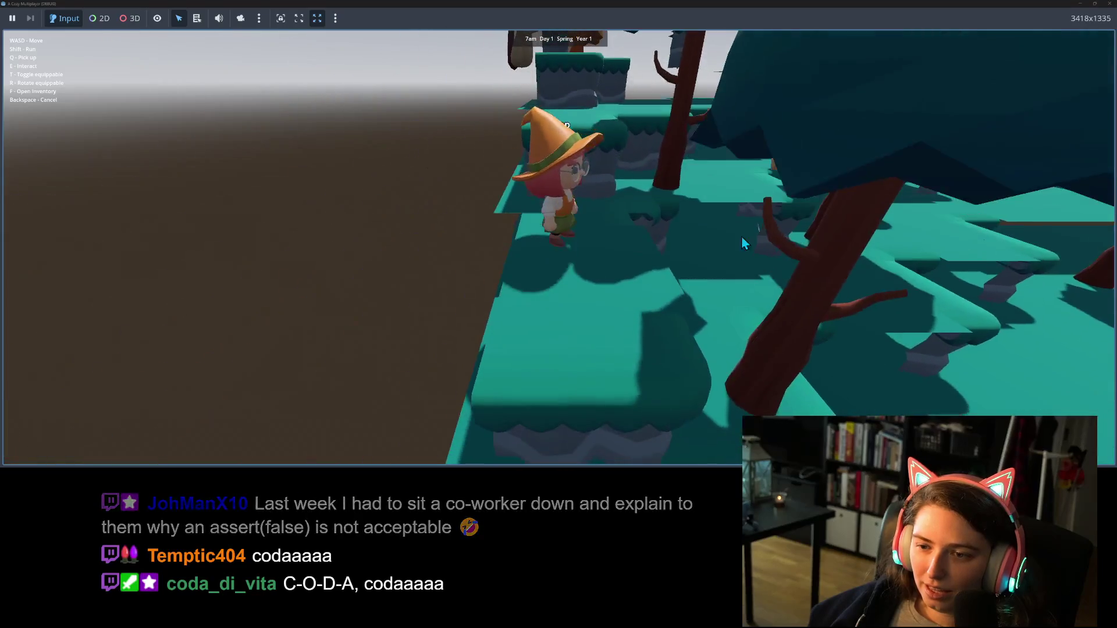
key(w)
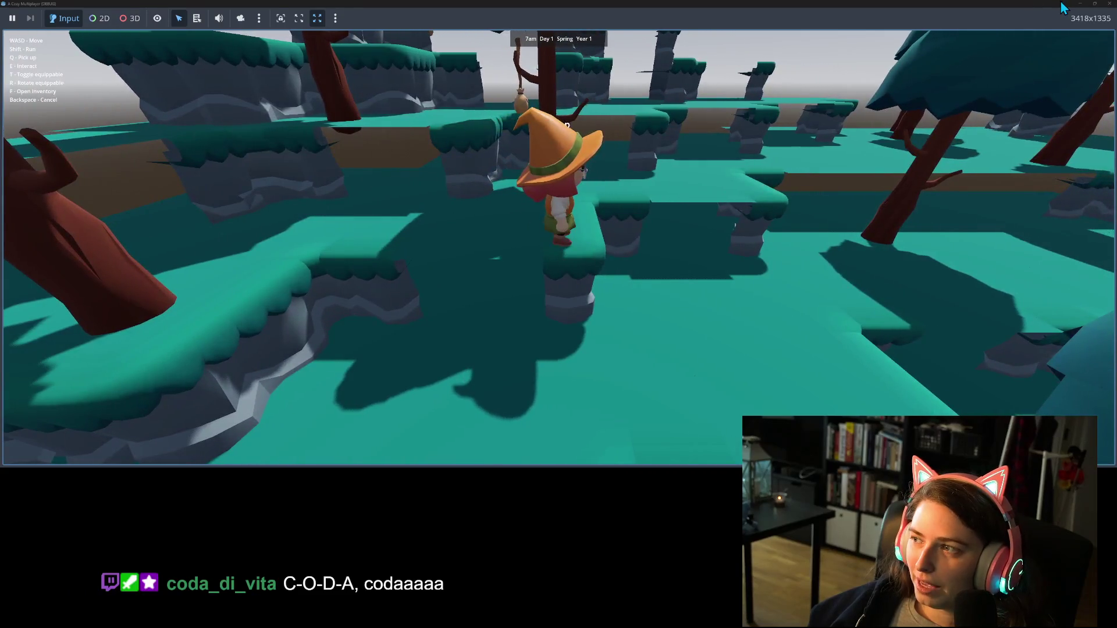
click(1106, 4)
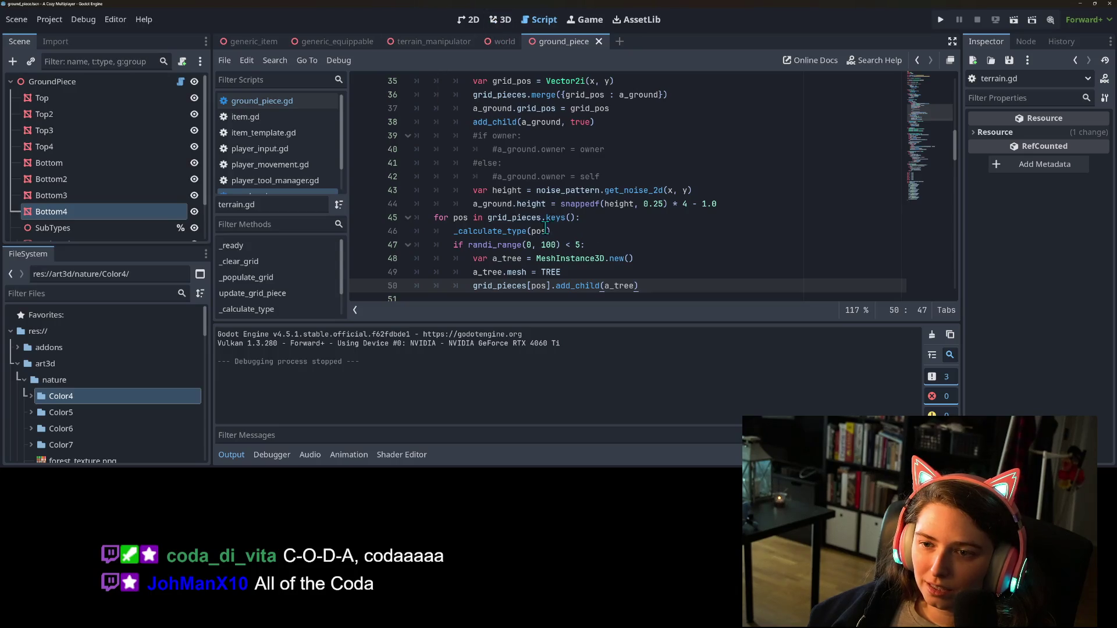
In ground_piece.gd, add 'a_mesh.scale = Vector3(0.5,1,0.5)' after add_child and save
scroll(541, 236, up, 4)
scroll(532, 249, down, 3)
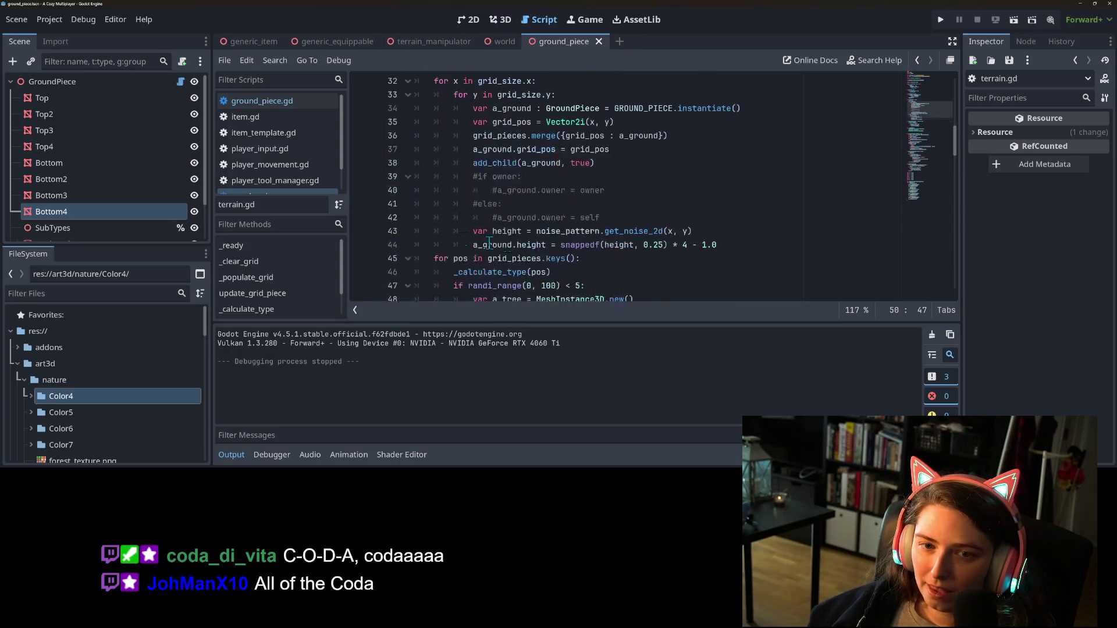
click(263, 101)
scroll(594, 246, down, 3)
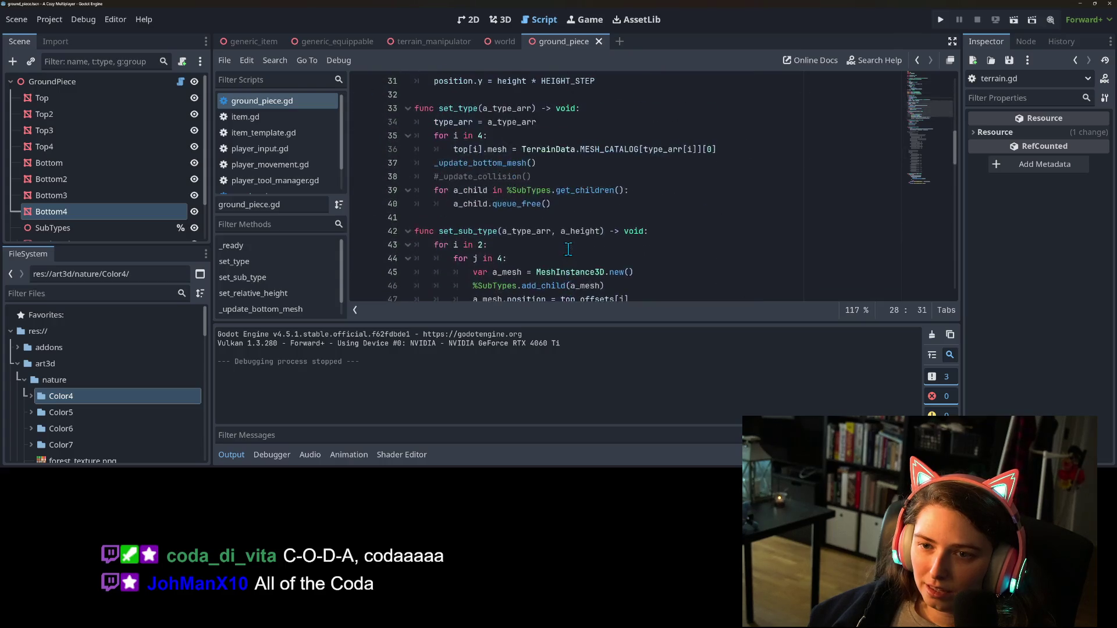
scroll(546, 223, down, 3)
scroll(547, 223, up, 2)
click(503, 209)
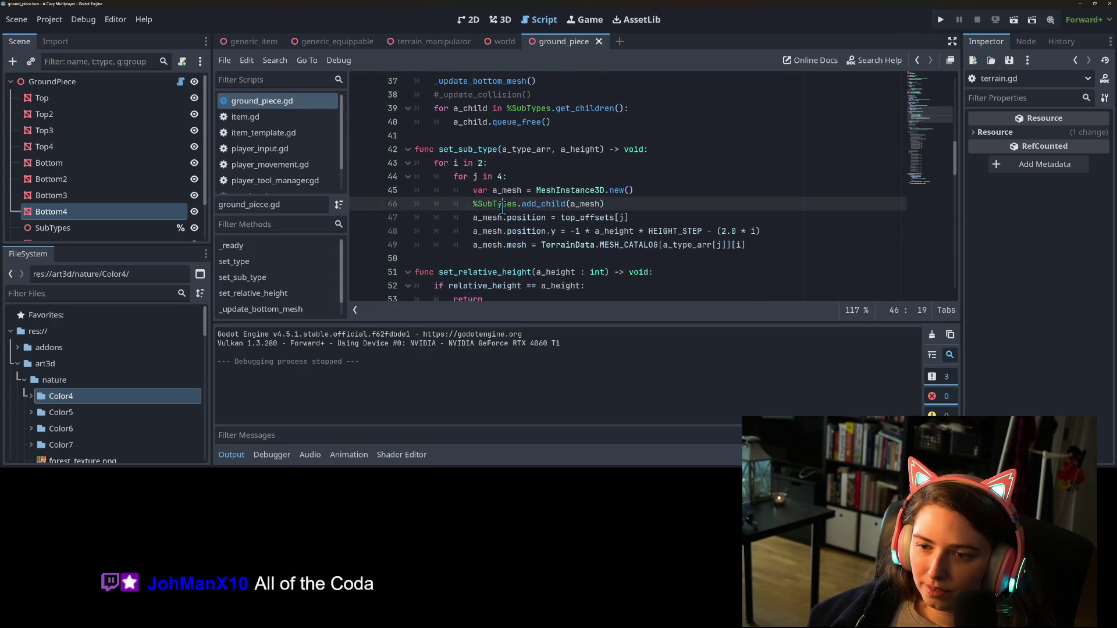
key(Return)
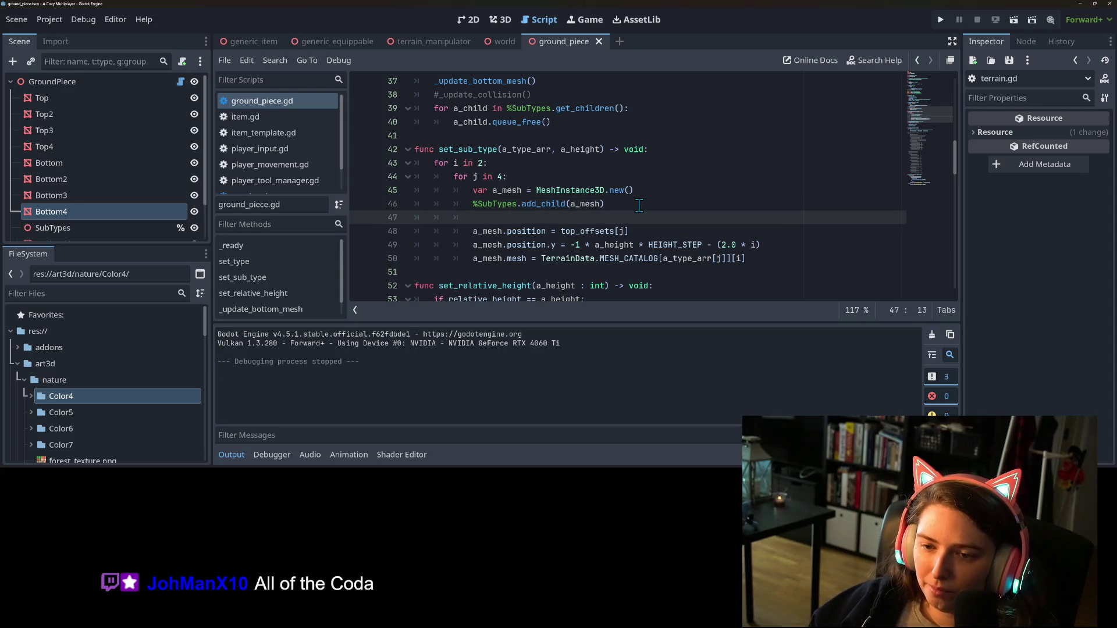
text(a_mesh.scale =)
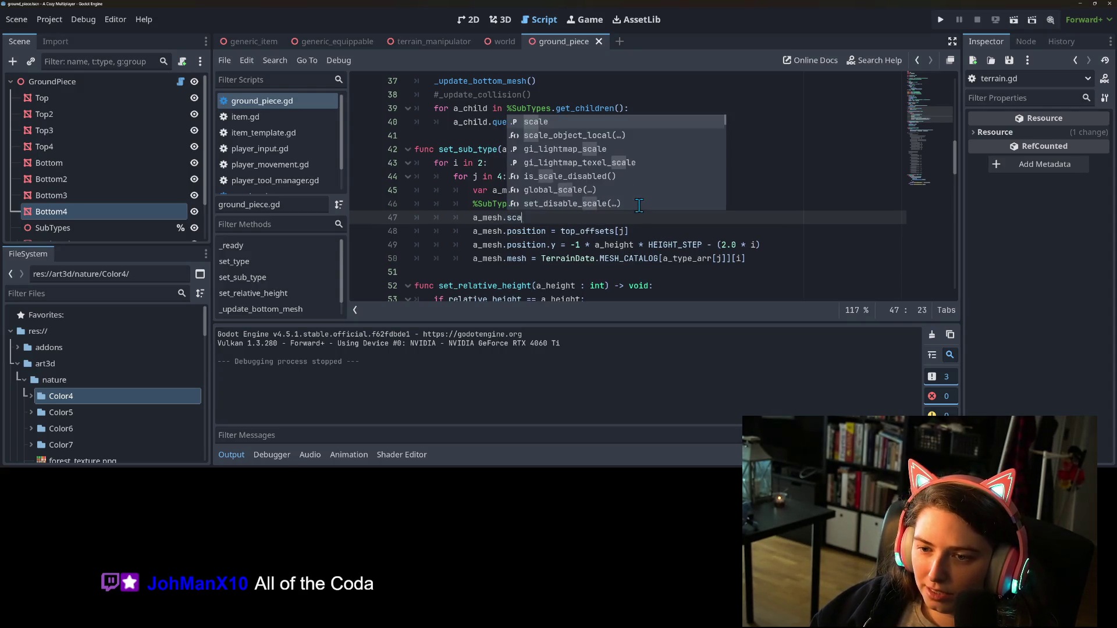
text( Vect)
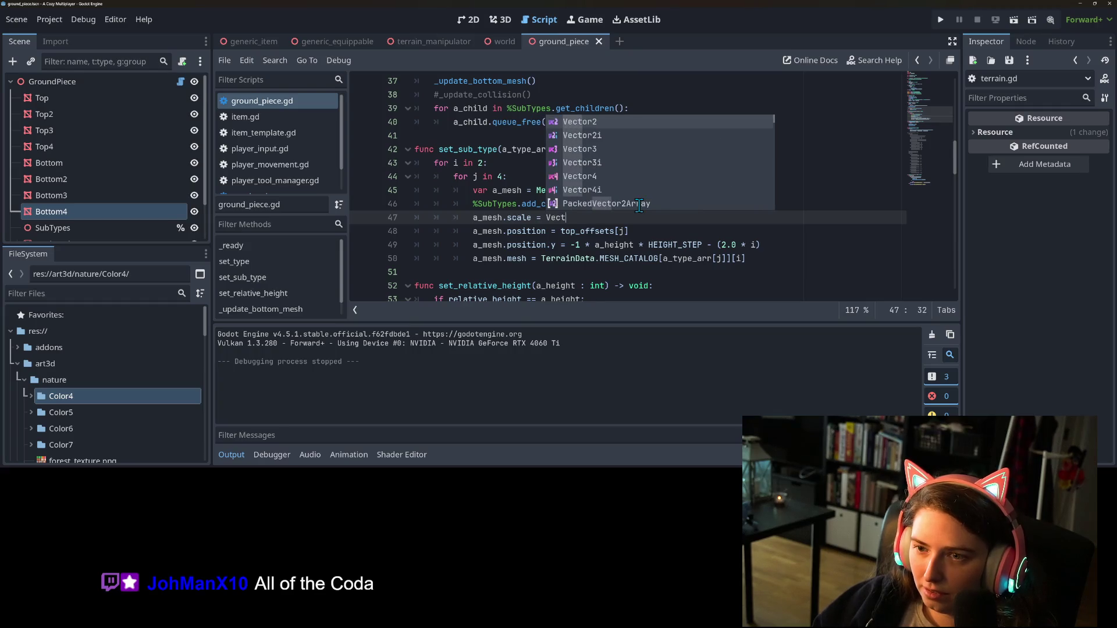
text(or3(0.5,1,0.5)
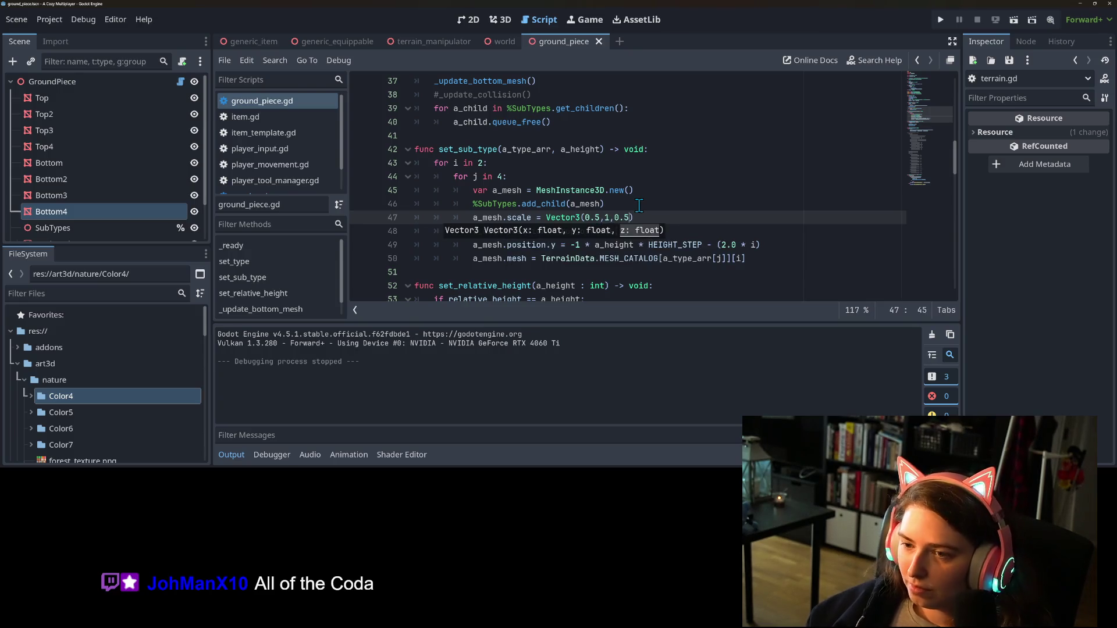
key(ctrl+s)
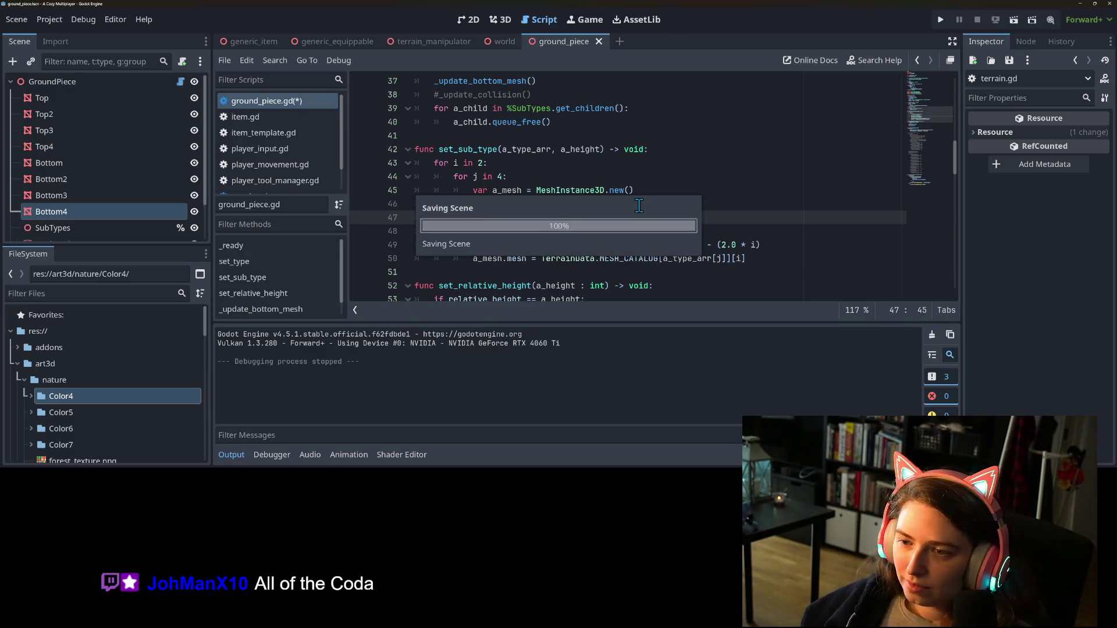
key(Up)
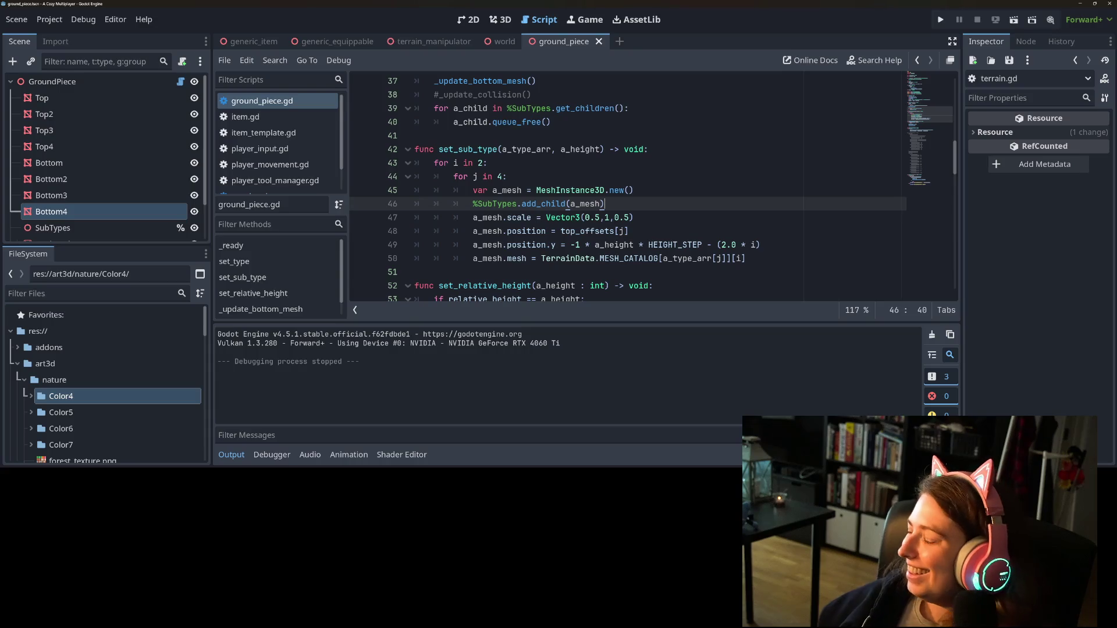
Look over the updated set_sub_type code and launch the game to test the scaled terrain
click(701, 152)
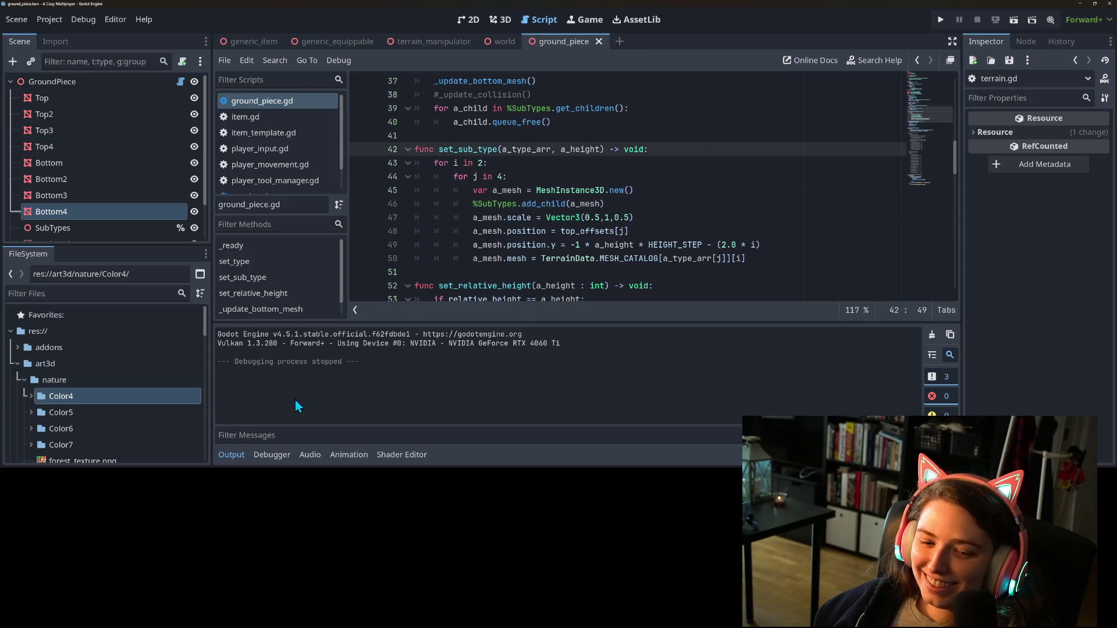
click(231, 454)
click(597, 329)
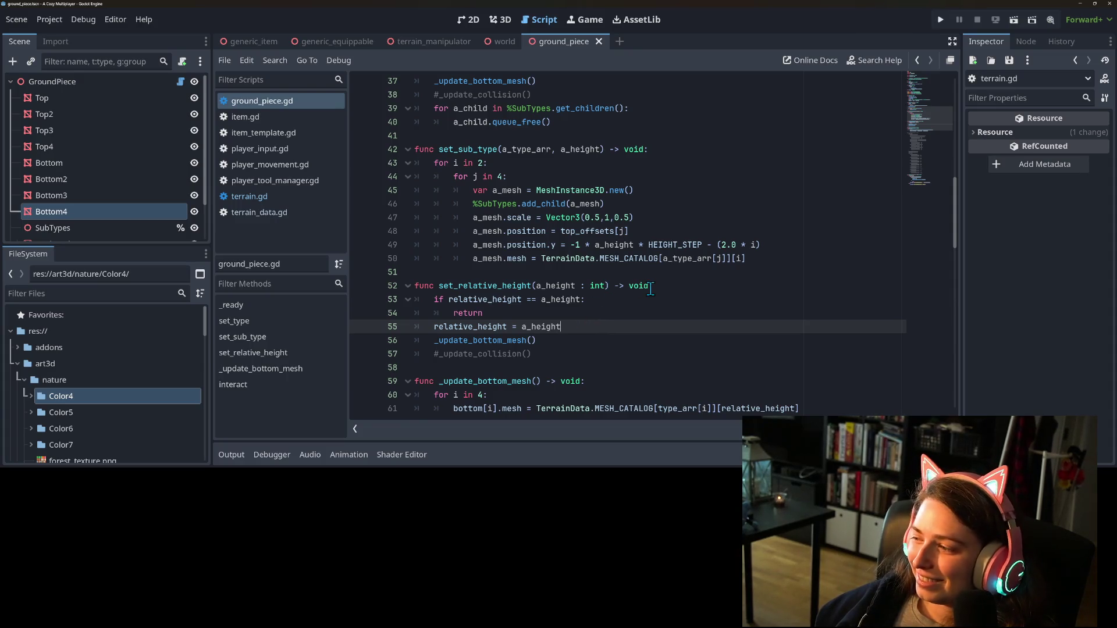
scroll(753, 258, down, 1)
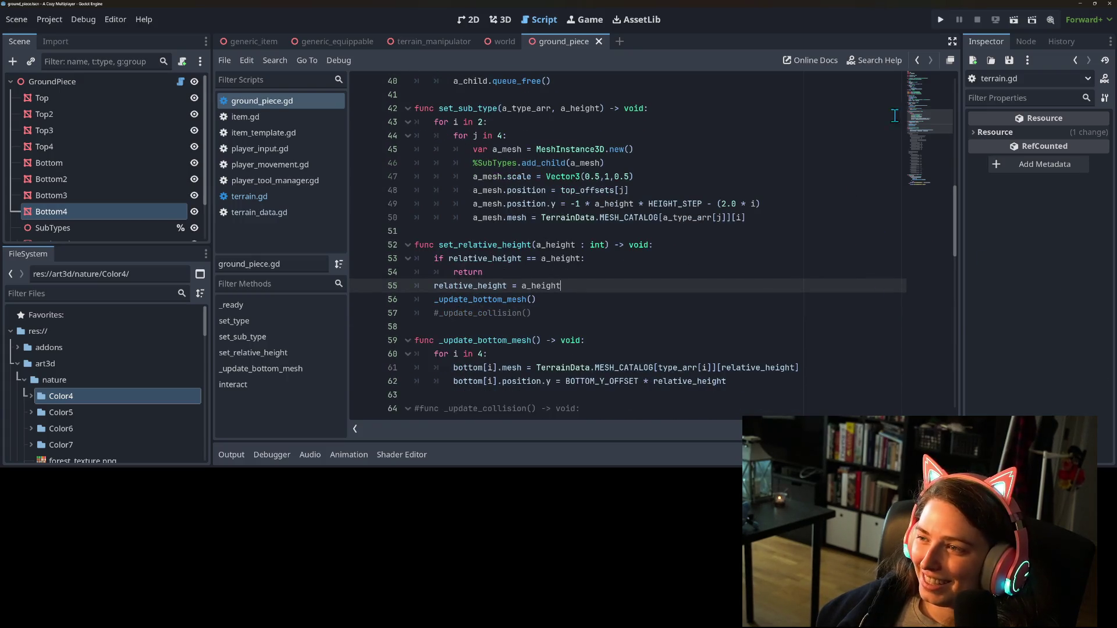
click(940, 21)
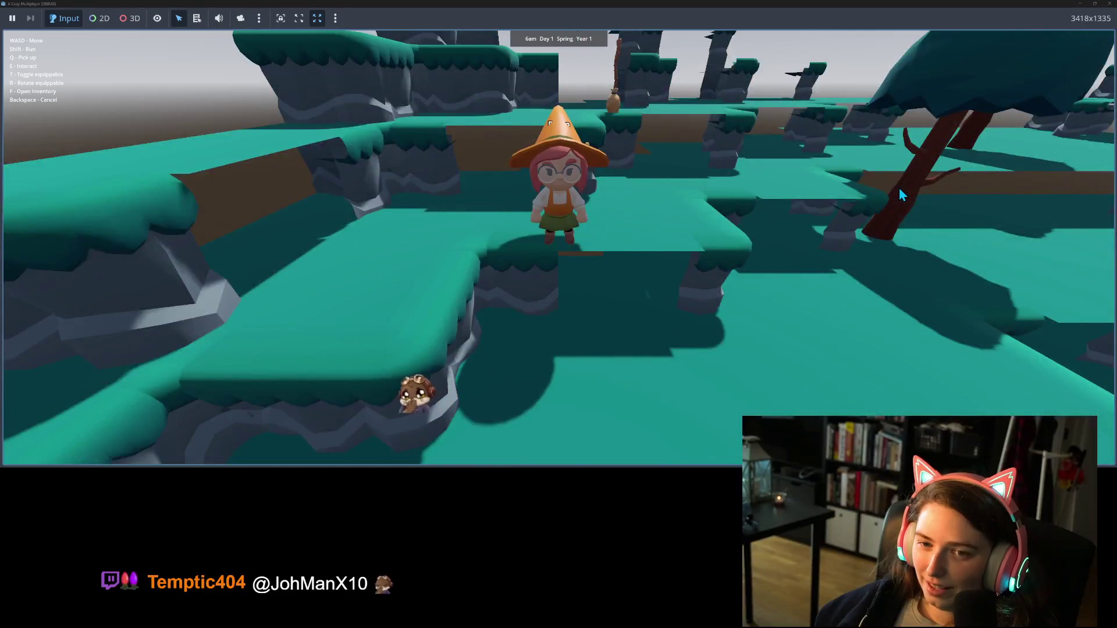
Walk the witch forward and back across the teal stepped ledges with W and S
key(w)
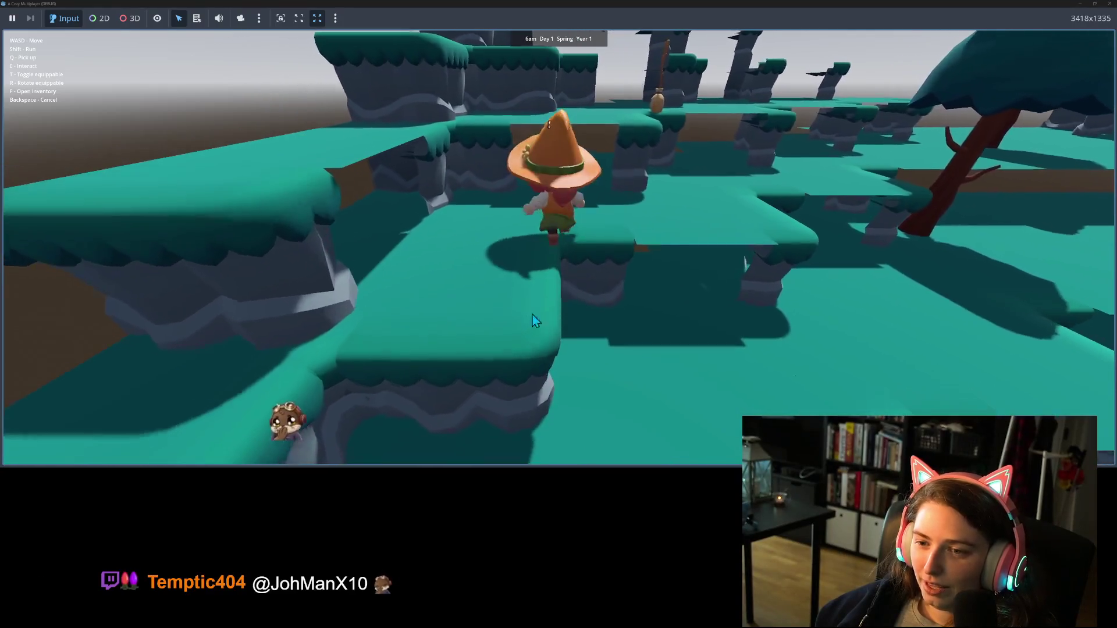
key(s)
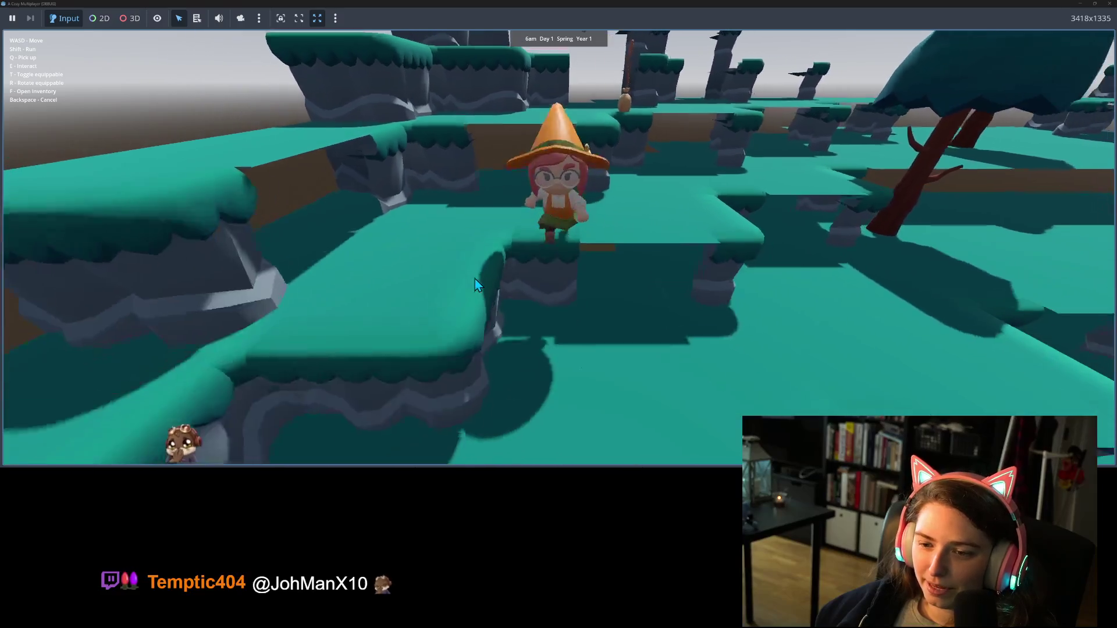
key(w)
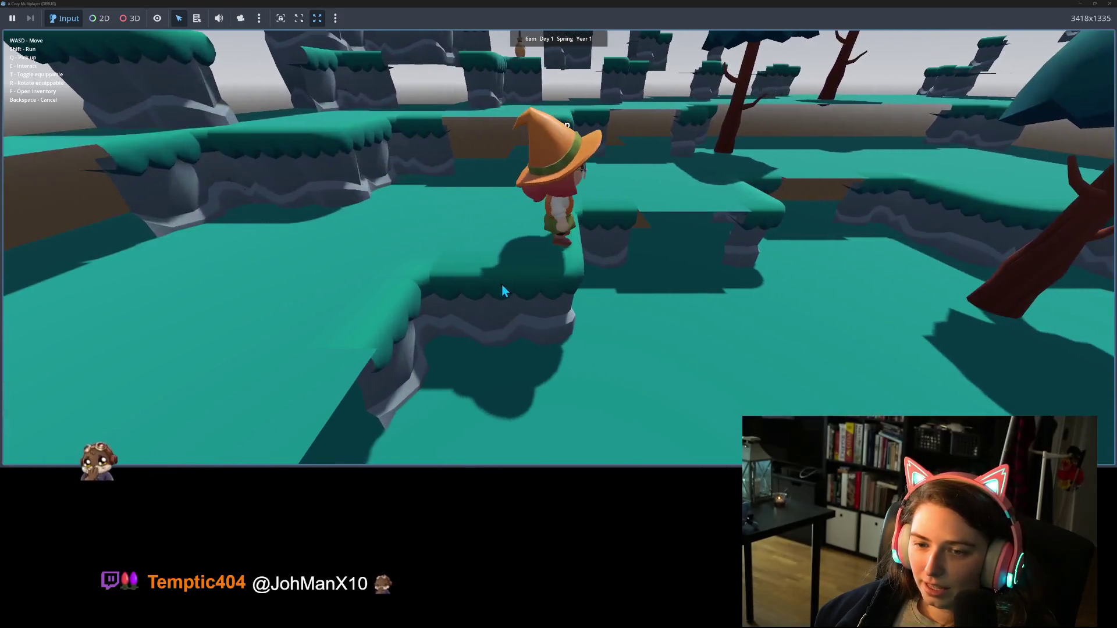
key(w)
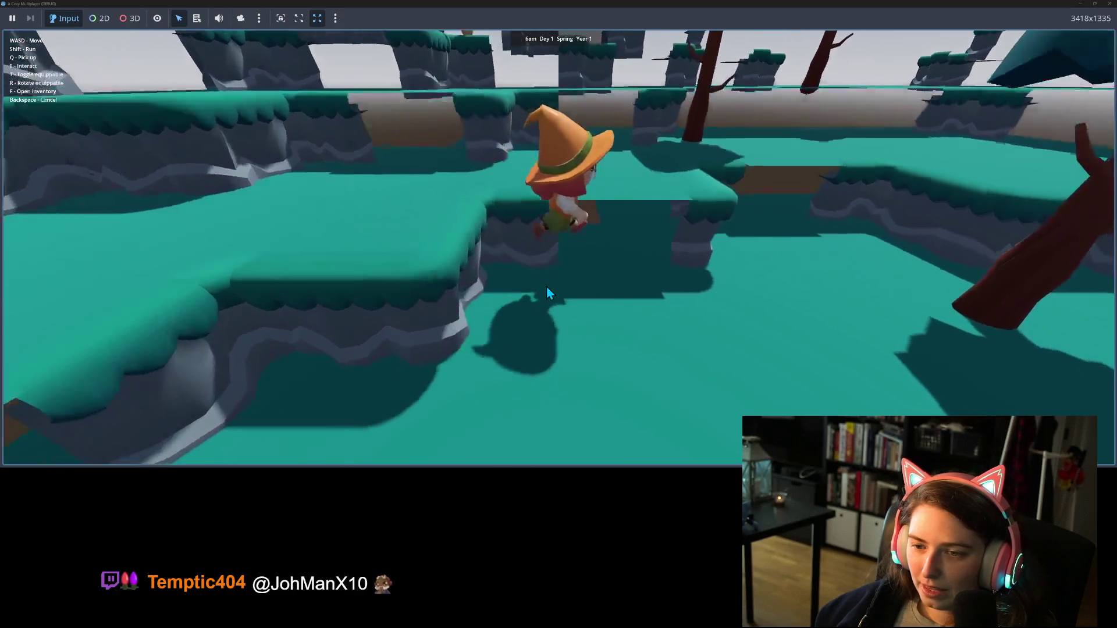
key(w)
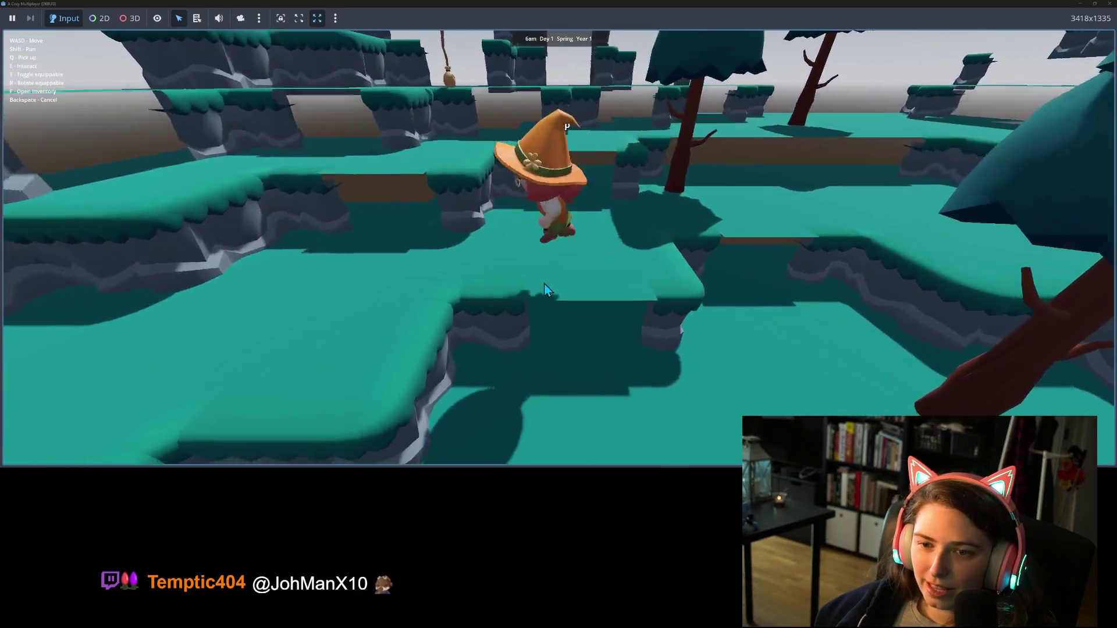
key(w)
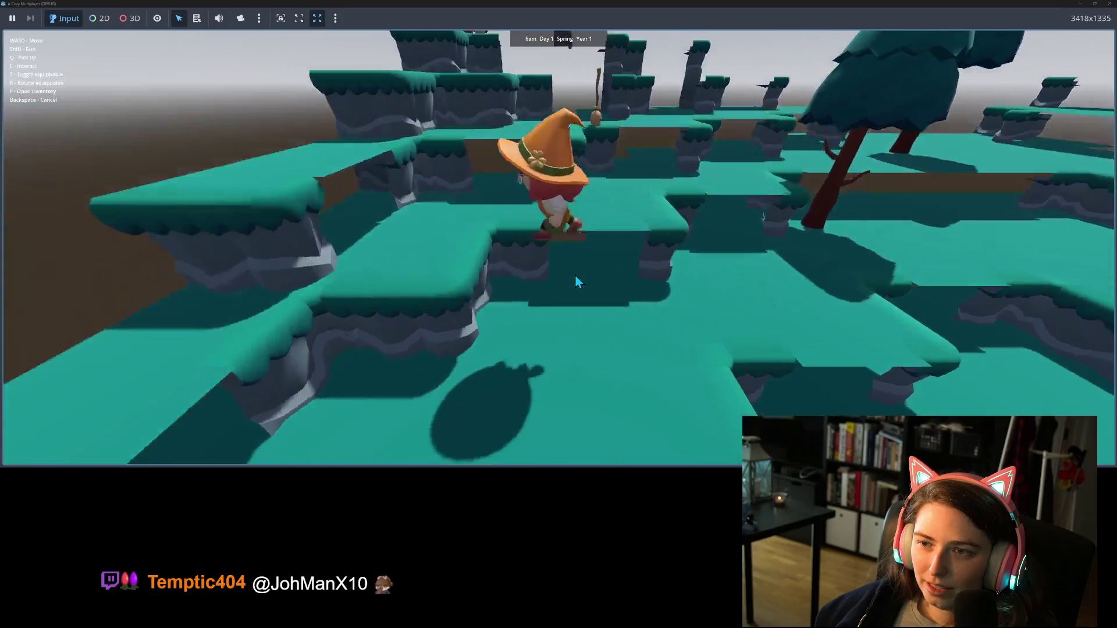
key(s)
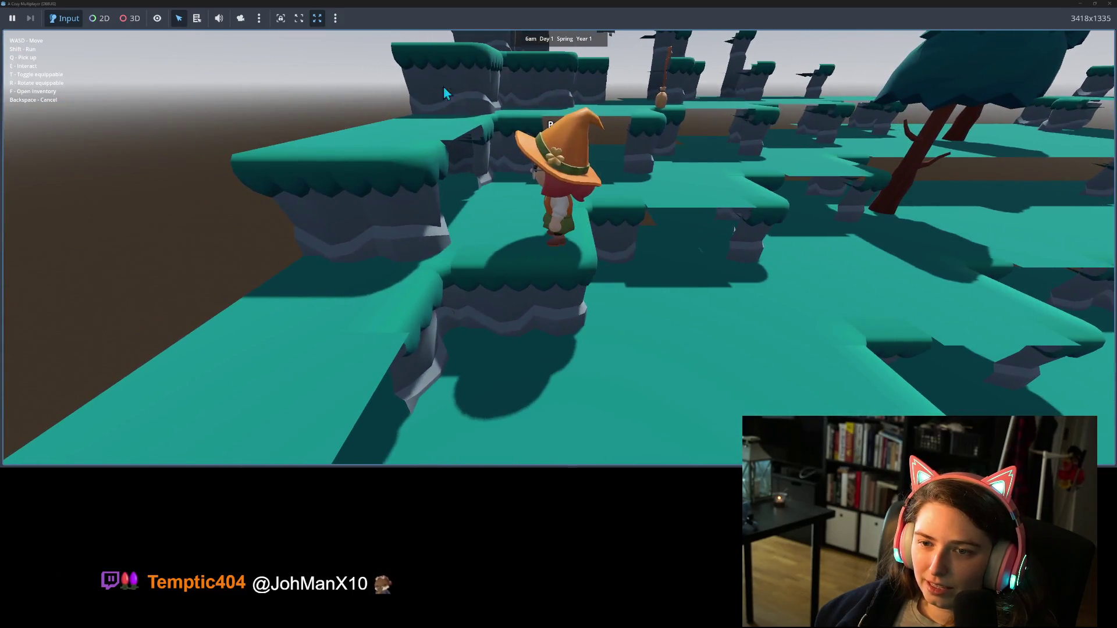
key(w)
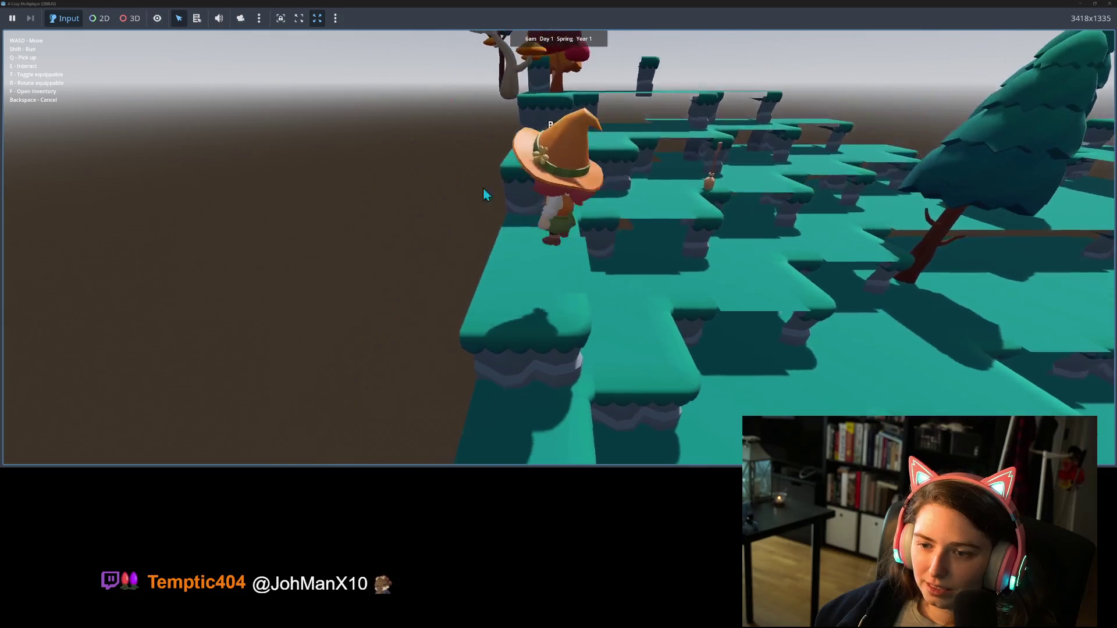
key(w)
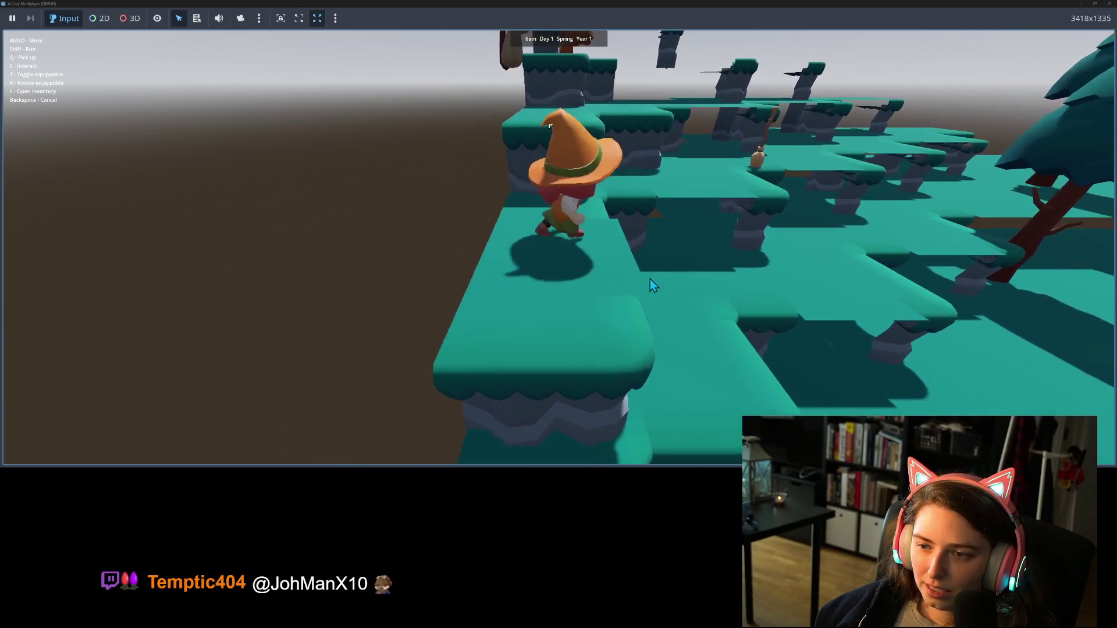
Stop the running game, check the direction labels on the Krita tile-grid sketch, and return to Godot
click(1110, 3)
key(alt+Tab)
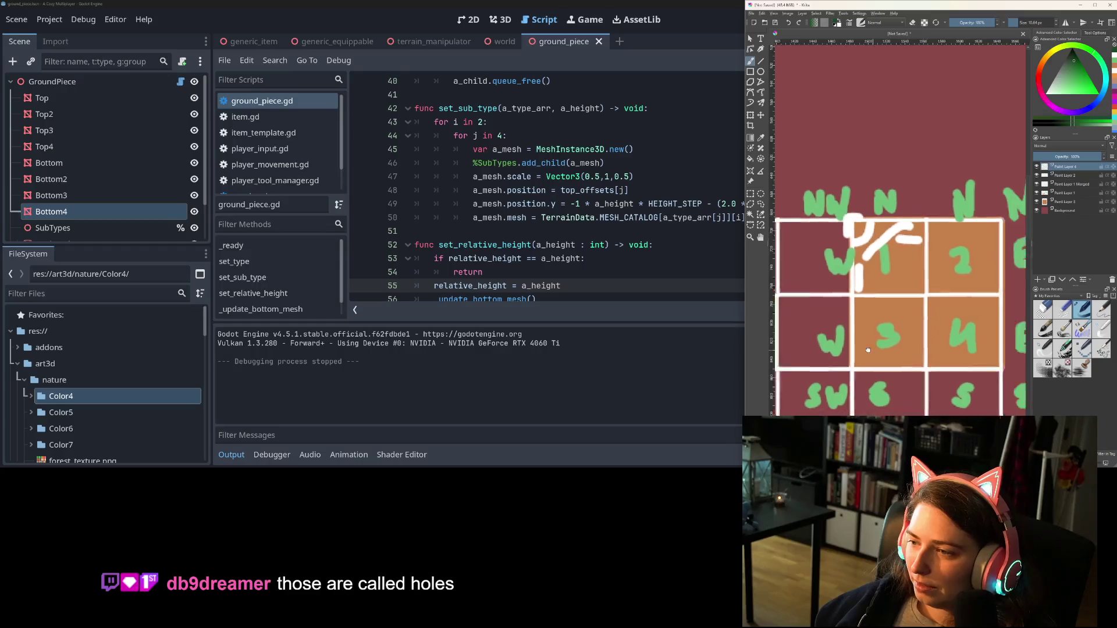
drag(867, 351, 800, 339)
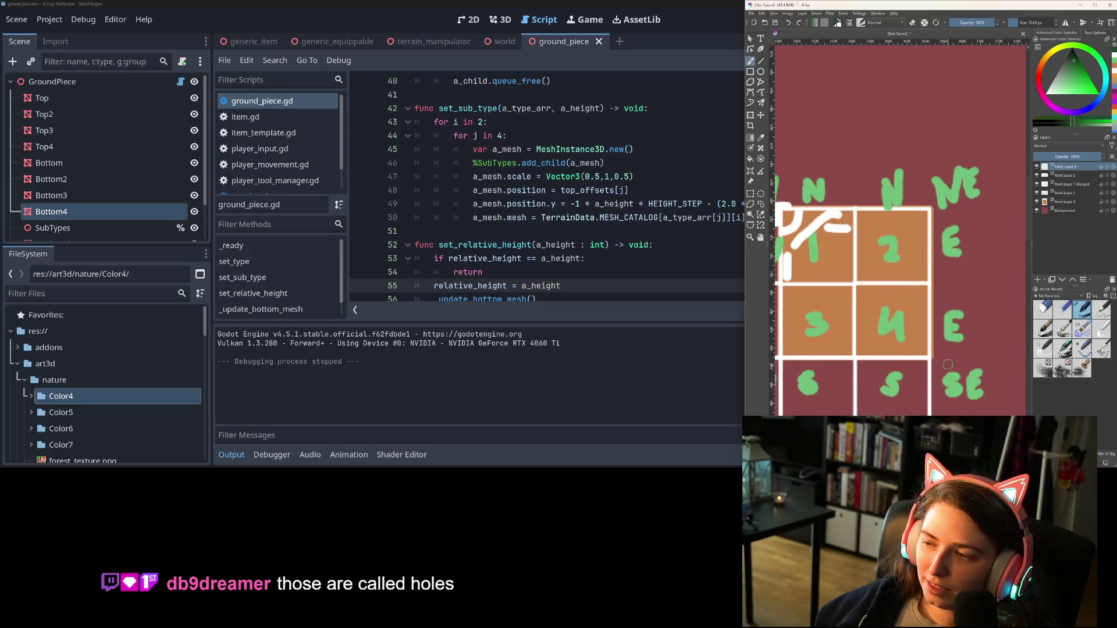
click(579, 312)
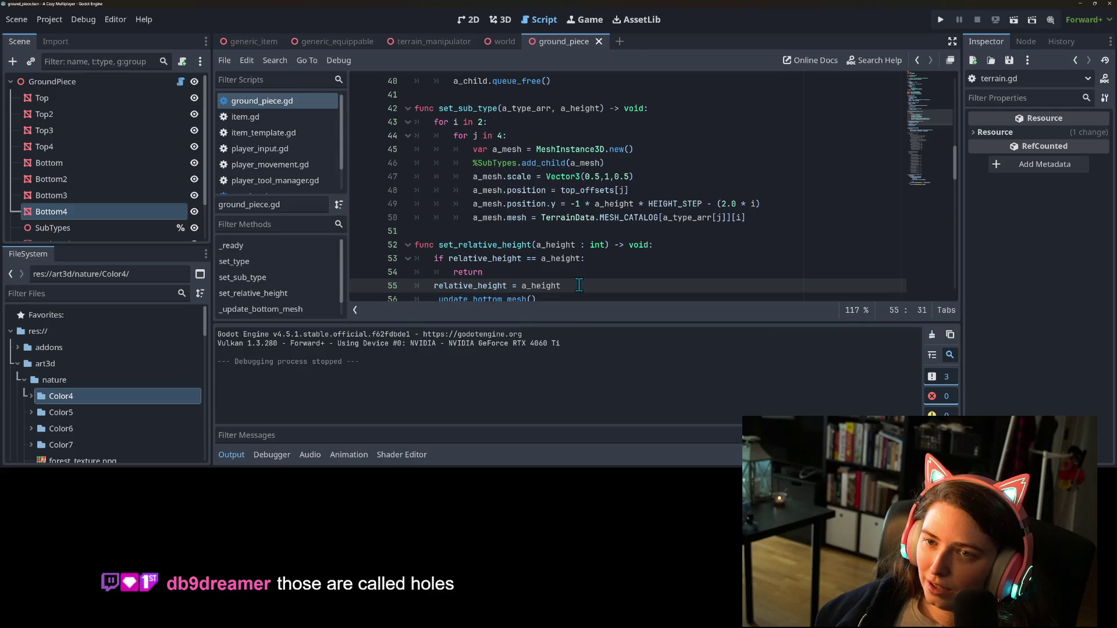
Collapse the output panel and open terrain.gd in the script editor
click(235, 455)
click(584, 368)
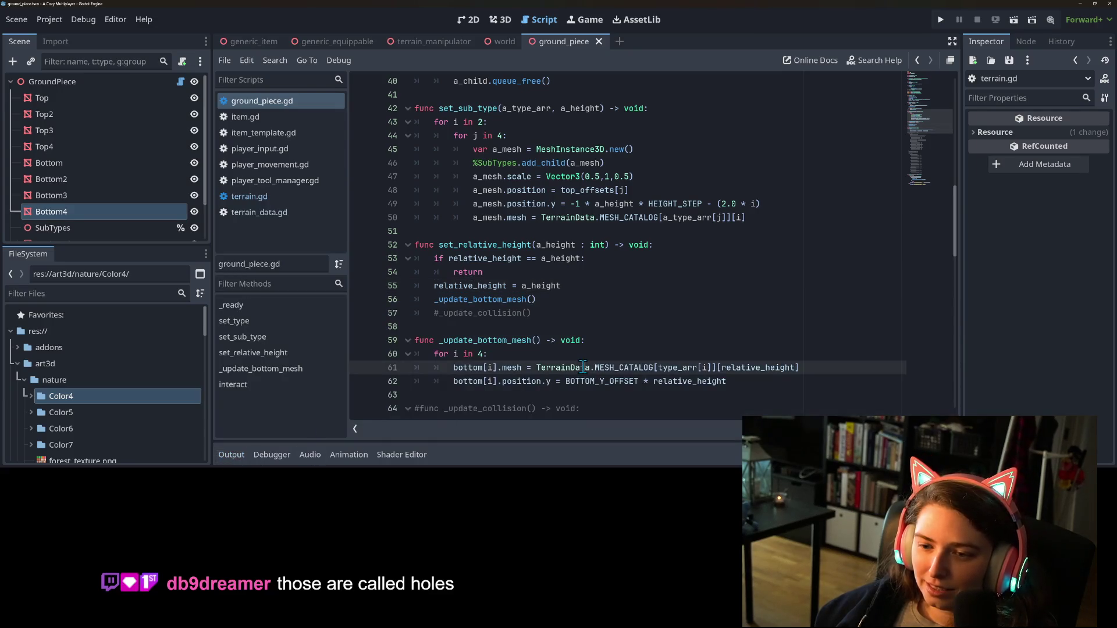
click(268, 196)
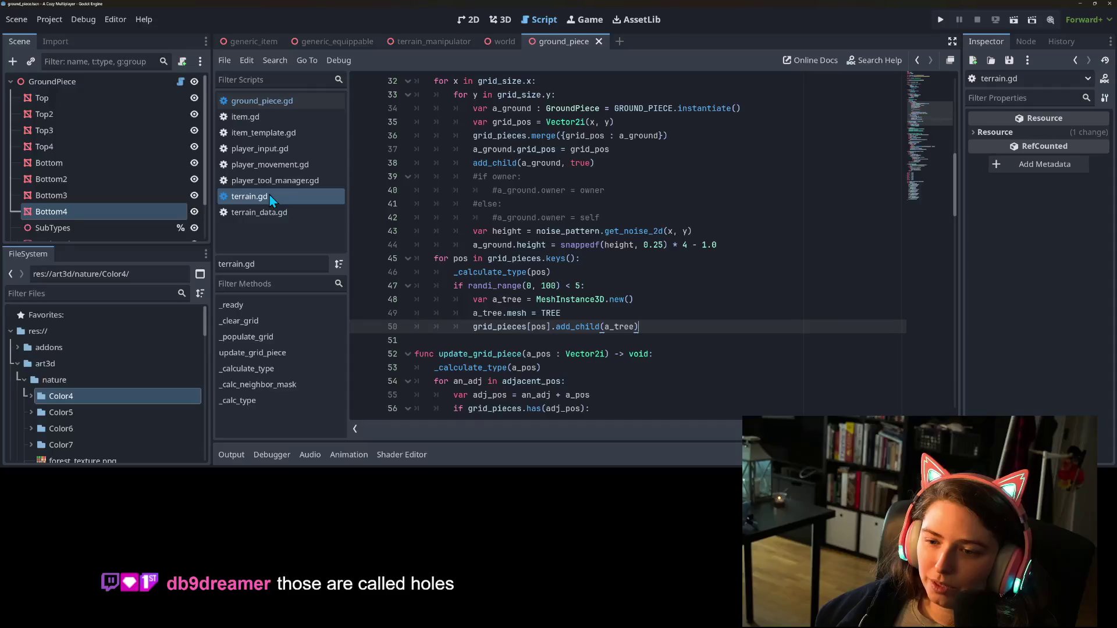
scroll(579, 269, up, 2)
scroll(578, 268, down, 10)
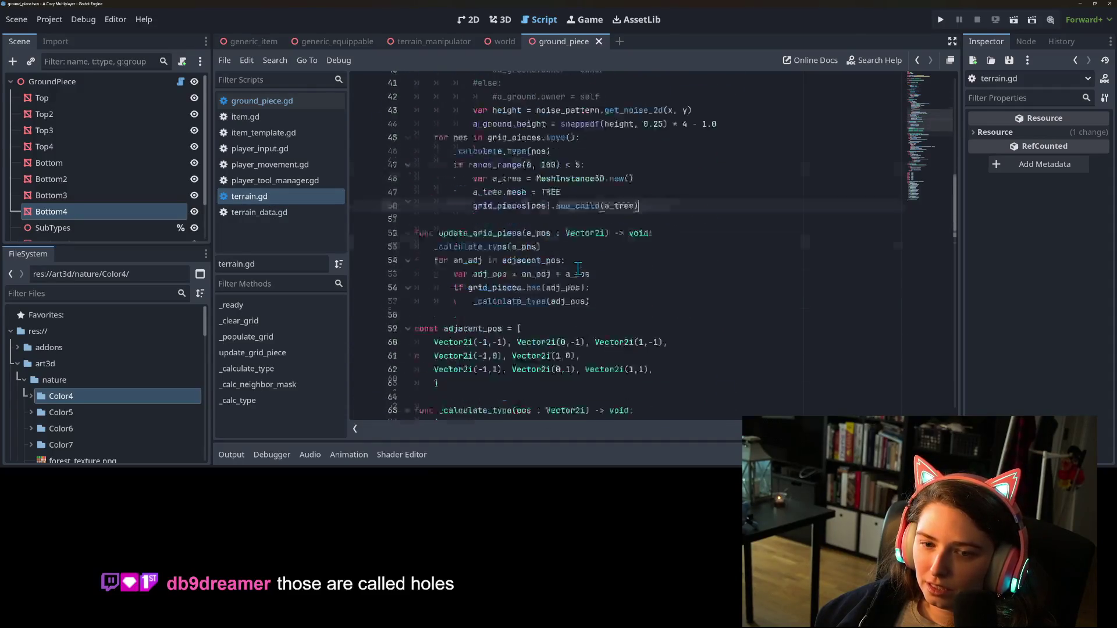
scroll(578, 269, down, 3)
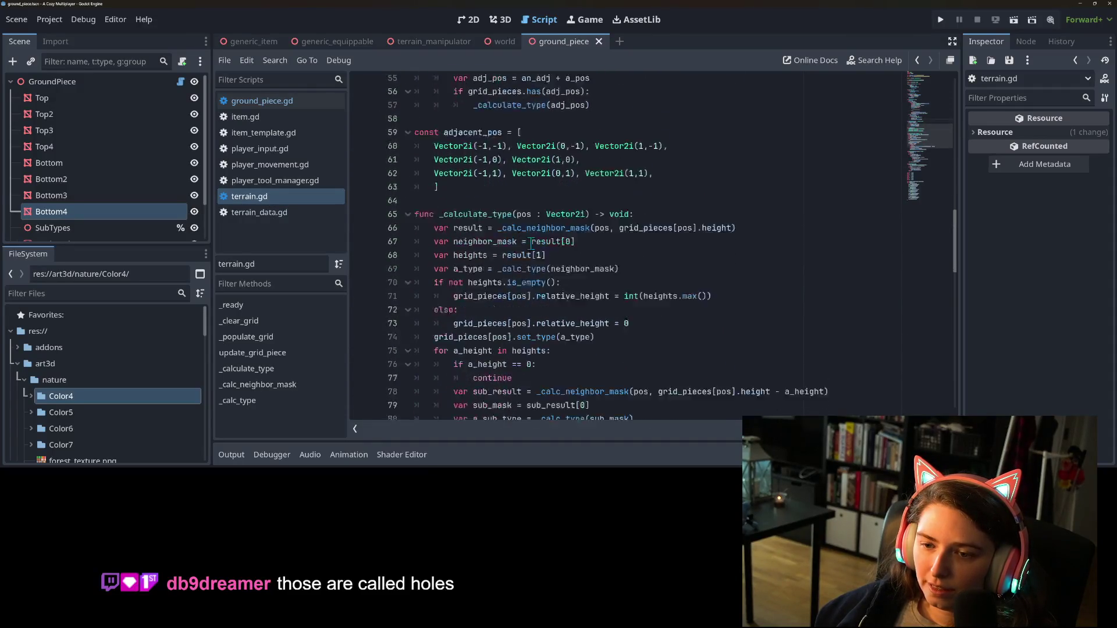
Glance at terrain_data.gd, then go to terrain.gd's types_by_dir table at its E entry, line 125
click(271, 215)
click(273, 201)
click(270, 214)
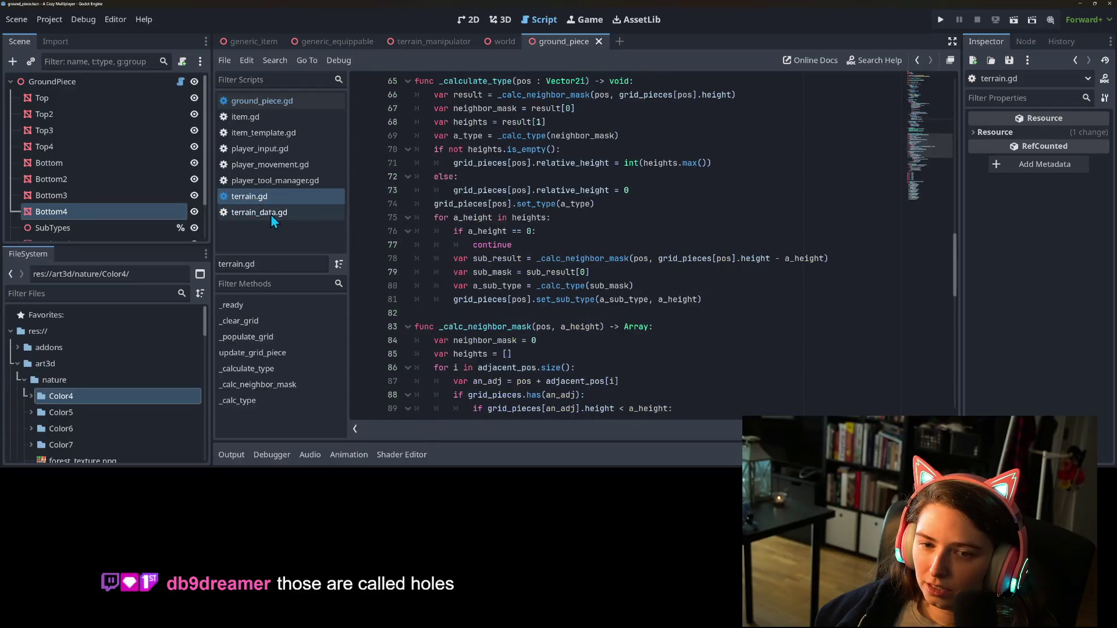
click(247, 197)
scroll(586, 295, down, 12)
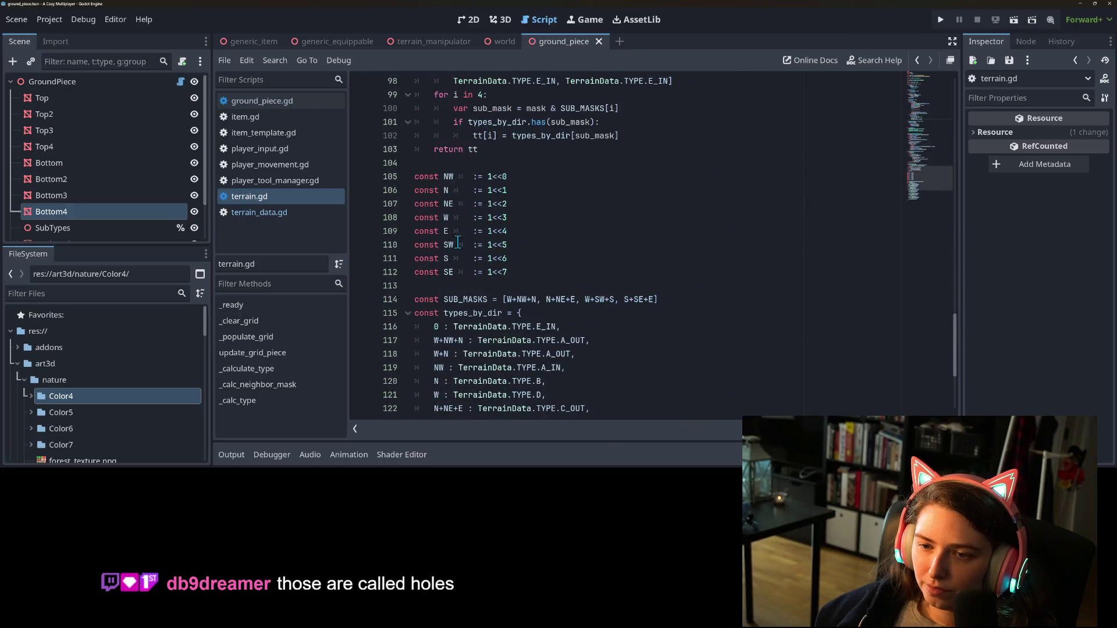
scroll(452, 240, down, 5)
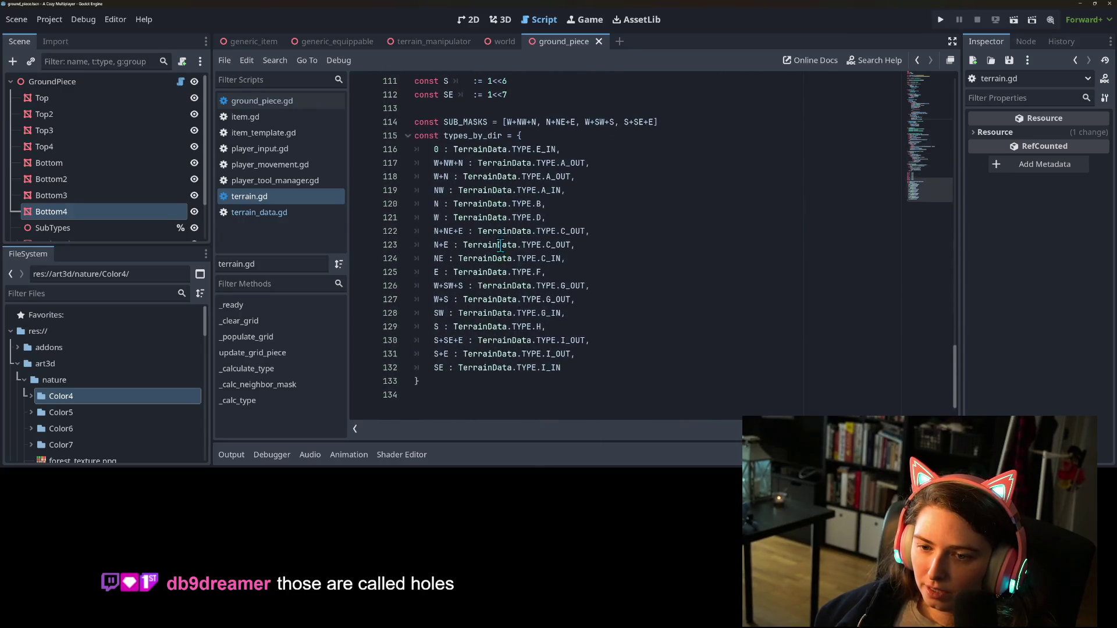
click(457, 261)
click(453, 273)
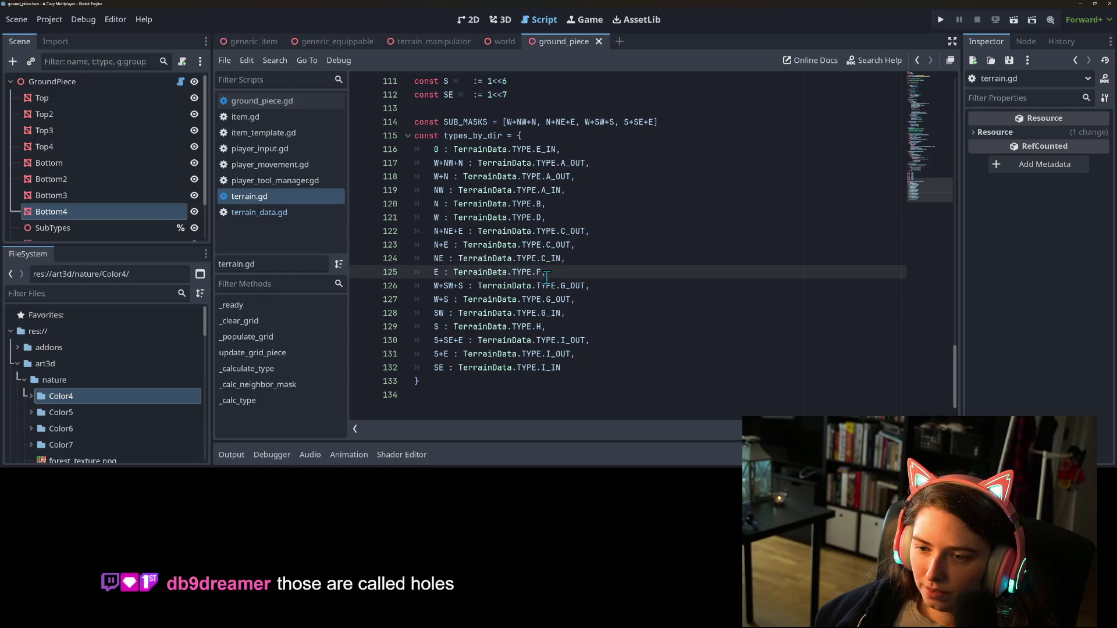
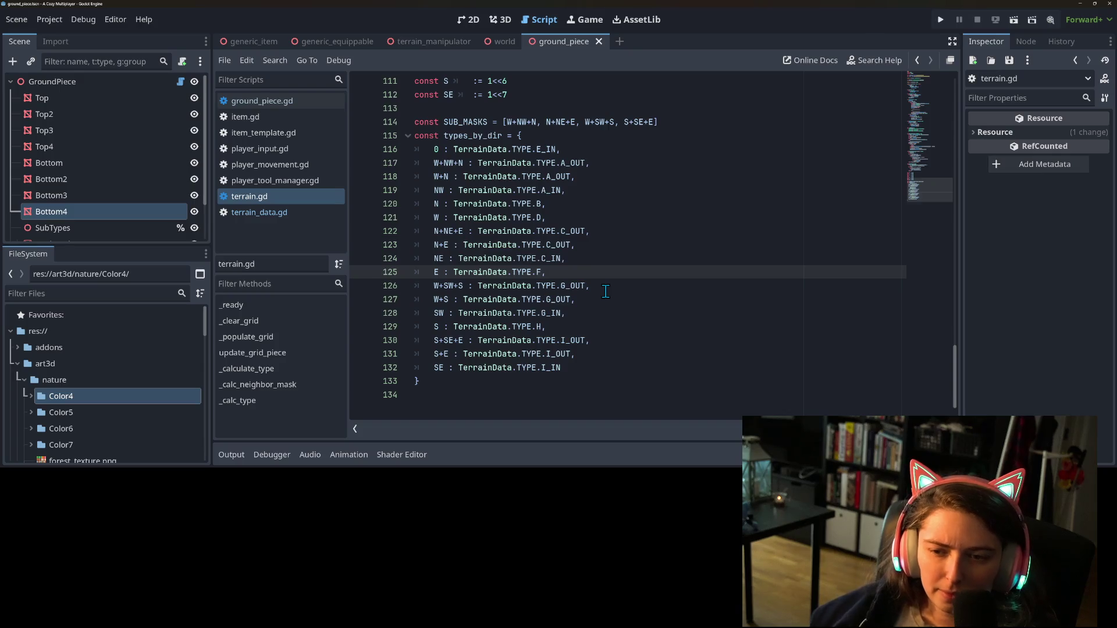
Highlight every use of the E constant in terrain.gd and review the surrounding code
double_click(436, 272)
scroll(437, 272, up, 3)
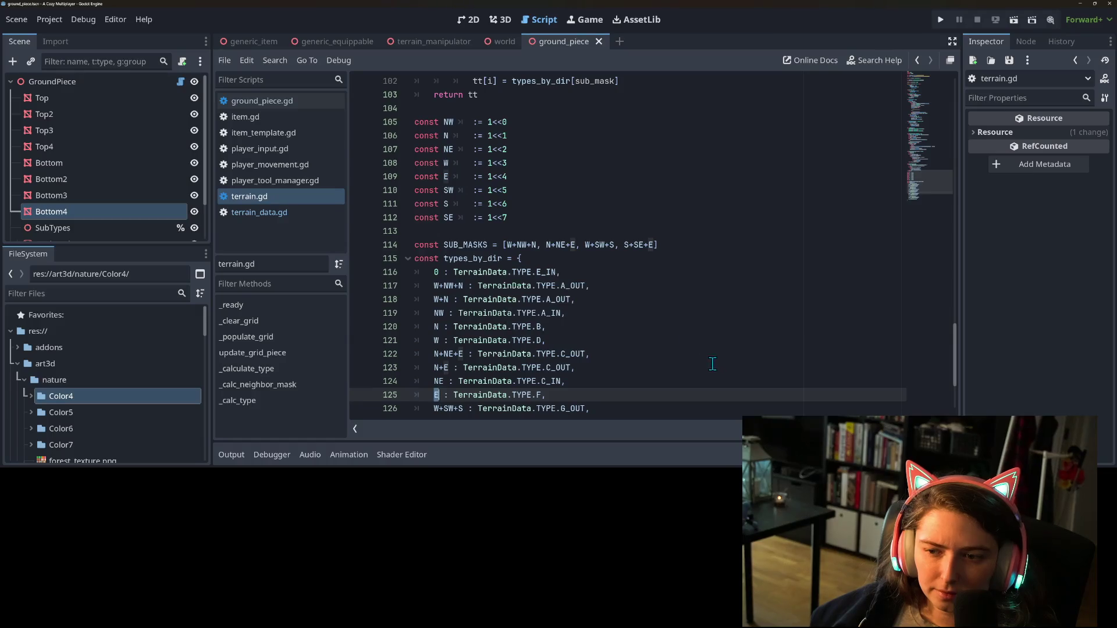
scroll(712, 364, up, 2)
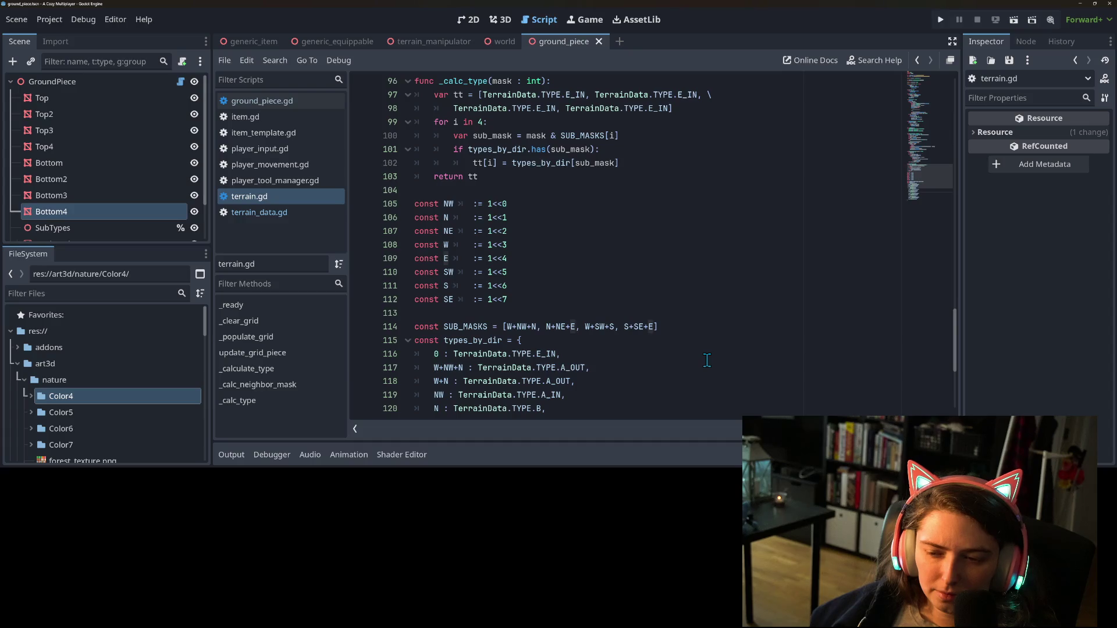
scroll(707, 360, down, 2)
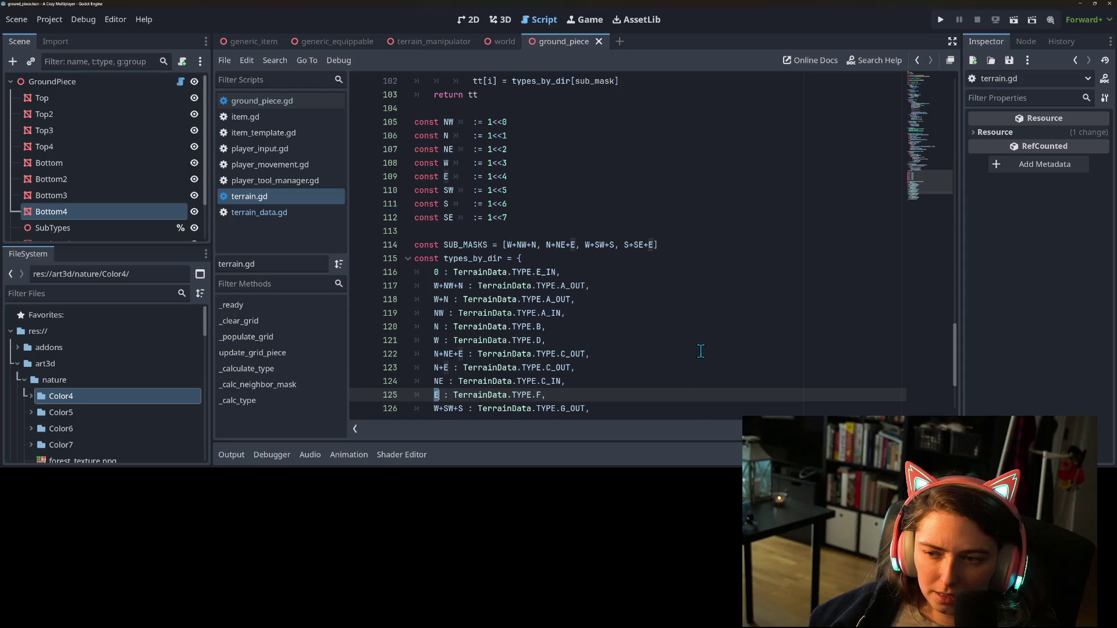
scroll(695, 347, down, 2)
scroll(607, 326, down, 1)
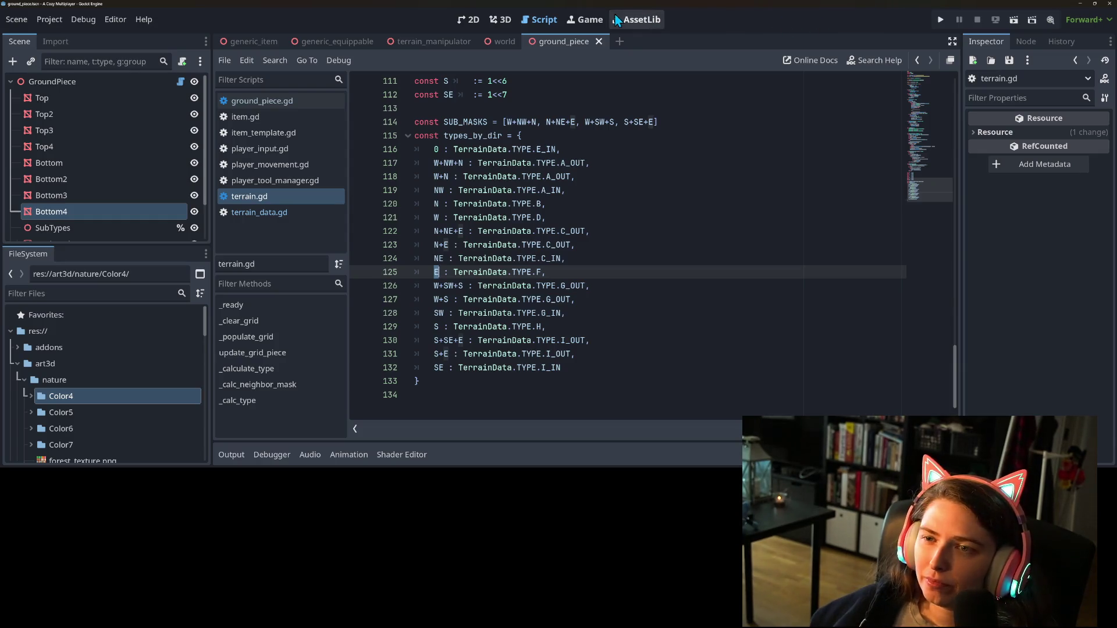
Launch the game and walk the witch forward across the platforms and left around the tree
click(939, 21)
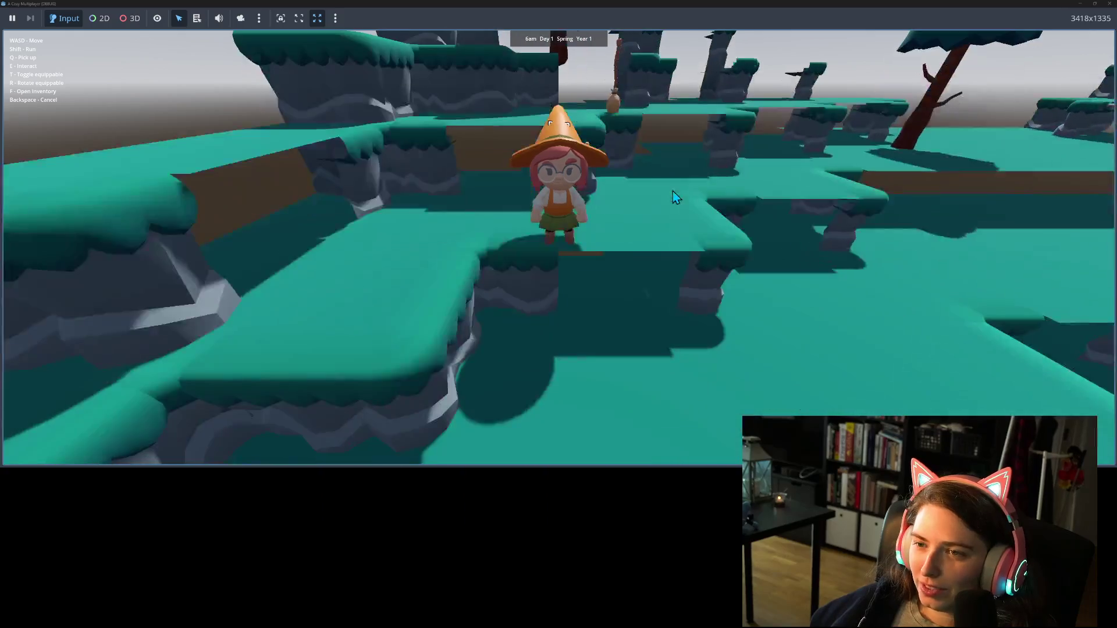
key(w)
key(w)
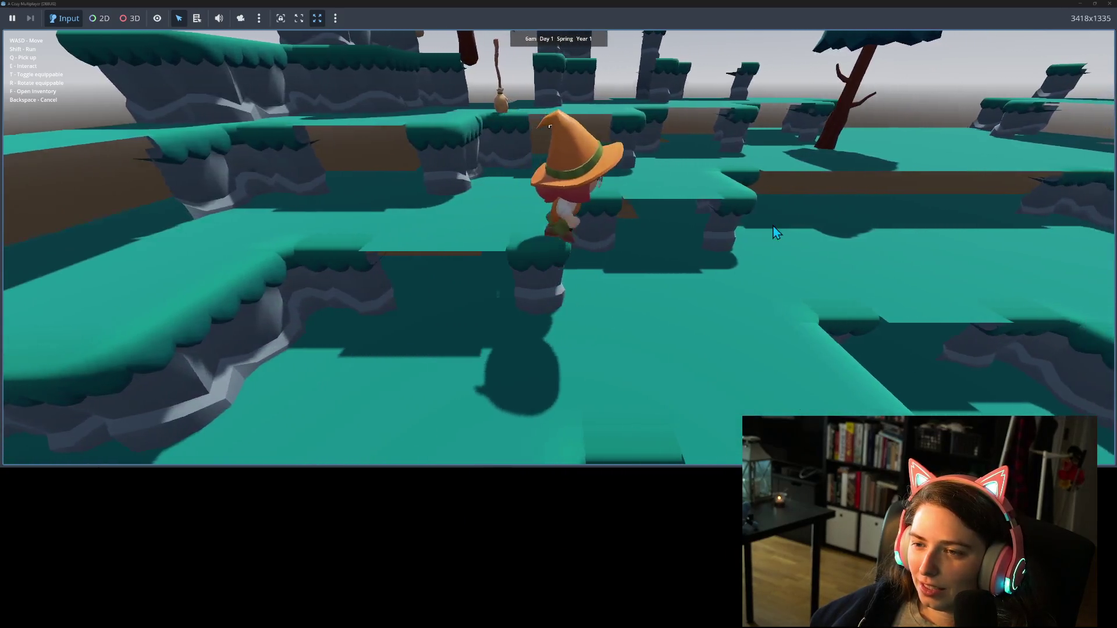
key(w)
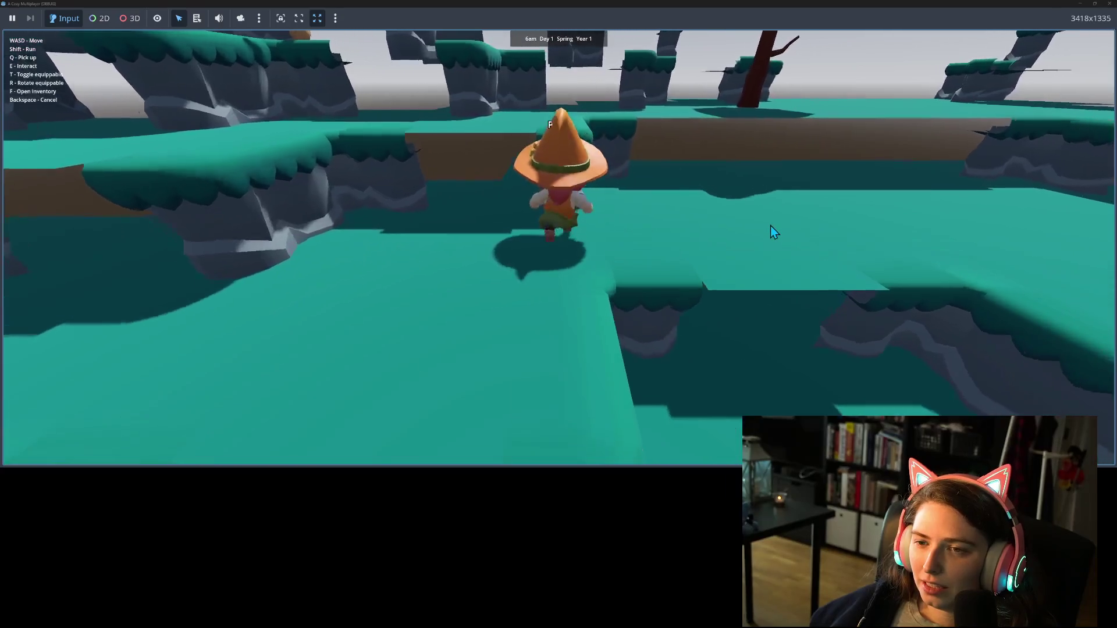
key(w)
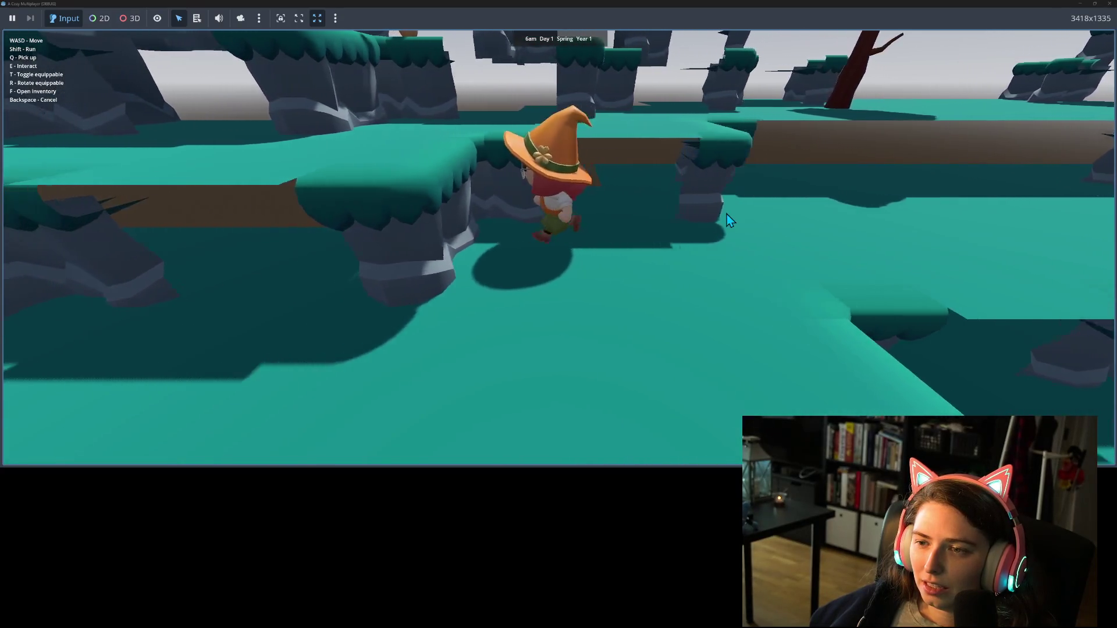
key(w)
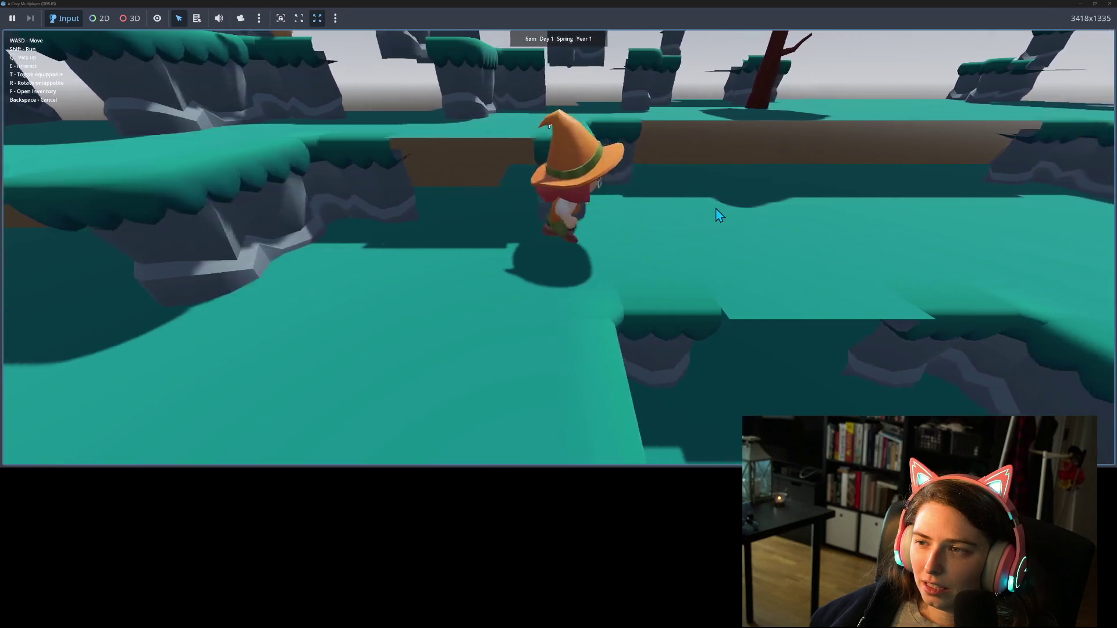
key(w)
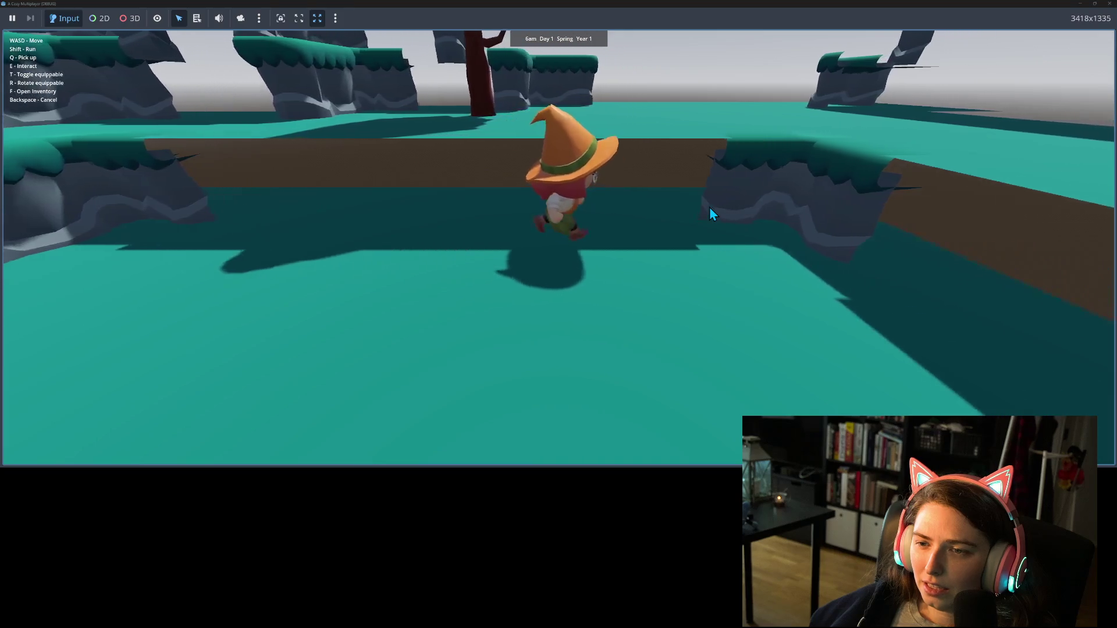
key(s)
key(s)
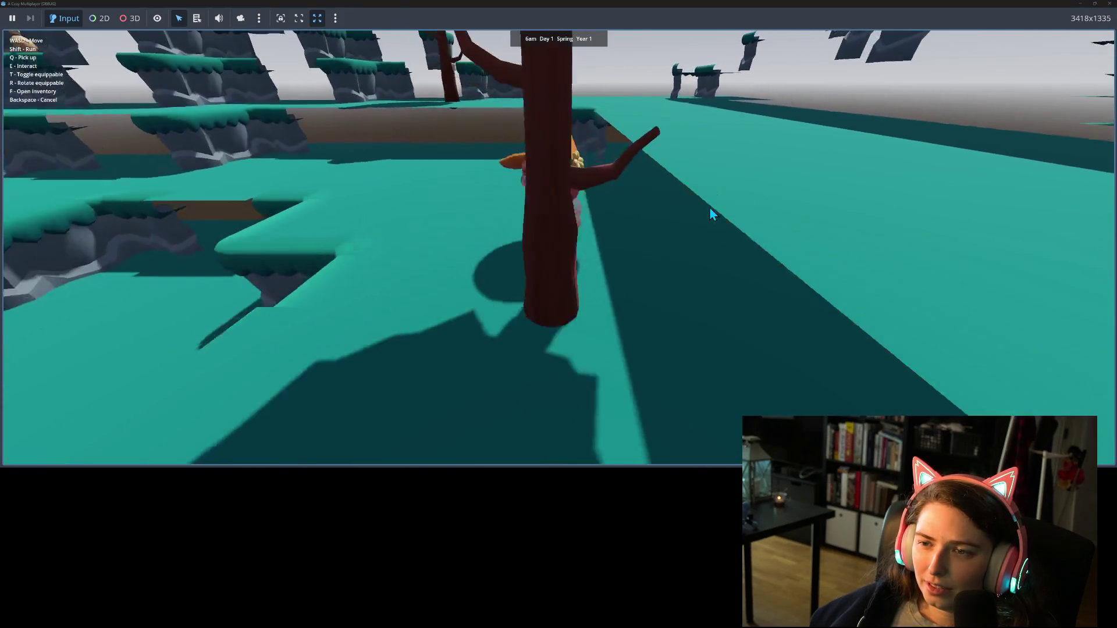
key(w)
key(w)
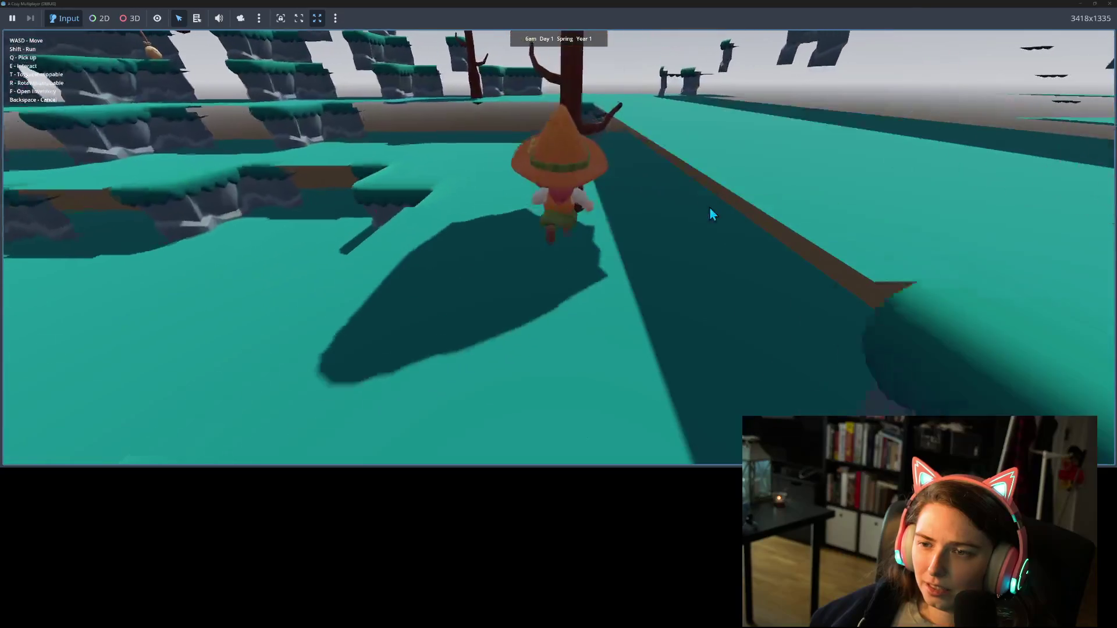
key(a)
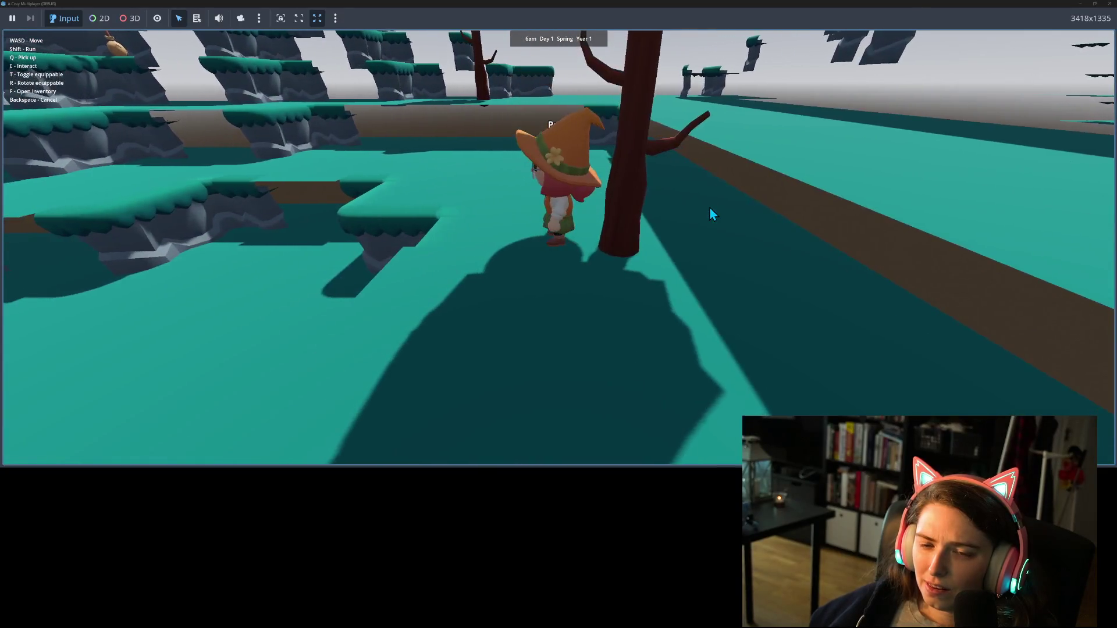
key(a)
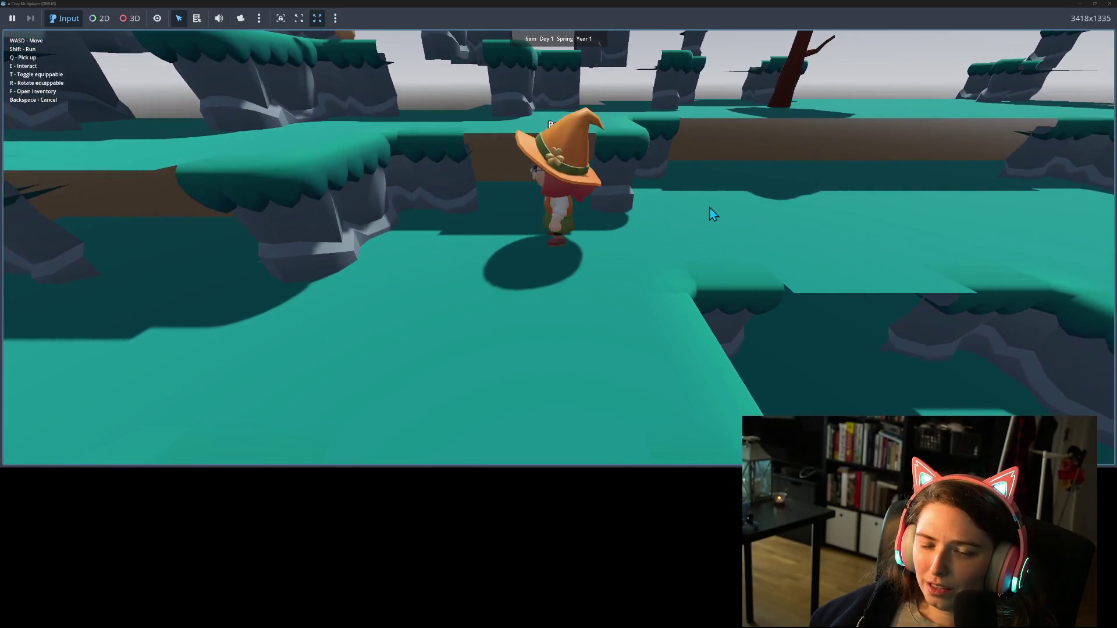
key(s)
Walk the witch right and back and forth between the ledge and trees to check tile shapes
key(d)
key(w)
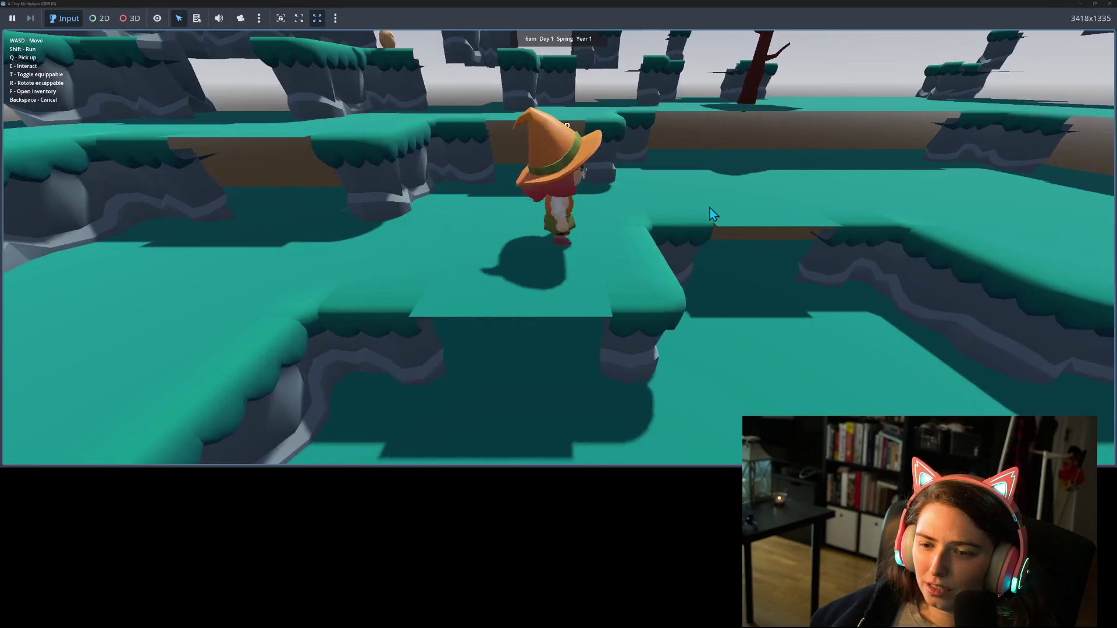
key(d)
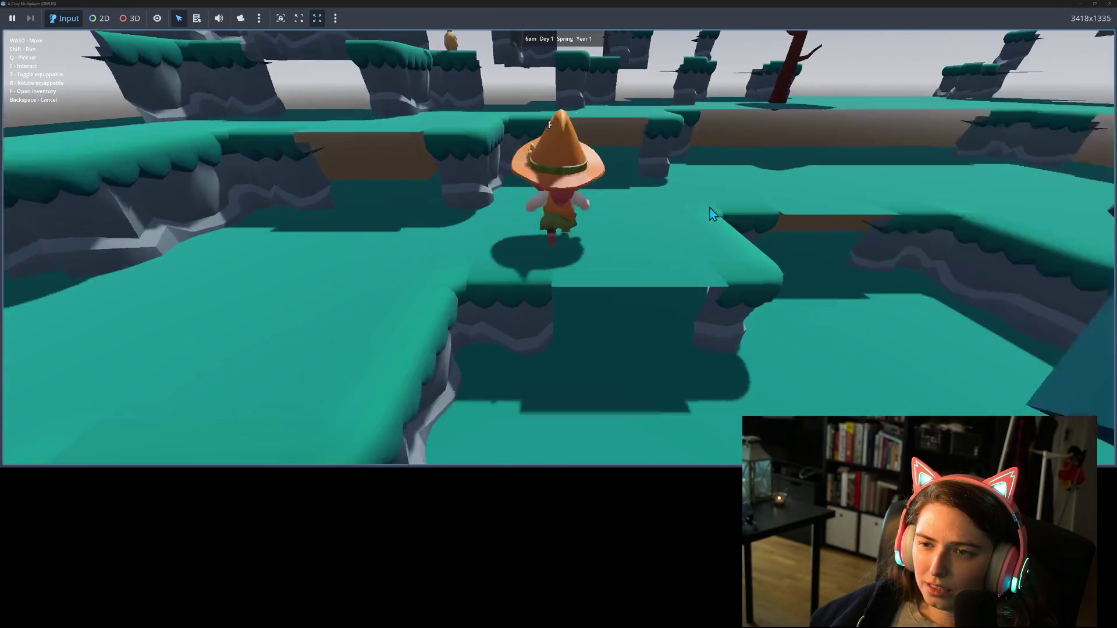
key(a)
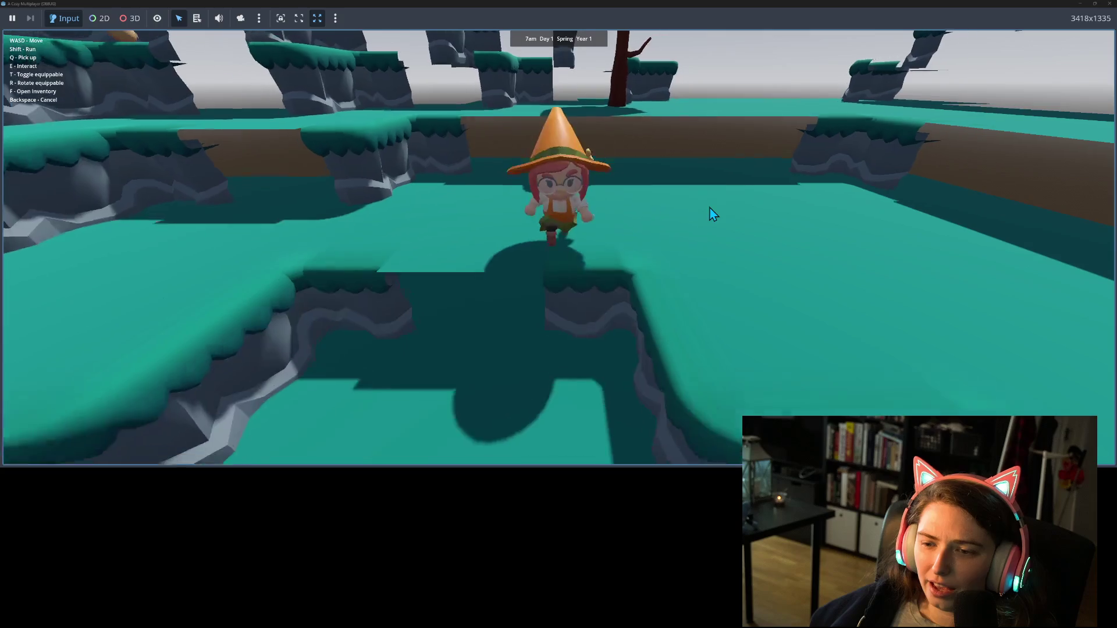
key(w)
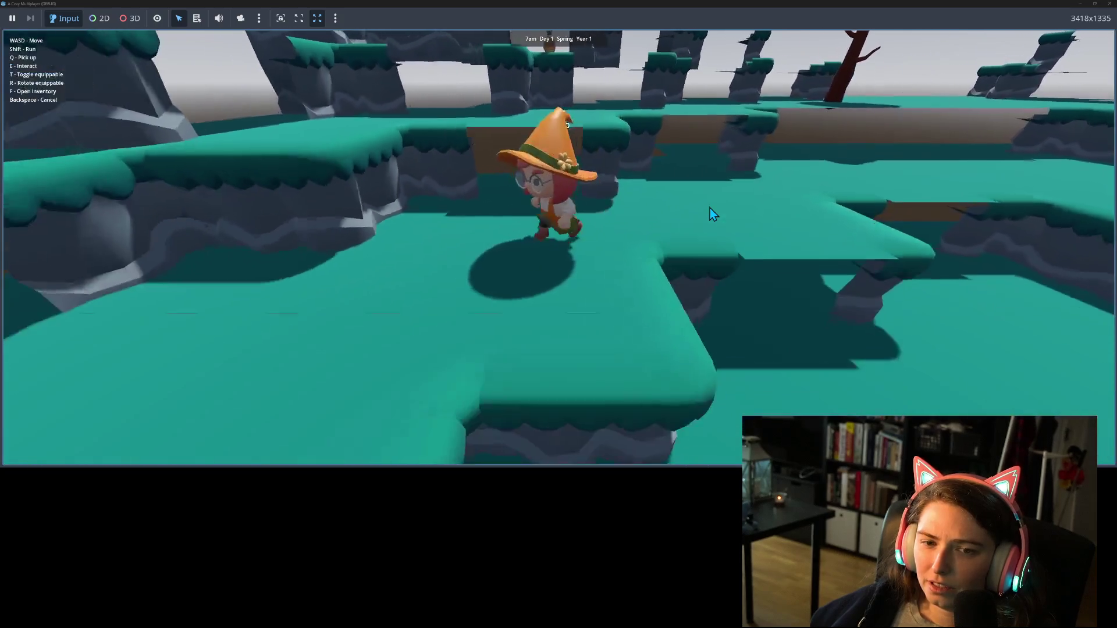
key(s)
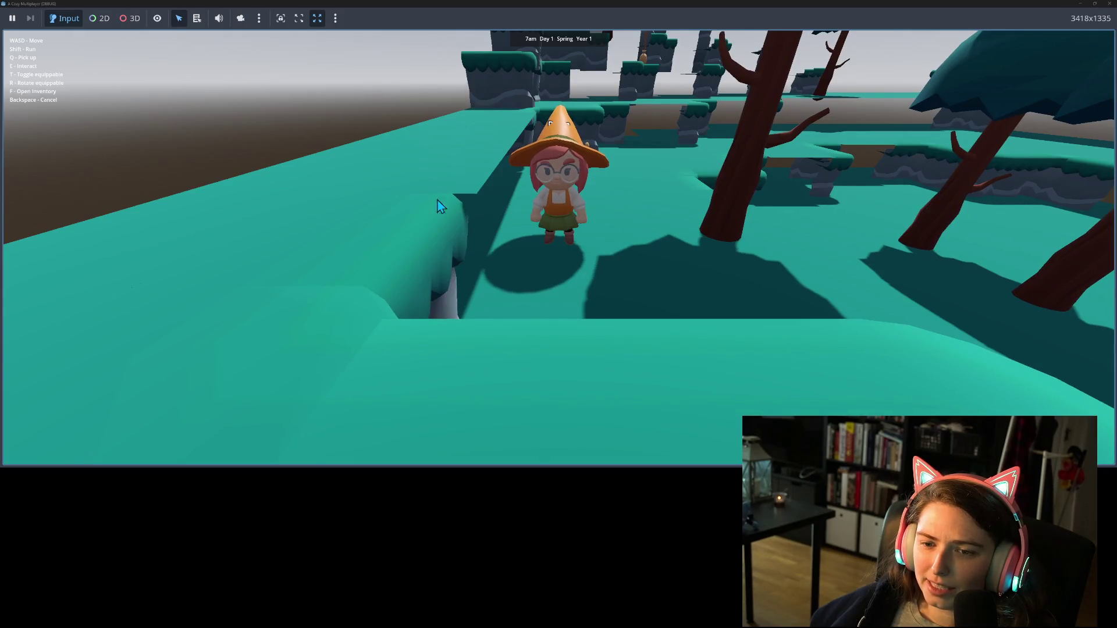
key(w)
key(w)
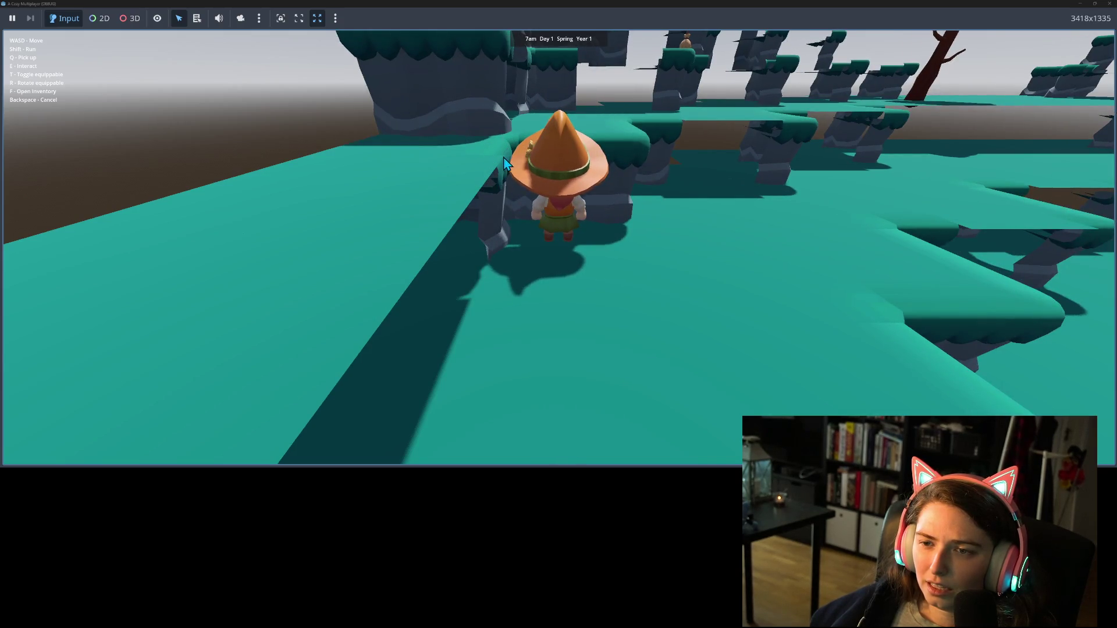
key(w)
key(s)
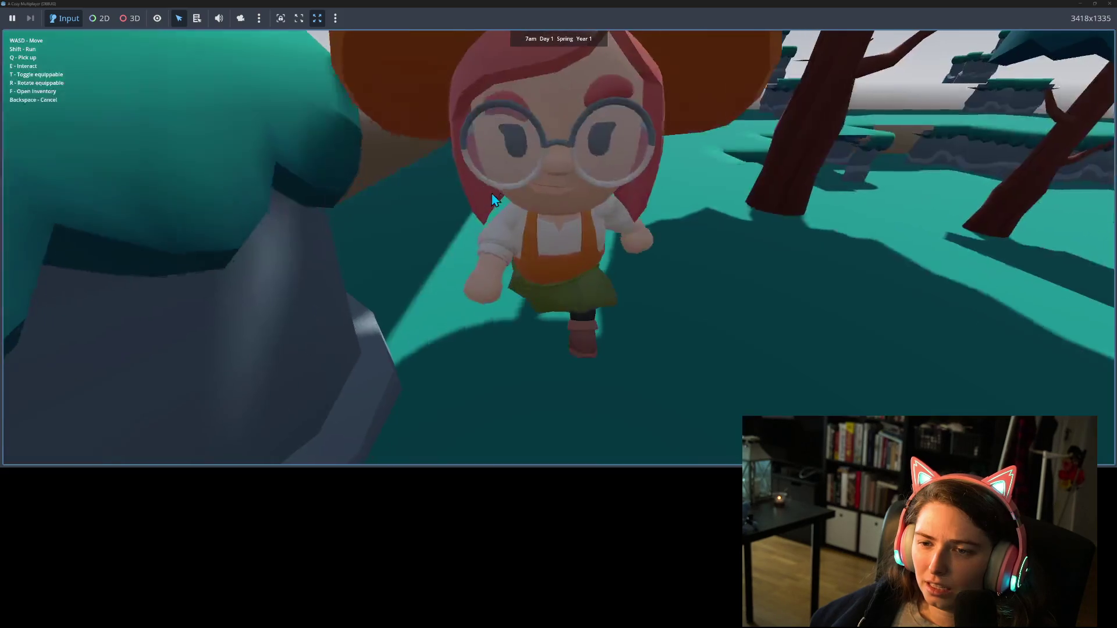
key(w)
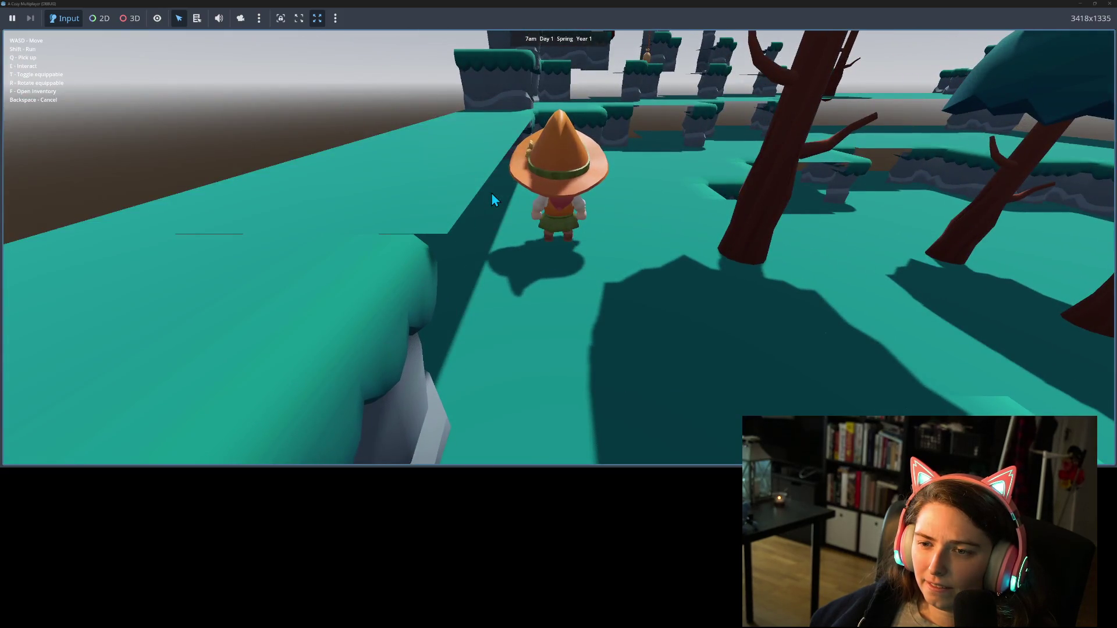
key(w)
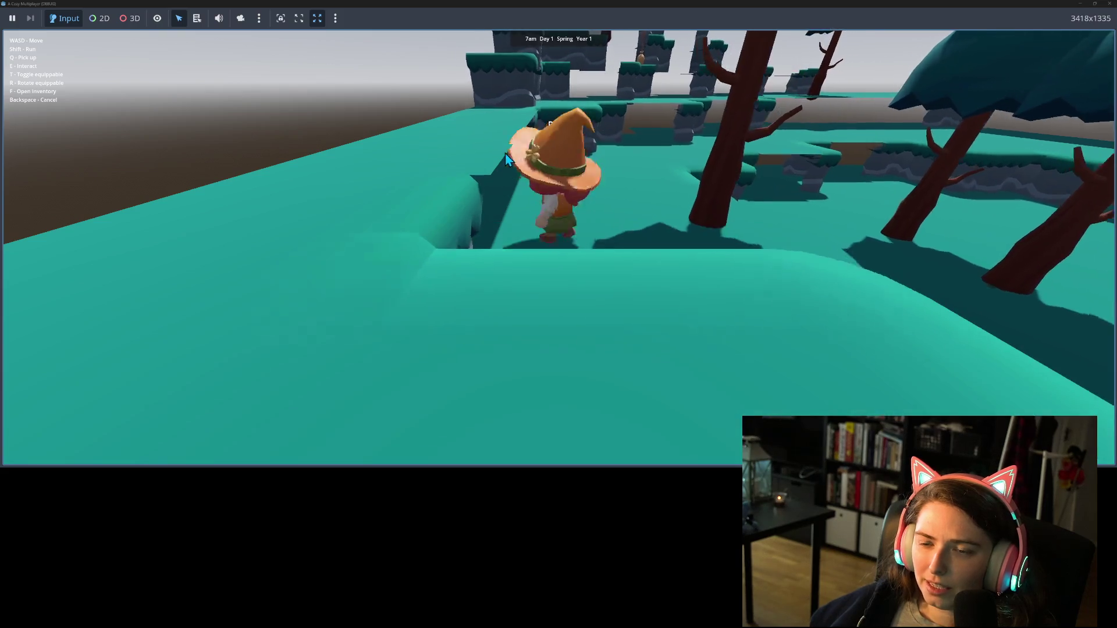
key(s)
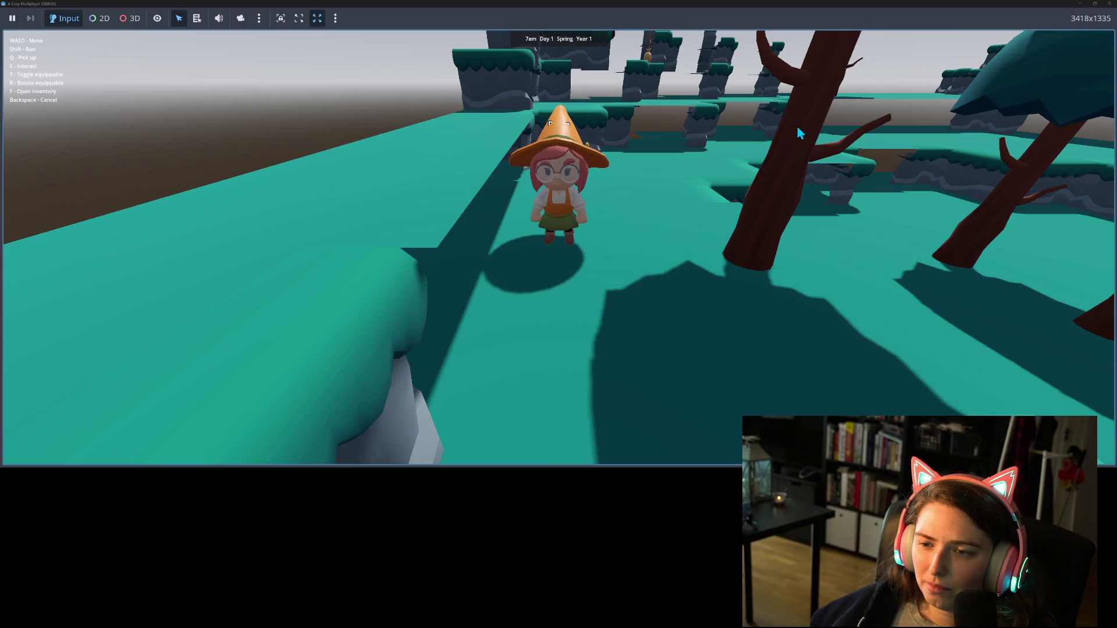
key(d)
key(w)
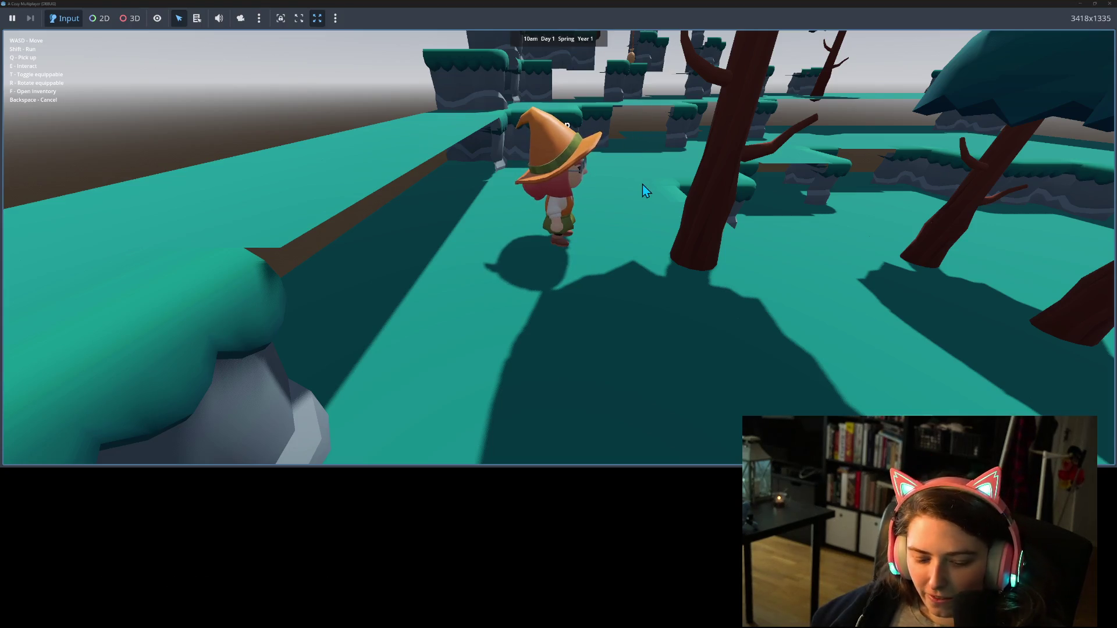
Walk the witch right into the open teal area bordered by brown ramps and cliffs
key(d)
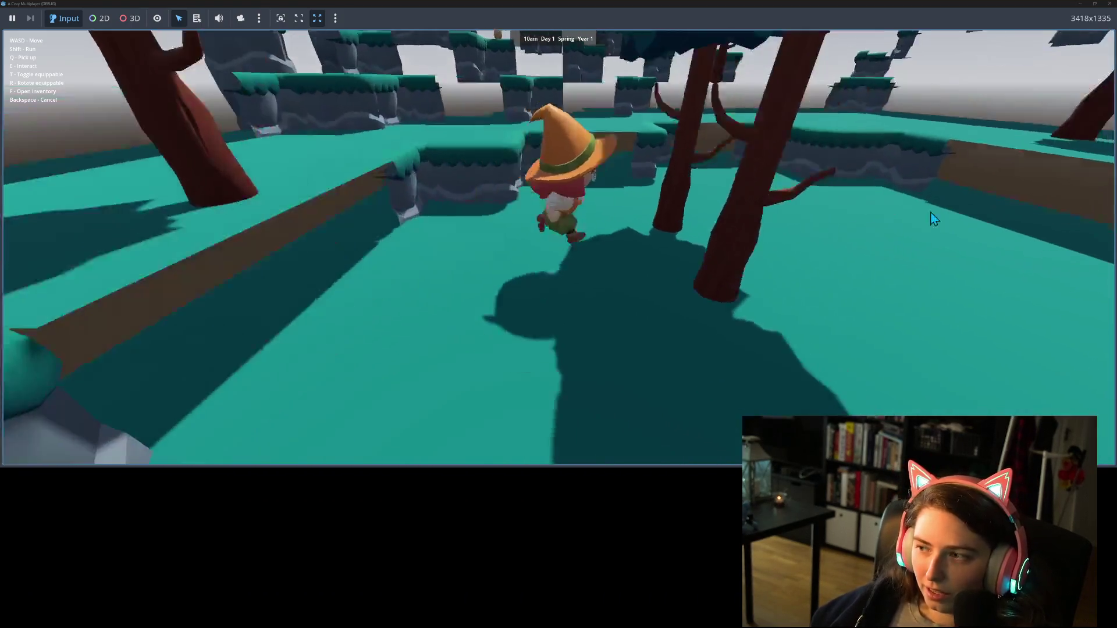
key(d)
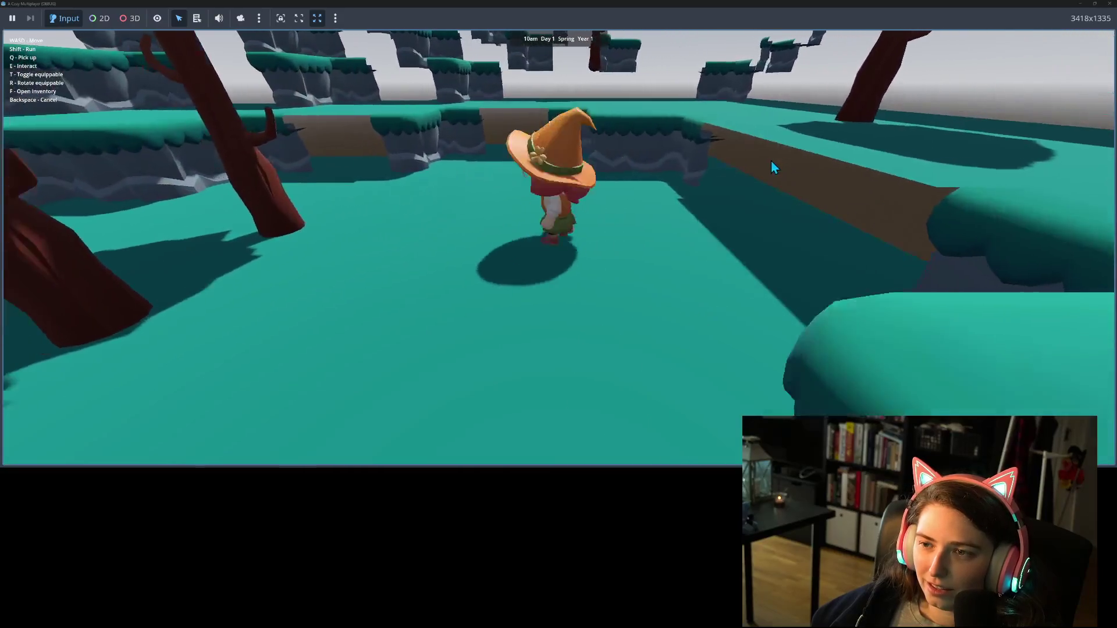